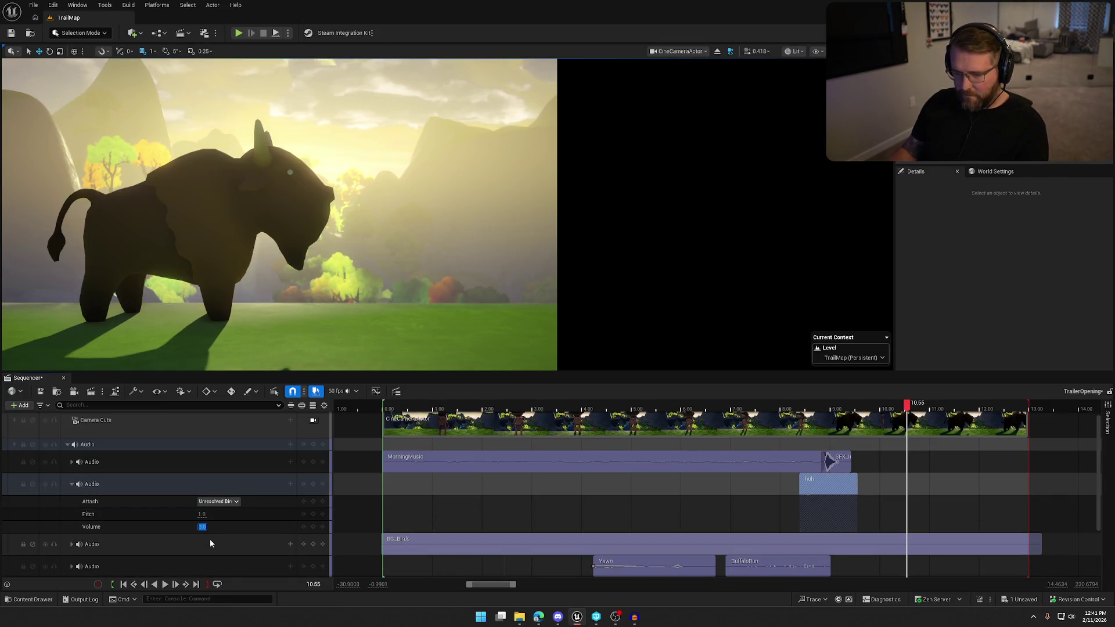
Step: Set the huh track's volume to 10.0 and replay the sequence to hear it
left_click(687, 406)
key("space")
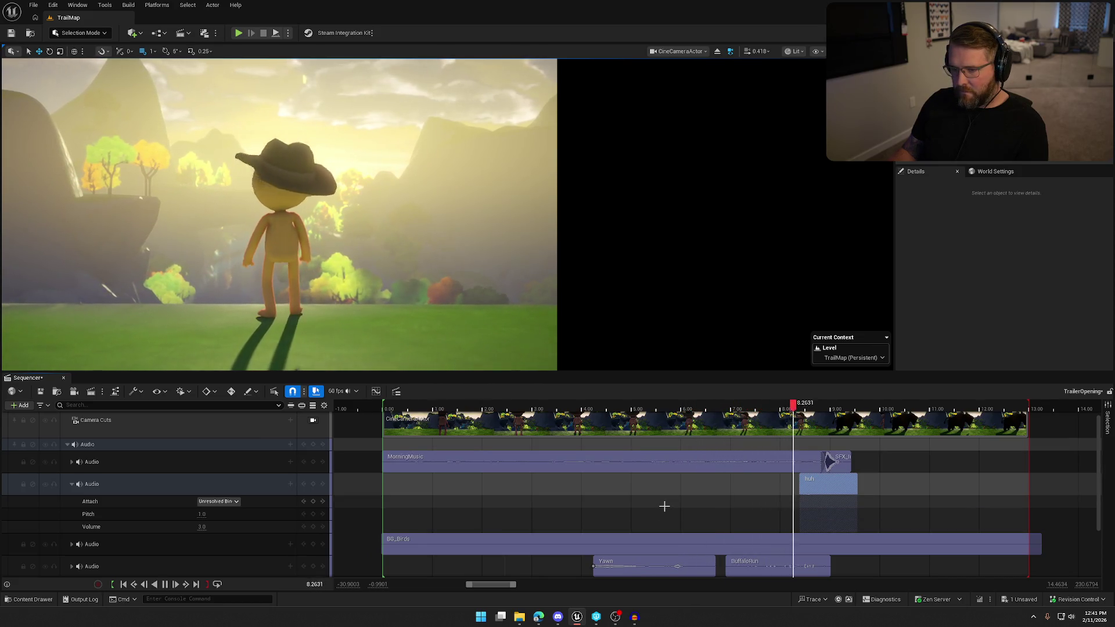
key("space")
left_click(821, 484)
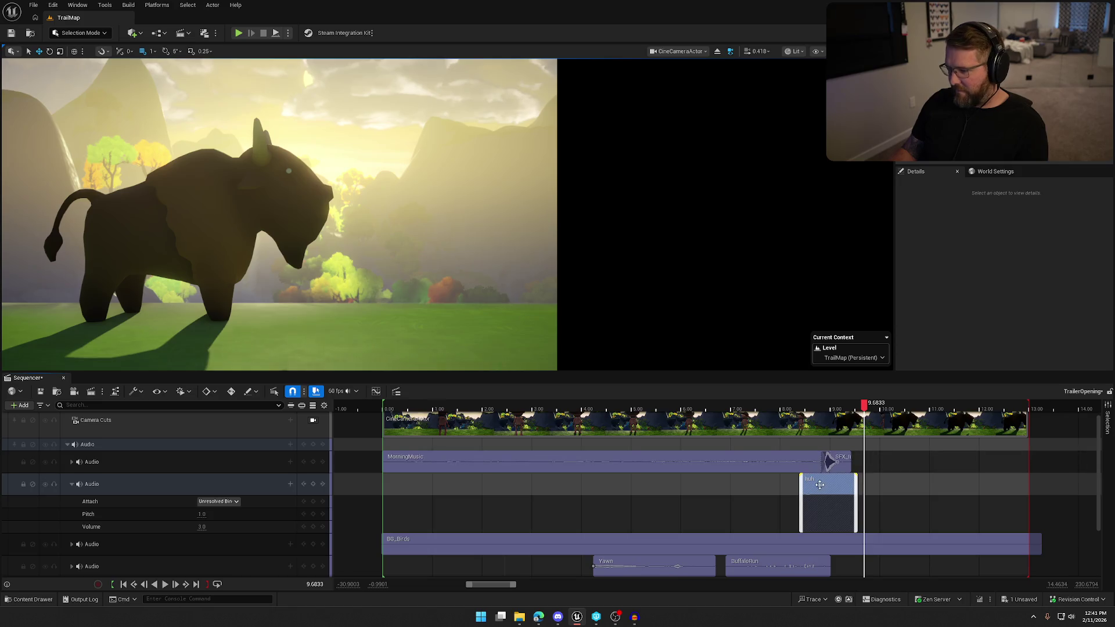
left_click(201, 527)
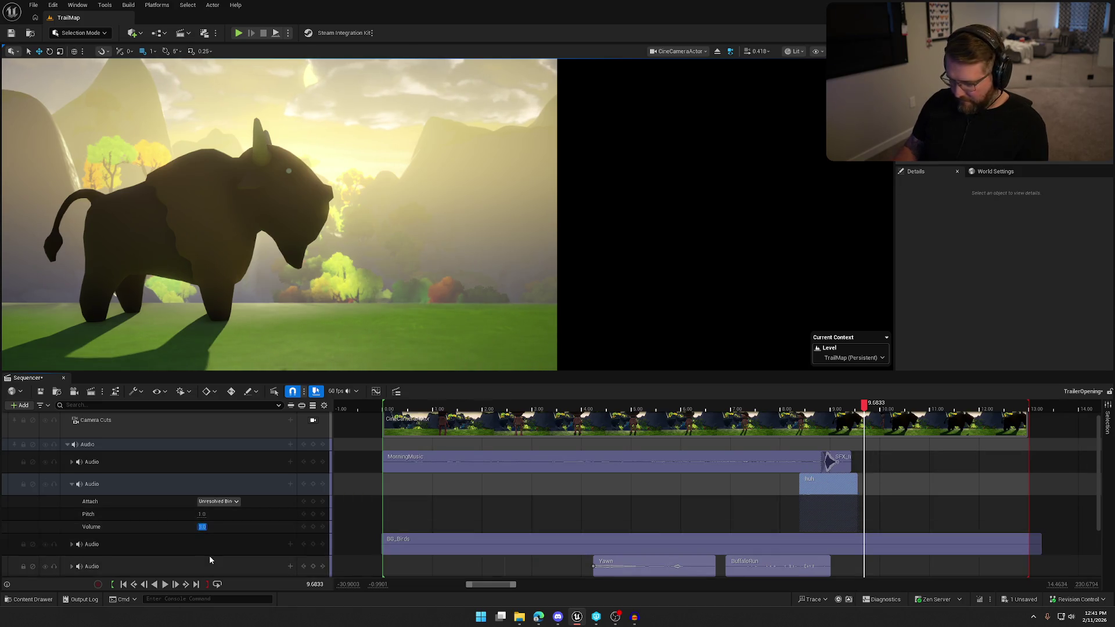
left_click(706, 405)
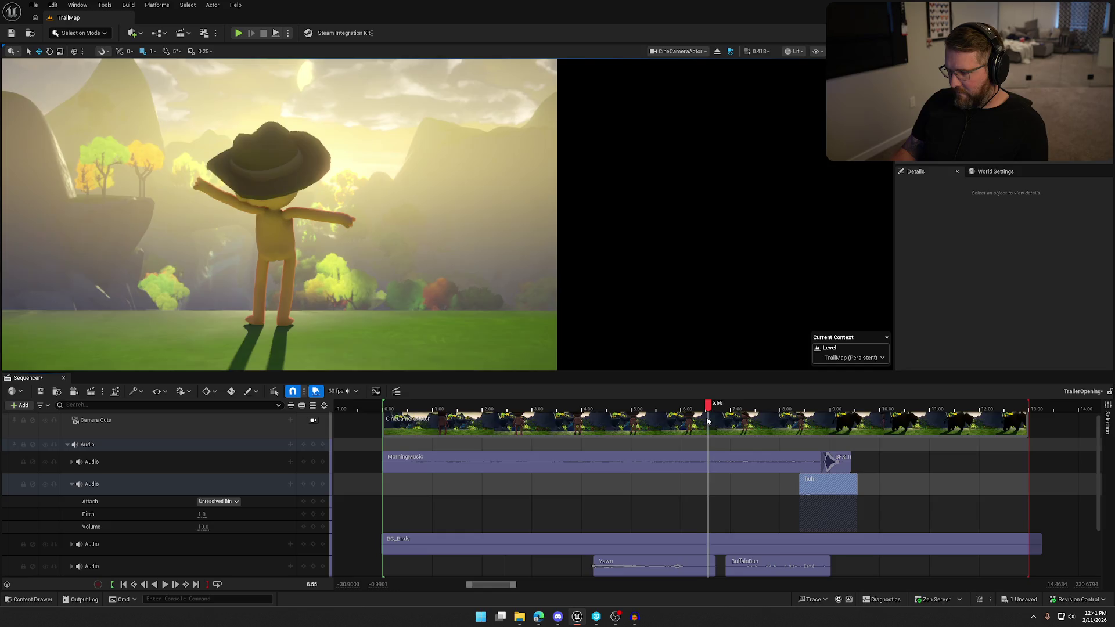
key("space")
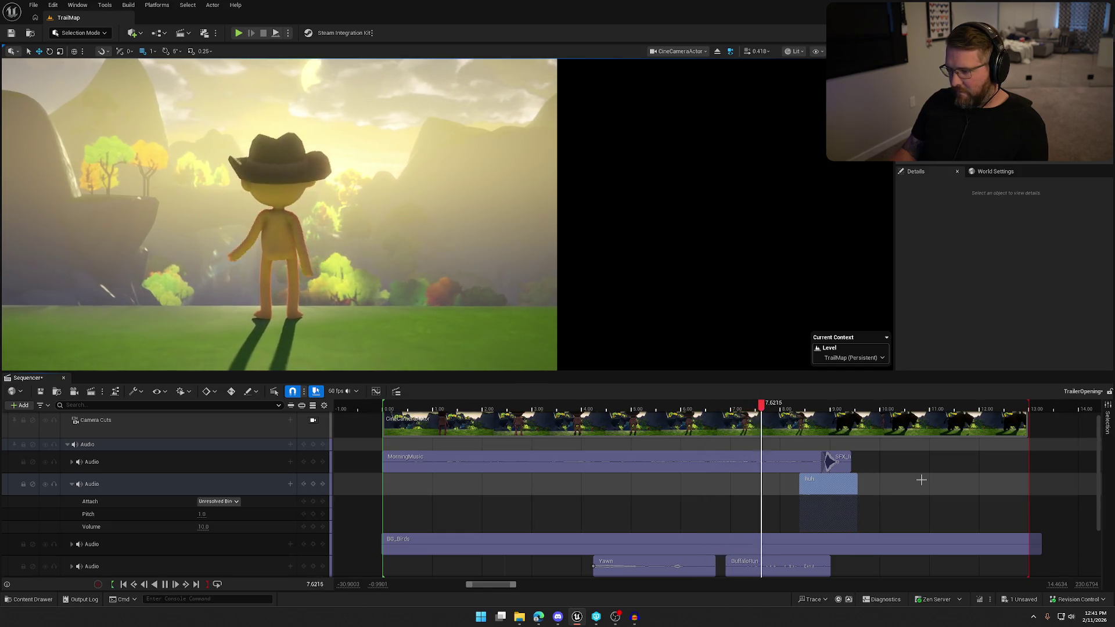
key("space")
Step: Raise the huh volume to 20.0, preview it, and bring up the huh recording in Audacity
left_click(203, 527)
type("0")
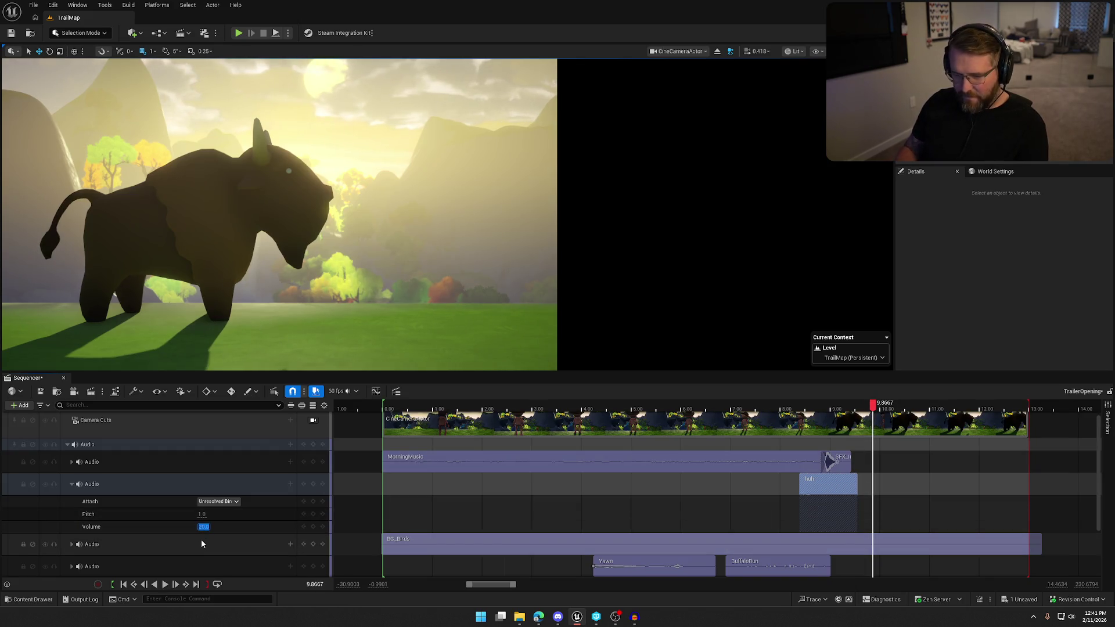
key("Return")
left_click(745, 412)
key("space")
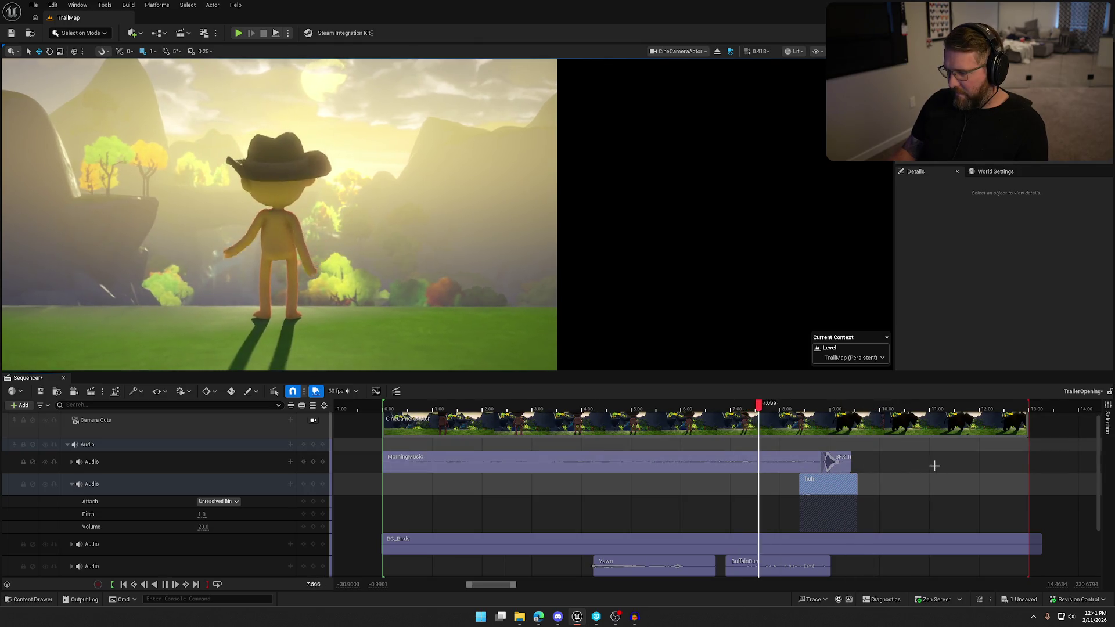
key("space")
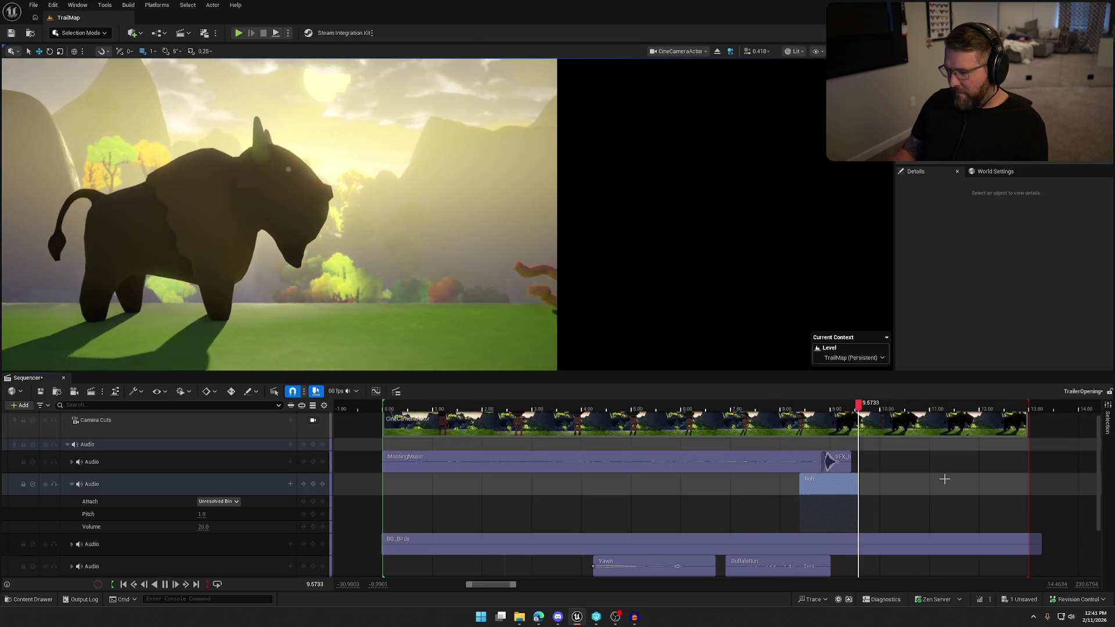
left_click(636, 618)
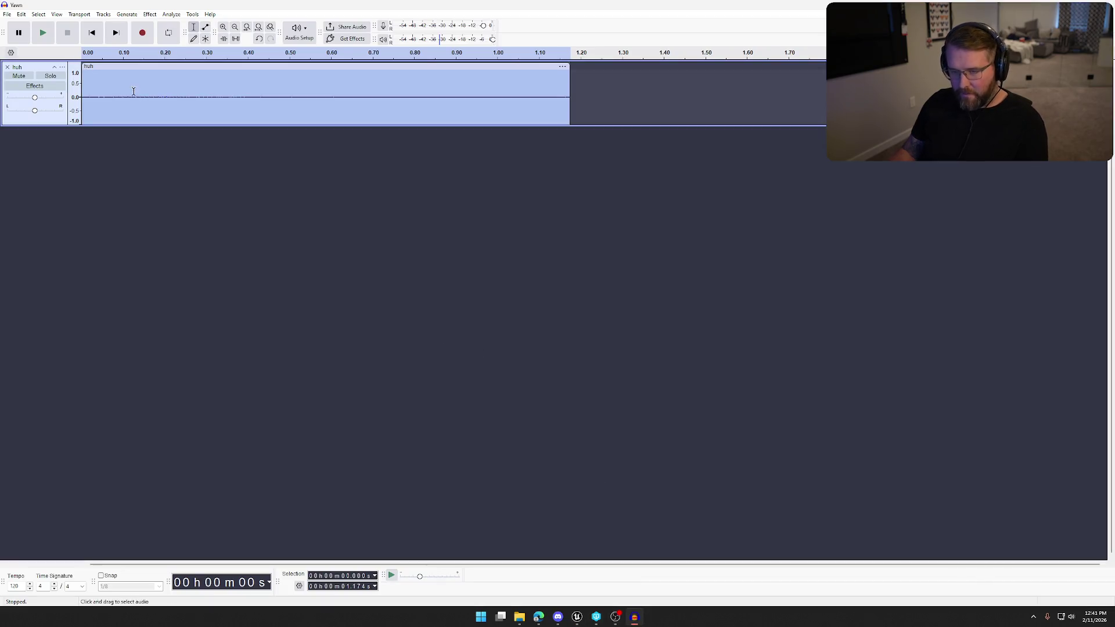
Step: Apply a 20 dB Amplify effect to the huh recording after previewing it
left_click(149, 15)
mouse_move(185, 76)
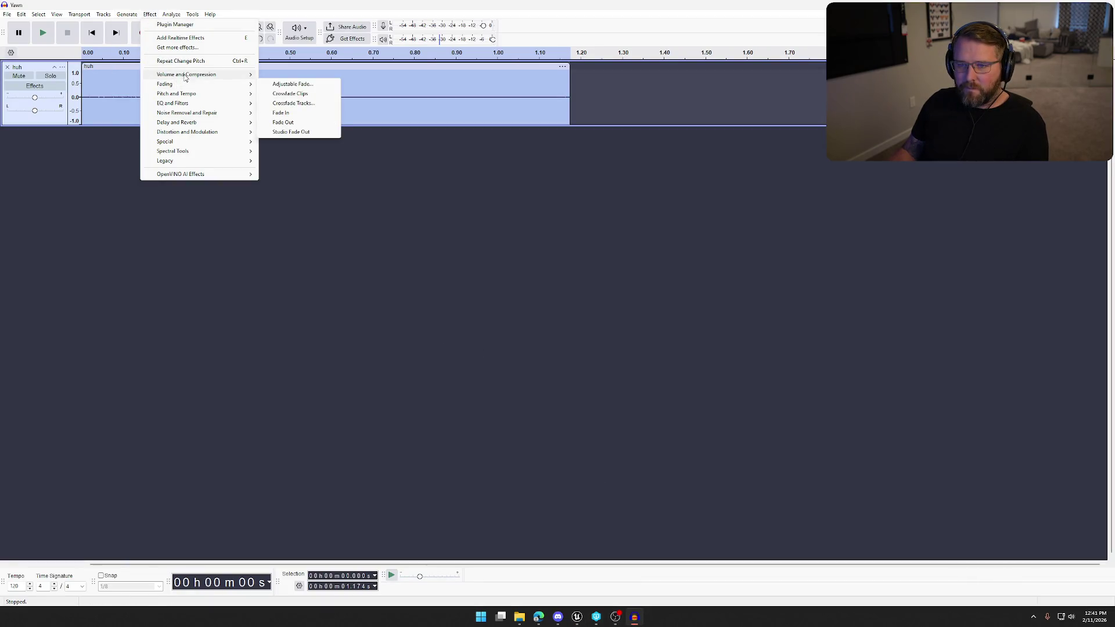
left_click(284, 76)
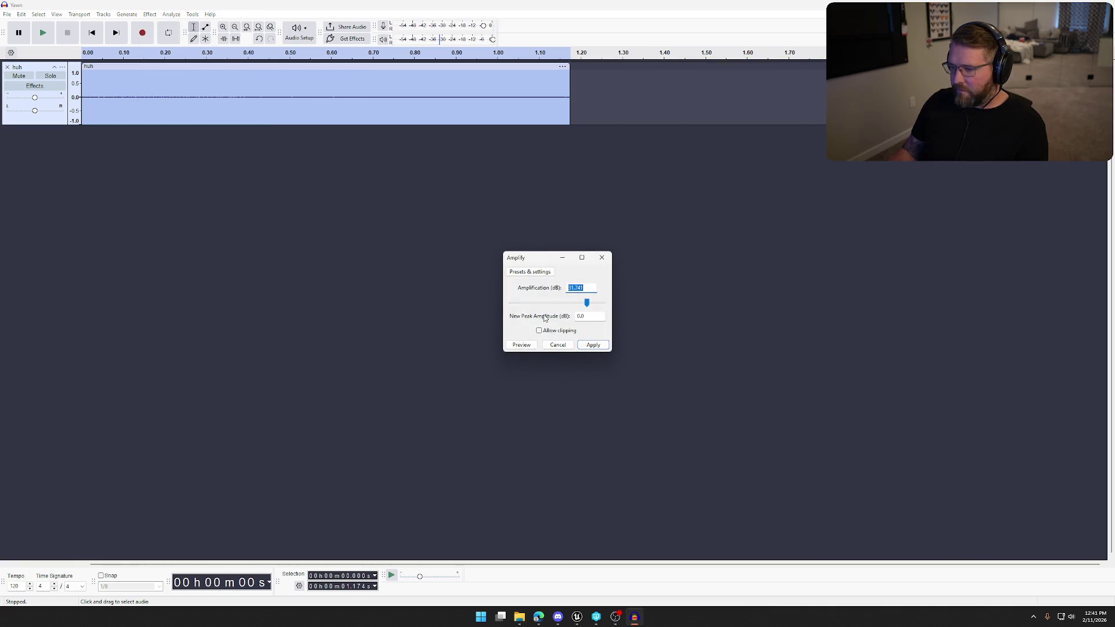
left_click(525, 347)
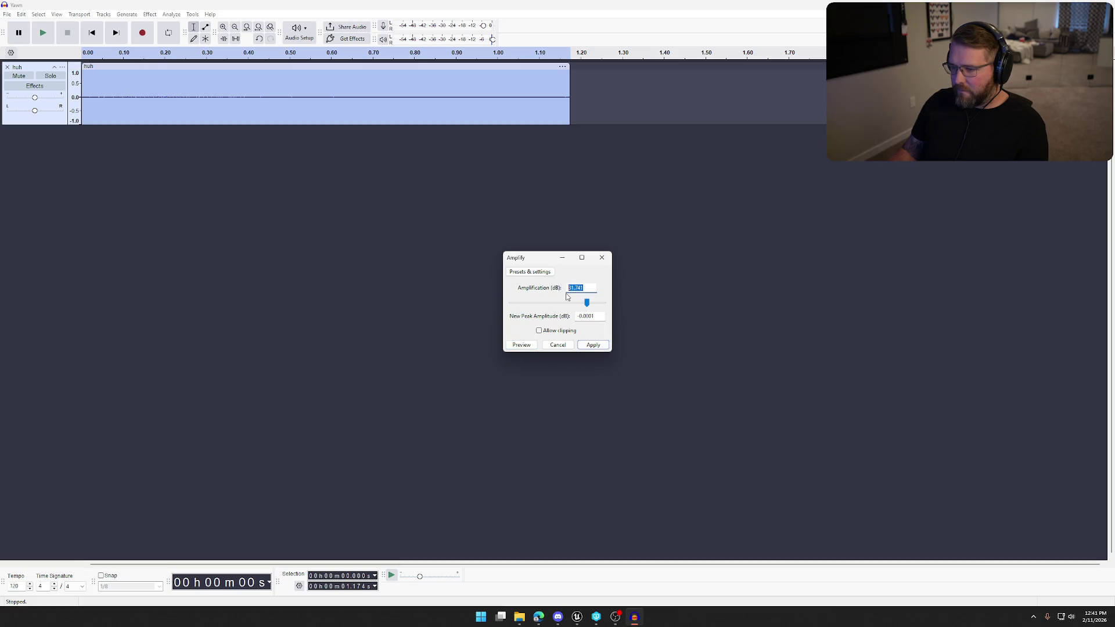
left_click(527, 349)
left_click(593, 345)
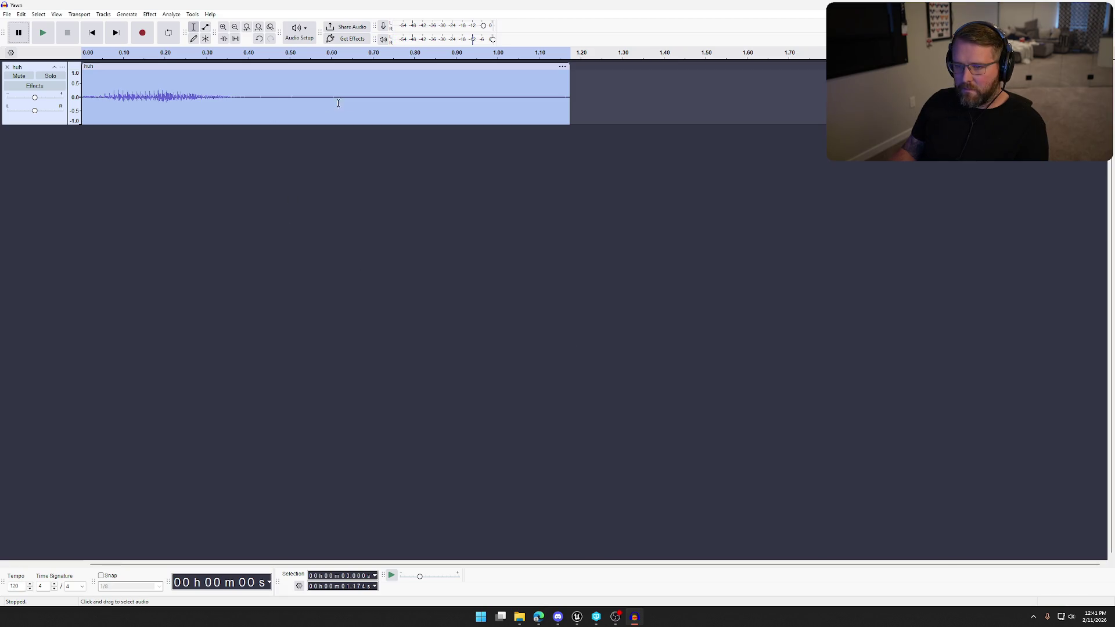
Step: Play the amplified recording from the start and select the silent tail from 0.46 s
left_click(358, 130)
key("space")
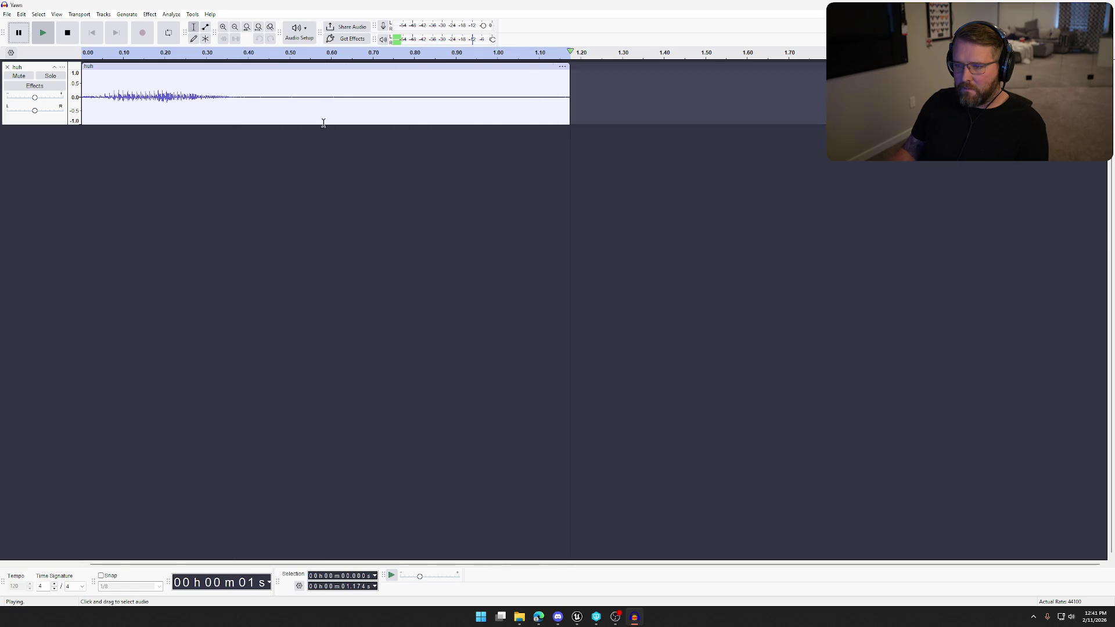
left_click_drag(570, 92, 277, 97)
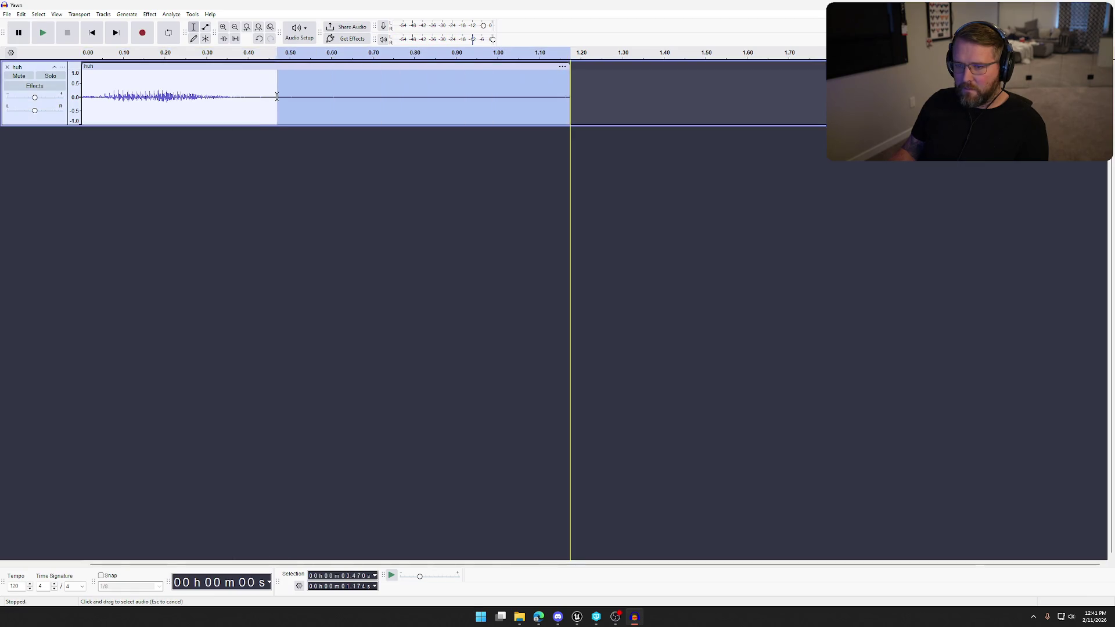
Step: Delete the silent tail so the clip lasts about 0.44 s, and play it back
key("Delete")
key("space")
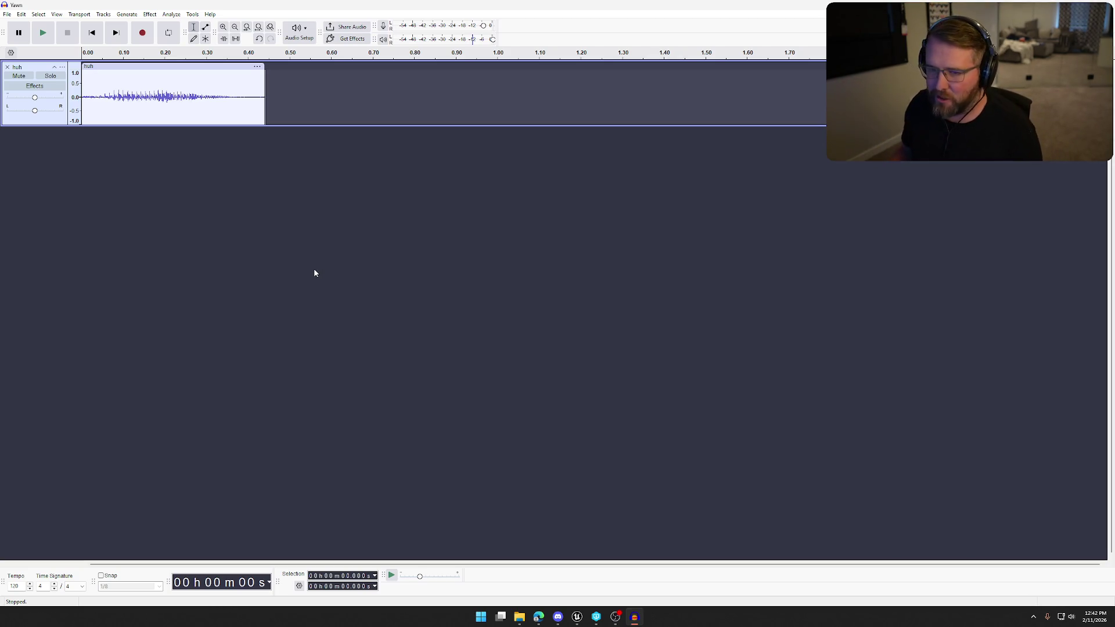
key("space")
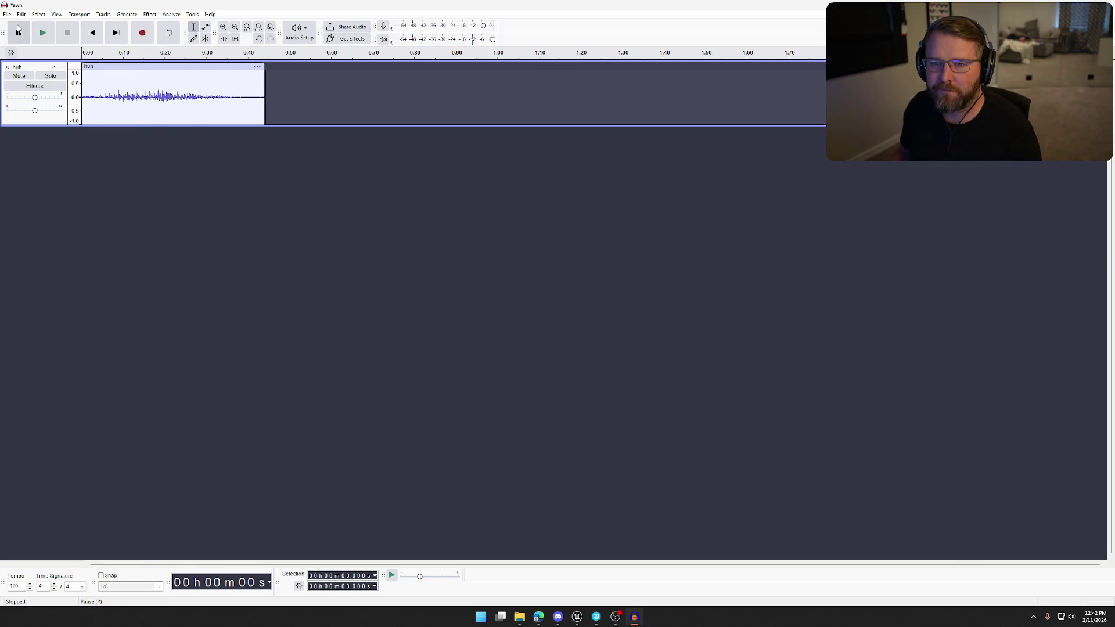
Step: Export the trimmed clip as the mono WAV 'Huh', overwriting the old file, and return to Unreal
left_click(7, 14)
left_click(20, 100)
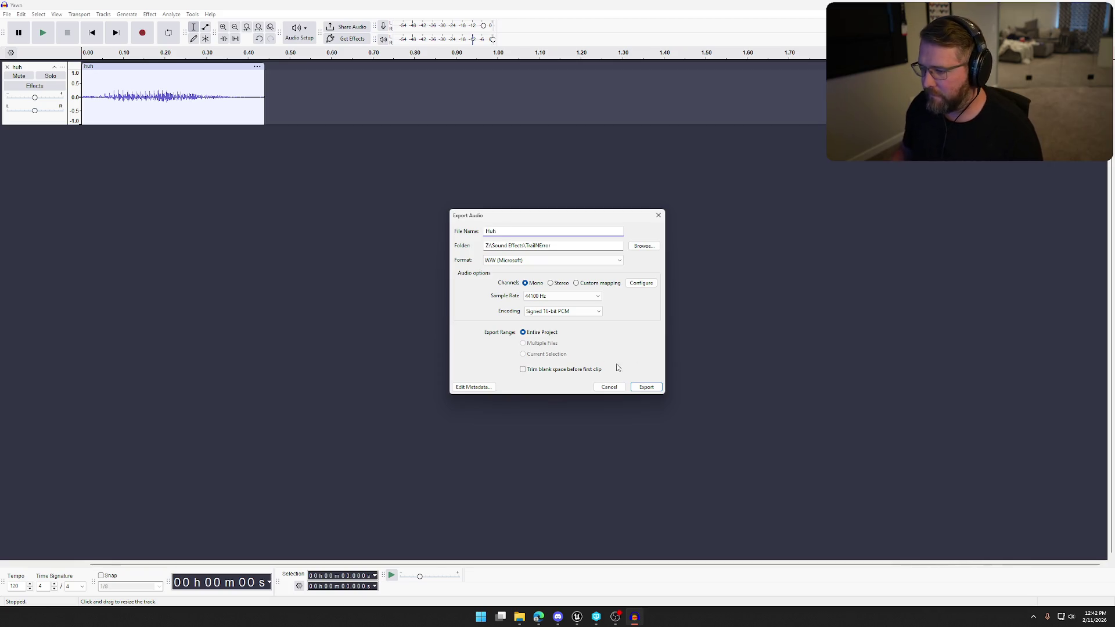
left_click(646, 387)
left_click(606, 306)
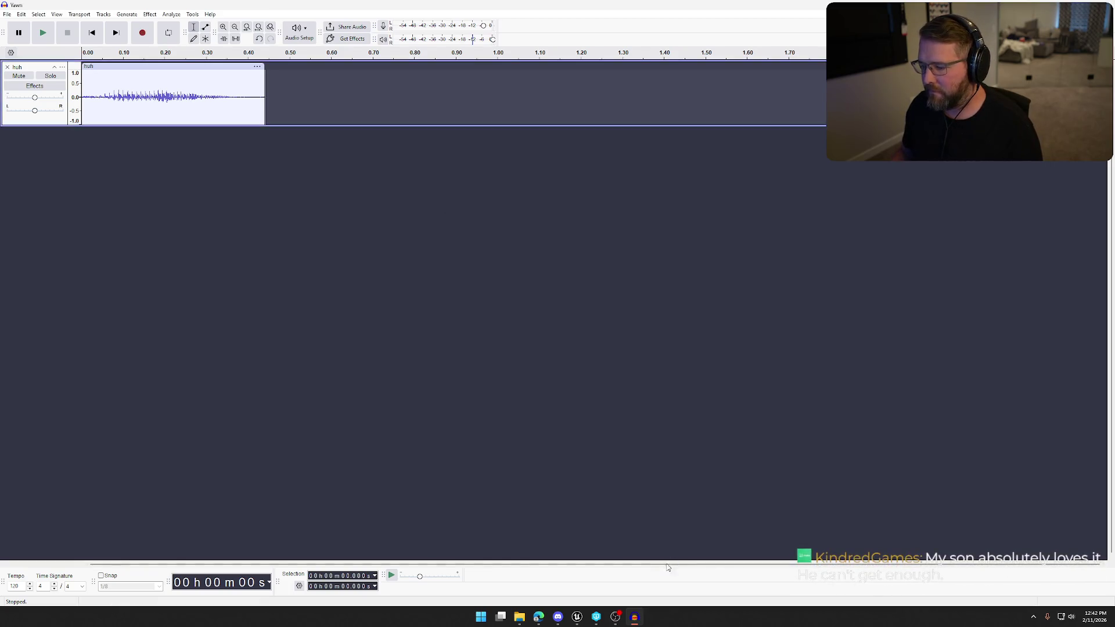
left_click(638, 618)
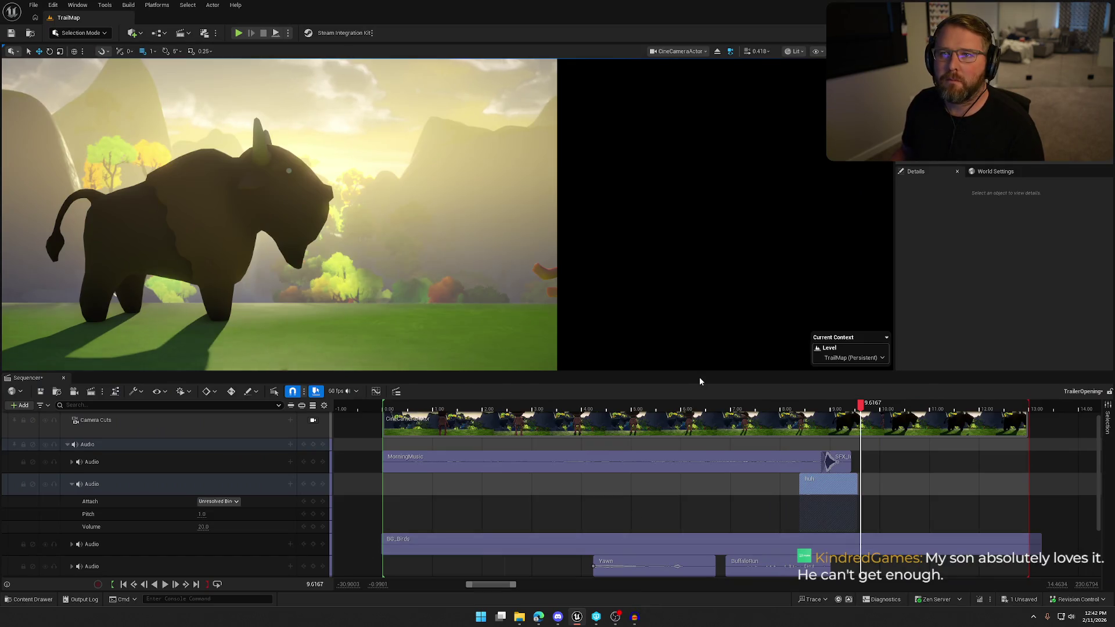
Step: Reimport the edited huh sound asset and reset the huh track volume to 1.0
left_click(824, 492)
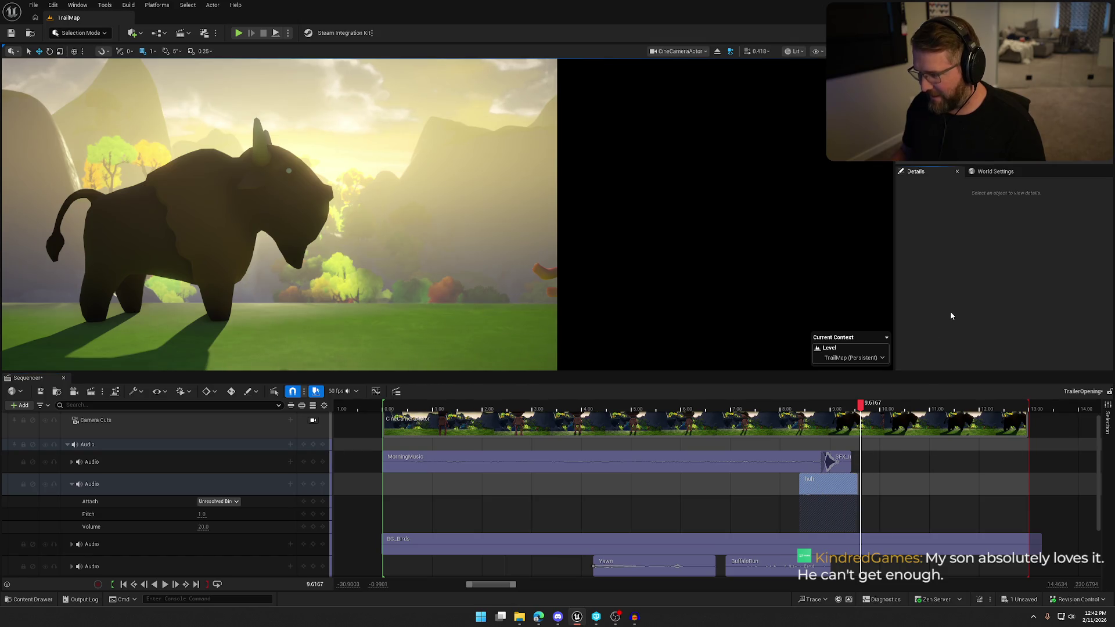
key("ctrl+space")
right_click(232, 456)
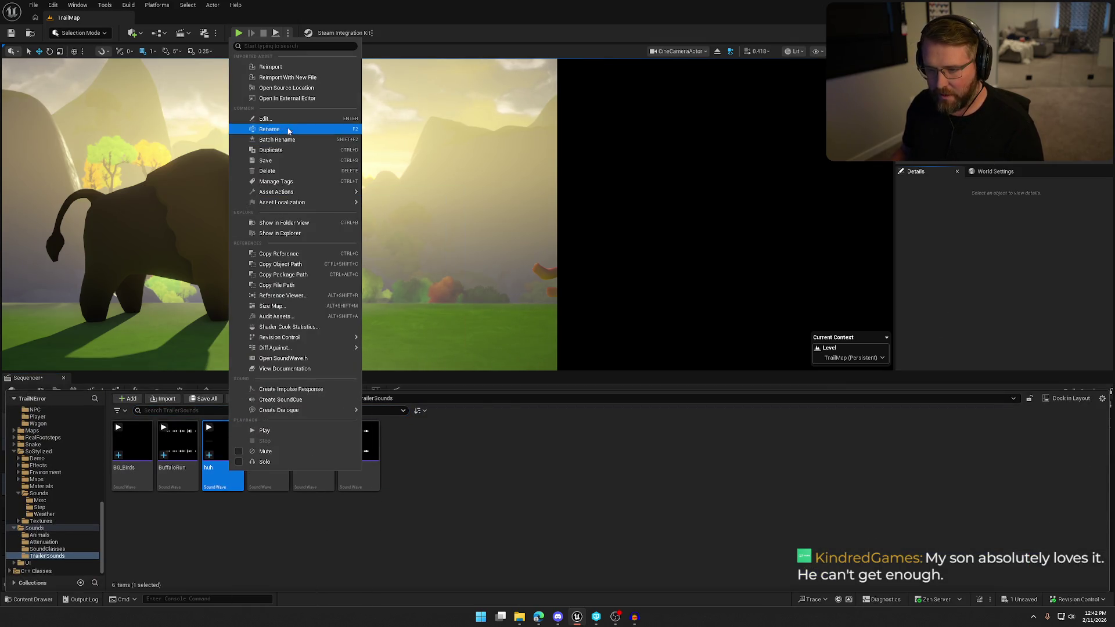
left_click(285, 67)
key("ctrl+space")
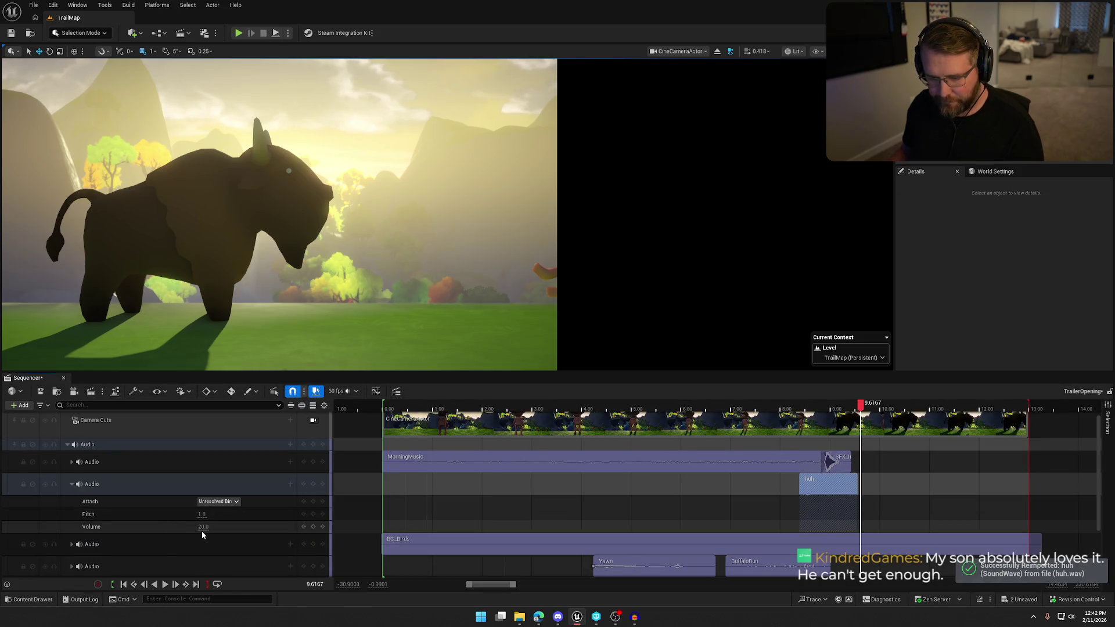
left_click(203, 527)
key("Return")
Step: Replace the old huh clip with a fresh copy of the reimported sound on its track
left_click(831, 483)
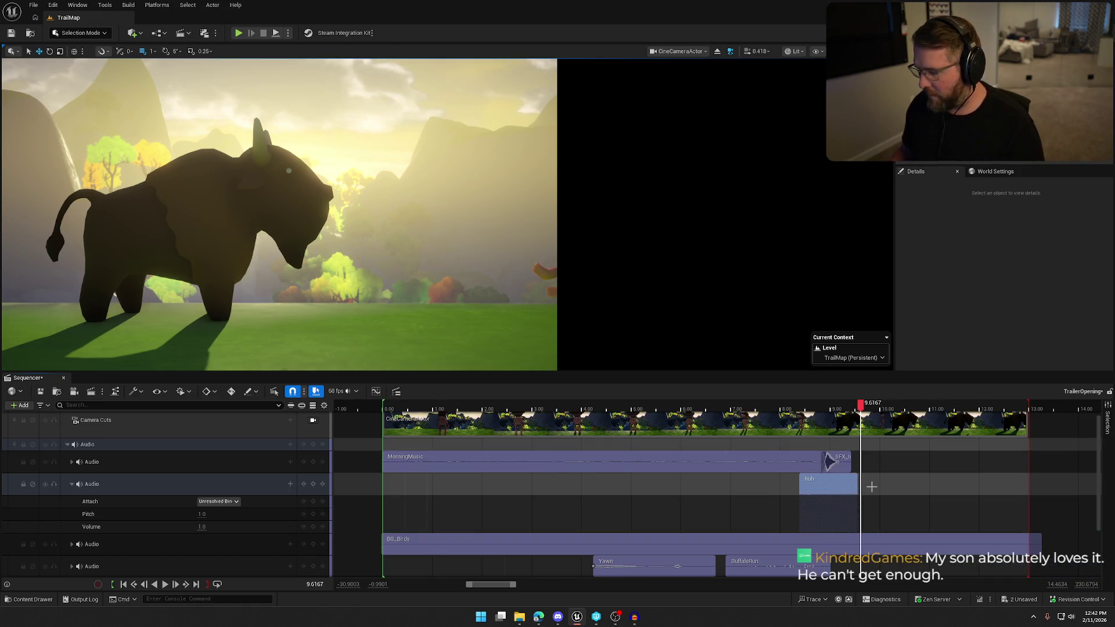
key("ctrl+space")
mouse_move(221, 453)
left_mouse_down()
mouse_move(902, 490)
mouse_move(892, 489)
left_mouse_up()
left_click(829, 490)
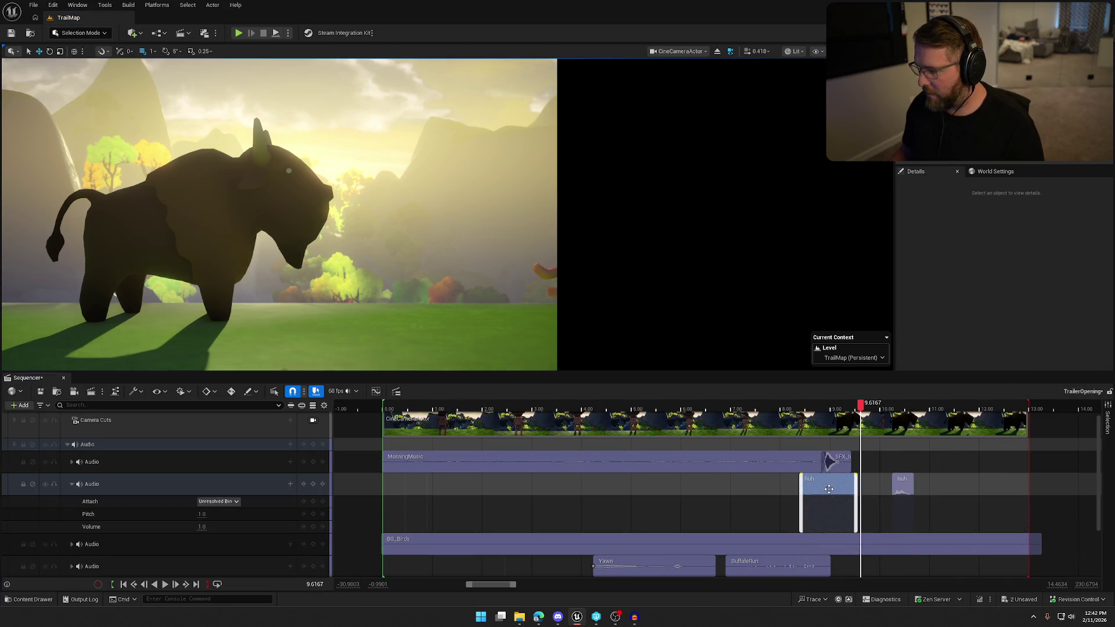
key("Delete")
left_click(903, 492)
mouse_move(903, 491)
left_mouse_down()
mouse_move(816, 492)
mouse_move(873, 491)
left_mouse_up()
Step: Move the new huh clip to start at the playhead, around 8.68 seconds
left_click(776, 409)
left_click_drag(778, 412, 814, 414)
left_click(875, 505)
left_click_drag(875, 505, 823, 503)
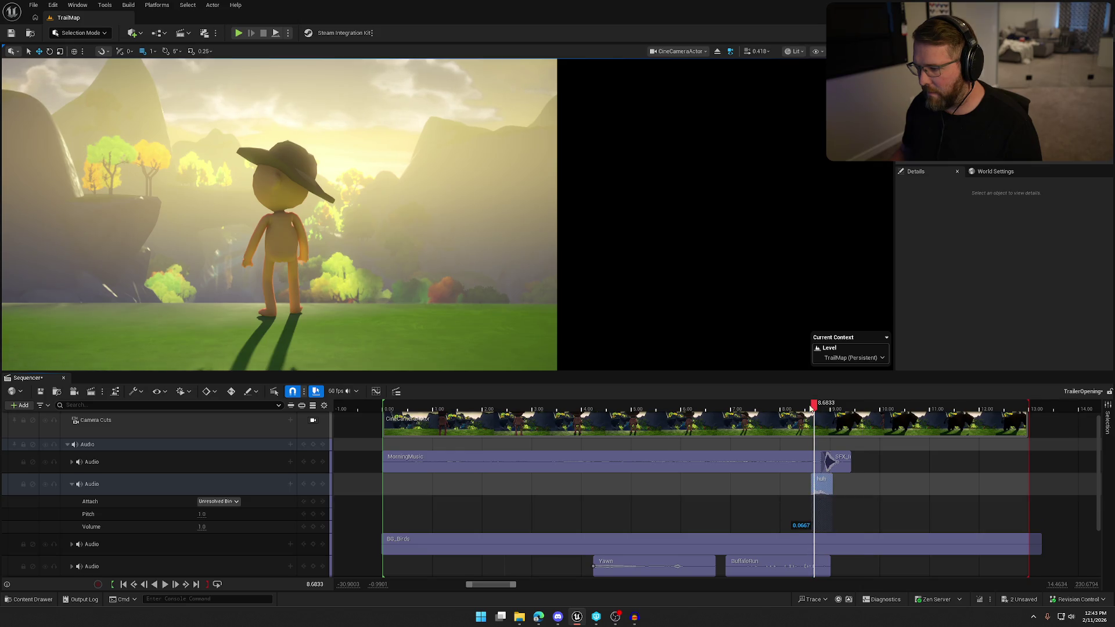
Step: Nudge the huh clip earlier to about 8.57 s, checking the buffalo-hit timing with playback
key("space")
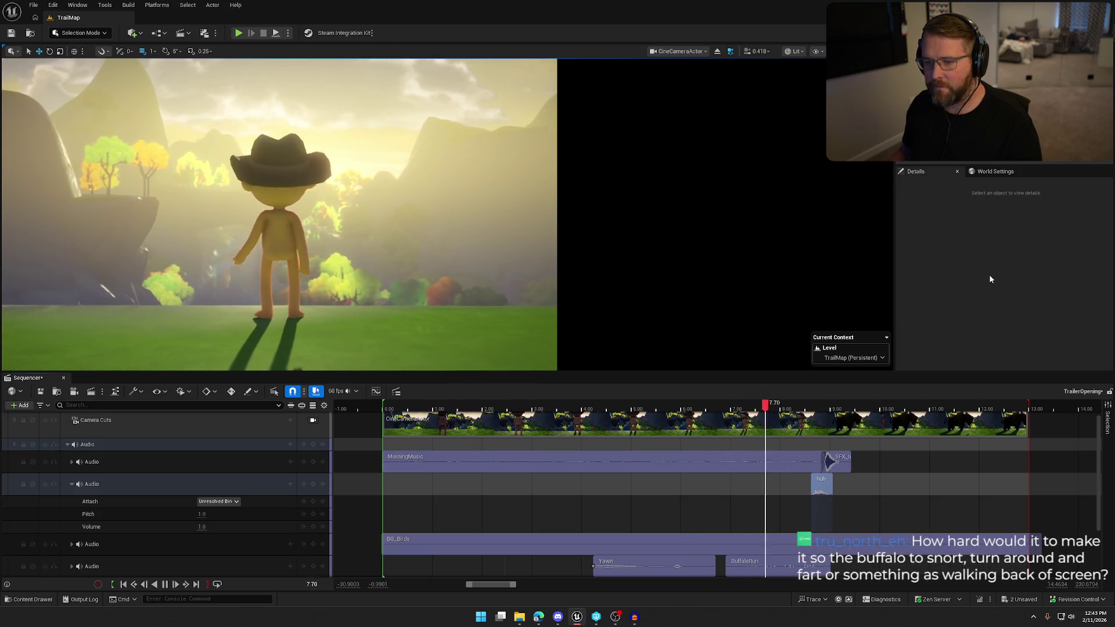
key("space")
left_click_drag(827, 488, 815, 488)
key("space")
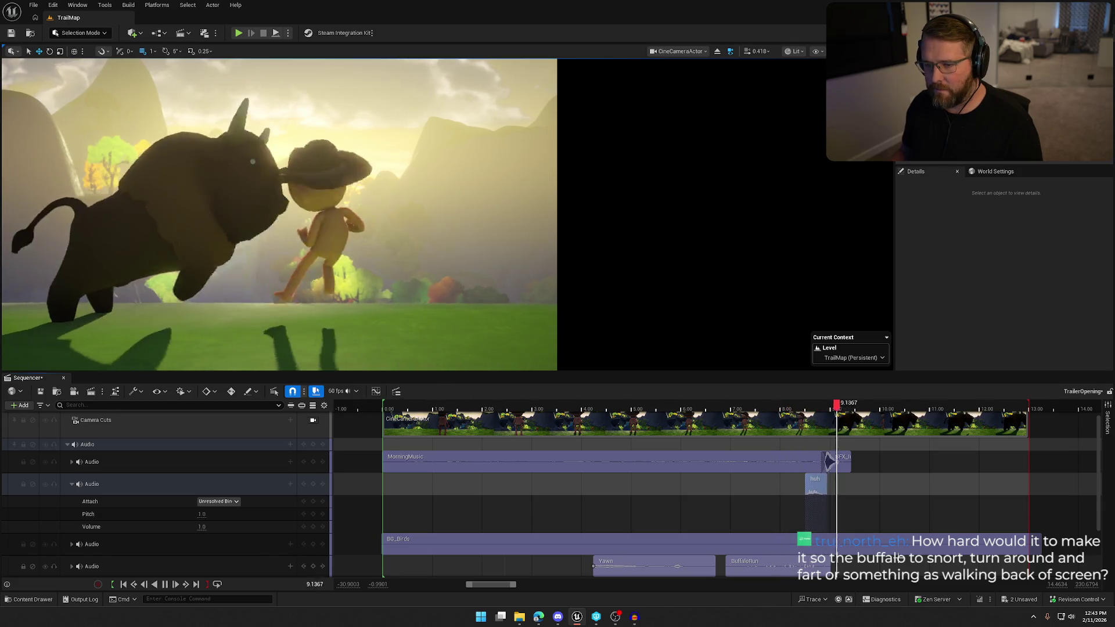
key("space")
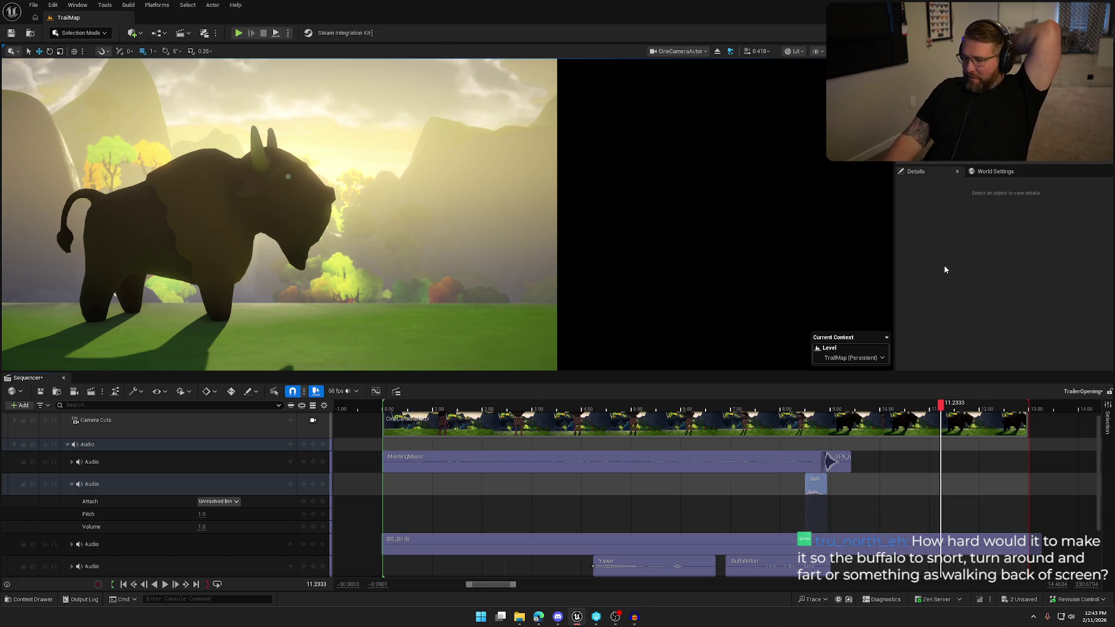
Step: Try huh track pitches of 0.8 and 0.9, settling on 0.95 after replaying each
left_click(202, 514)
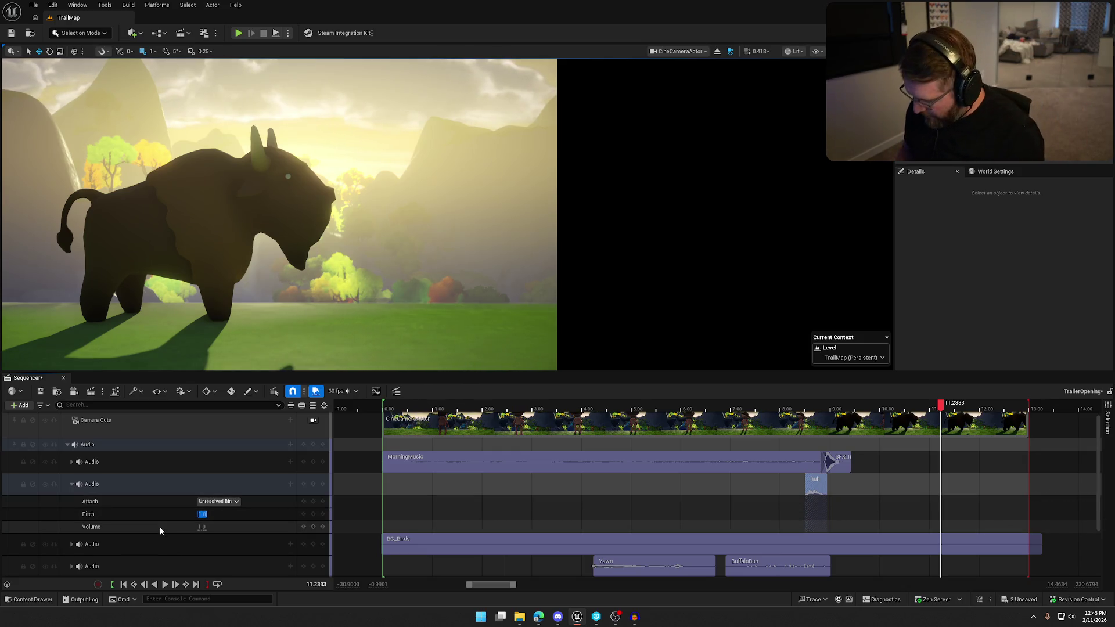
type("0.8")
key("Return")
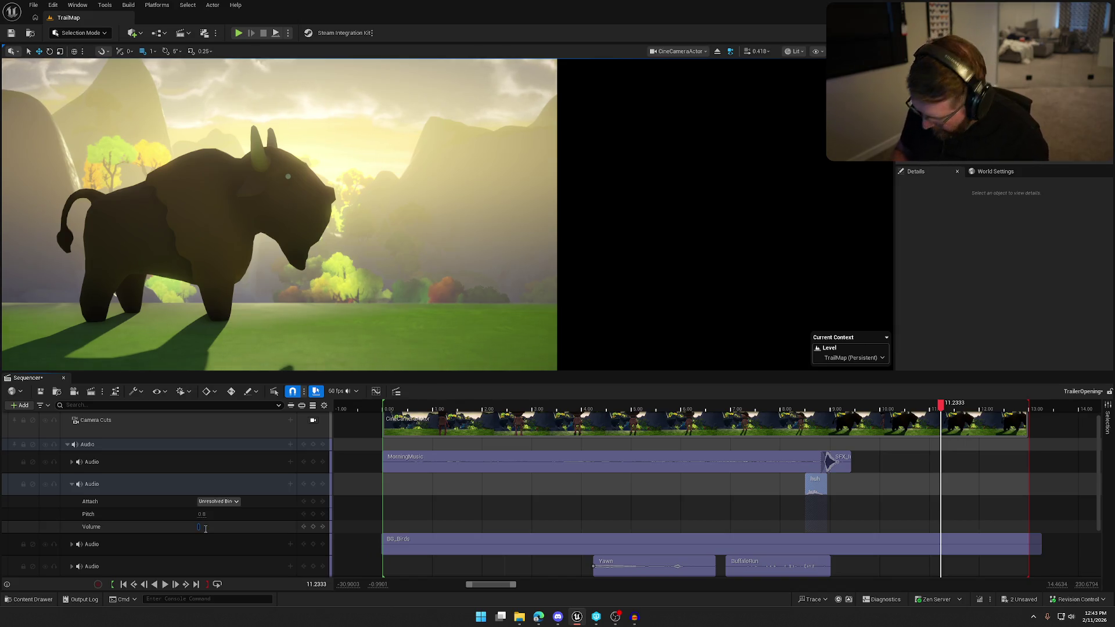
left_click_drag(941, 420, 777, 420)
key("space")
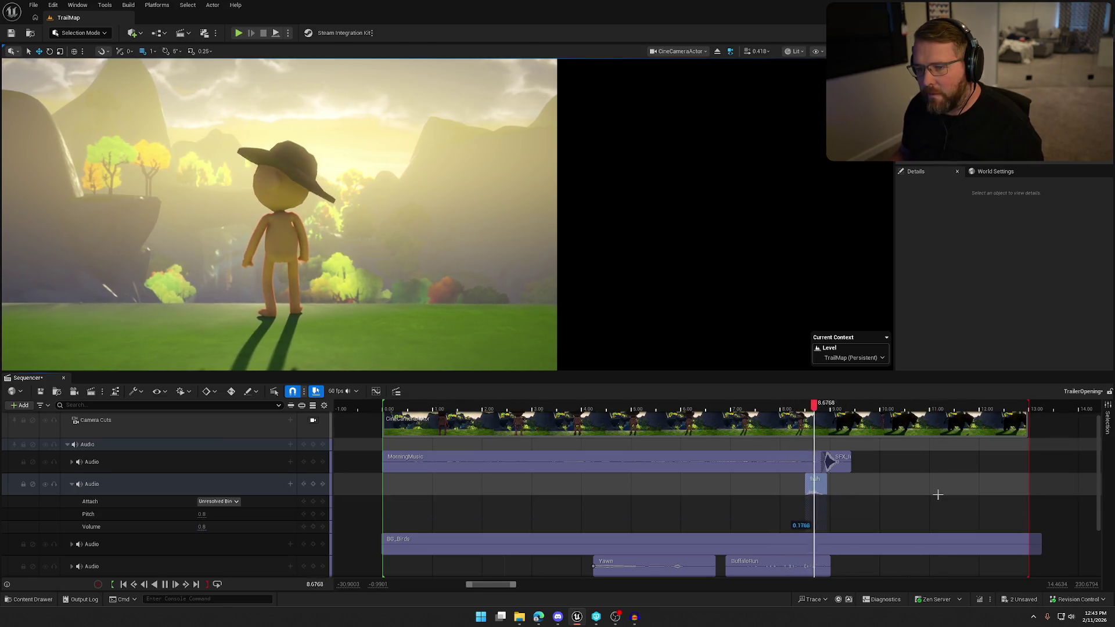
left_click(201, 514)
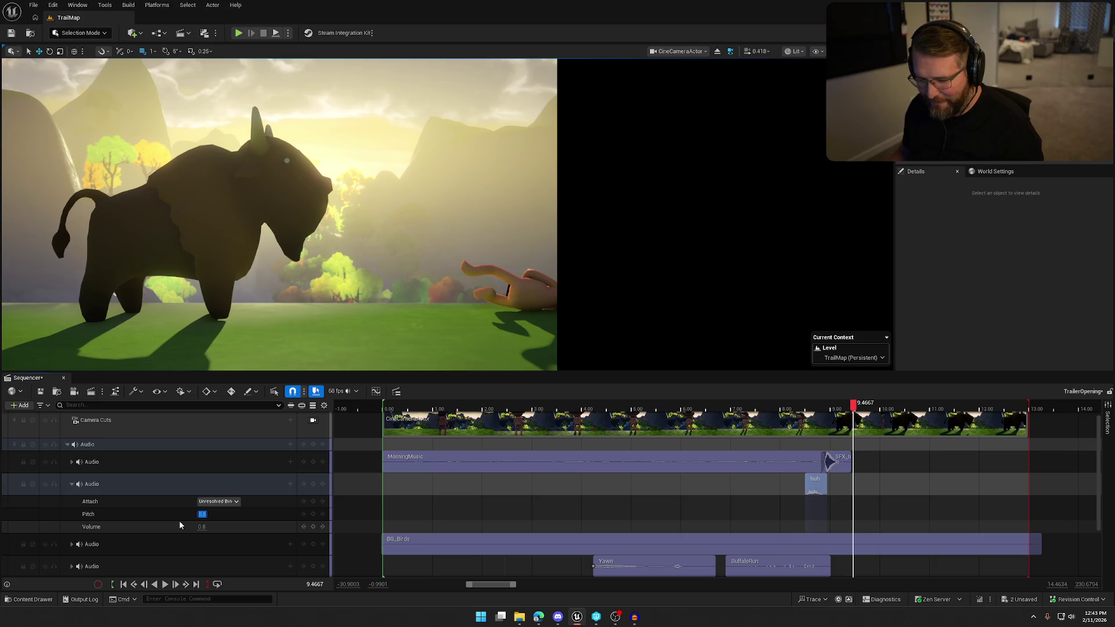
type("0.9")
key("Return")
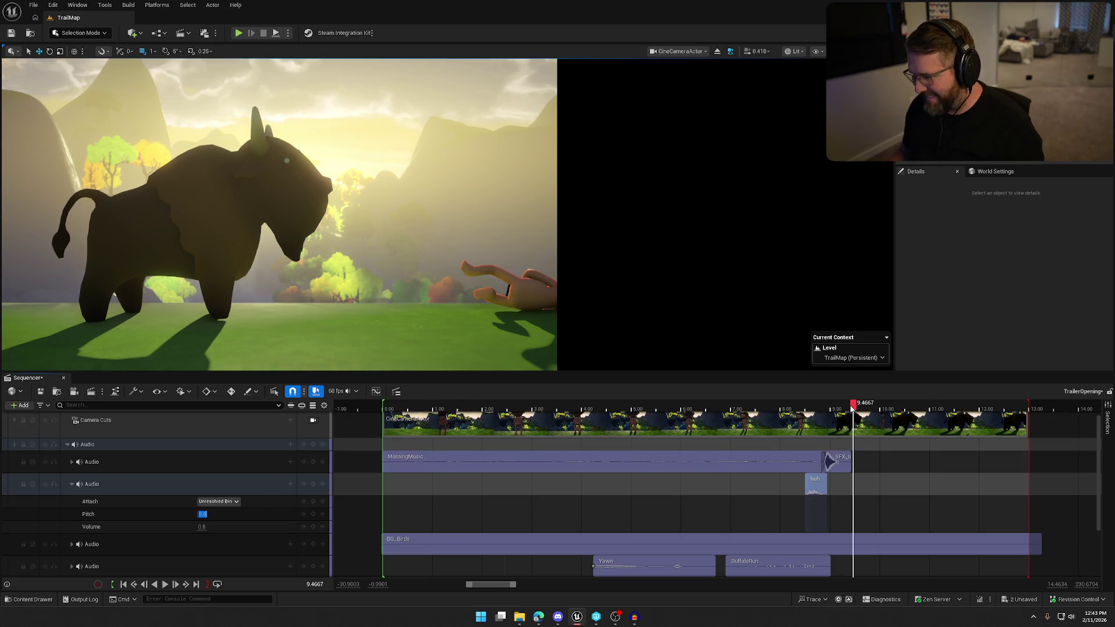
key("space")
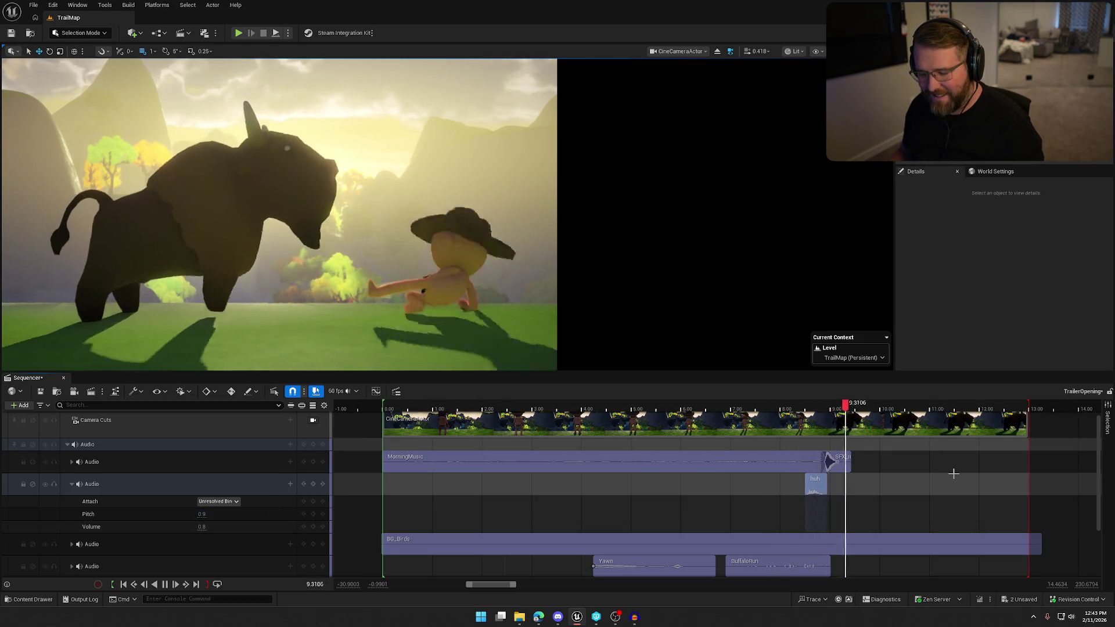
left_click(201, 514)
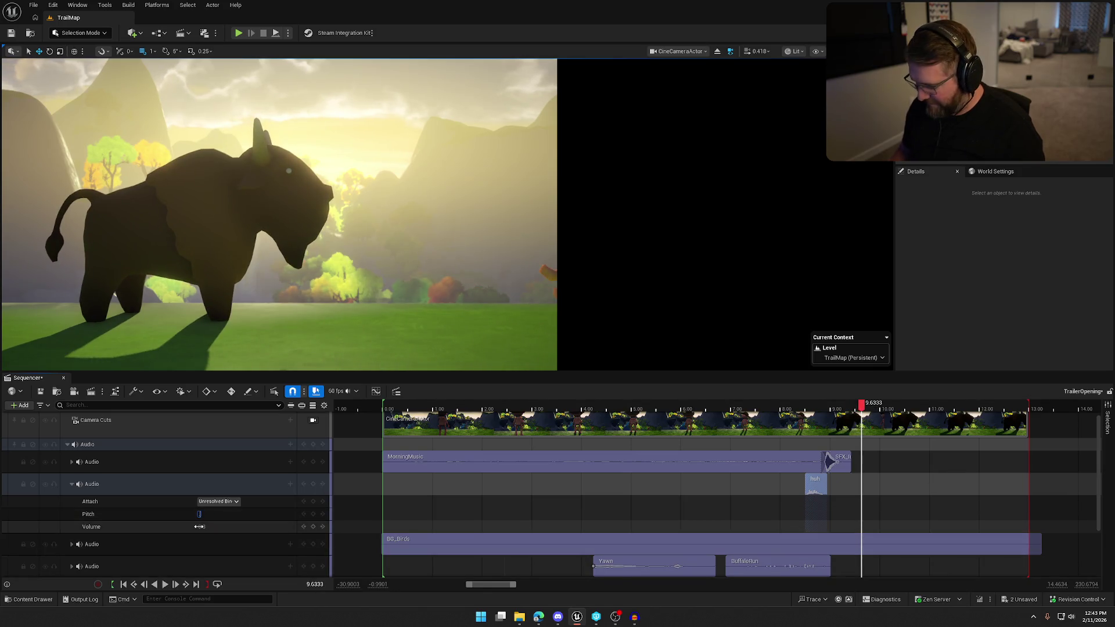
key("Return")
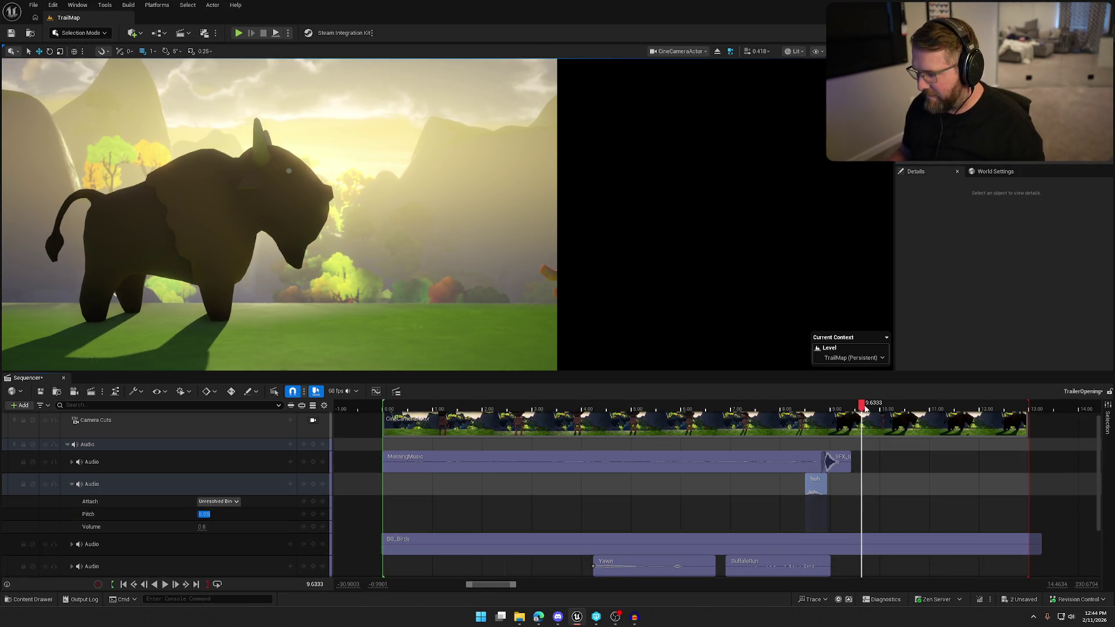
key("space")
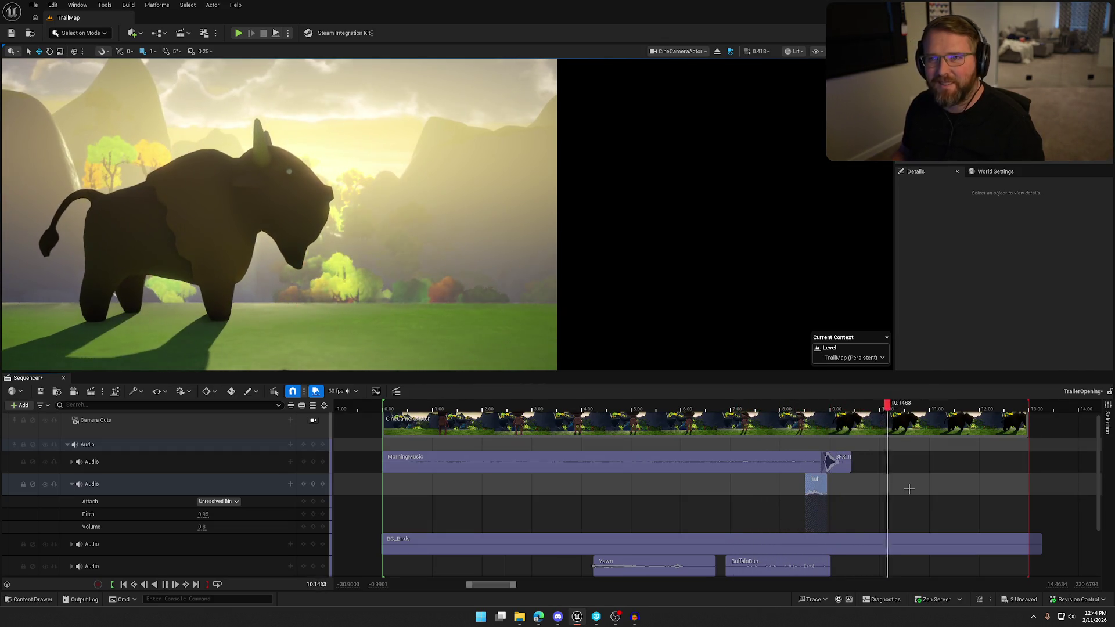
Step: Set the huh track volume to 0.75 and replay the sequence
left_click(202, 527)
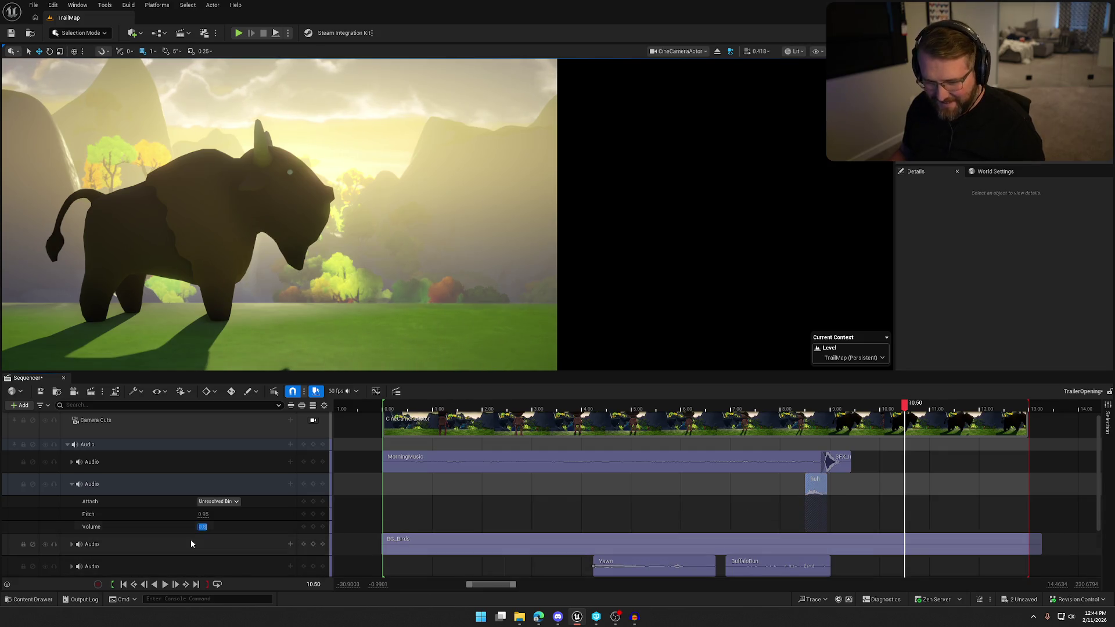
type("0.75")
key("Return")
key("space")
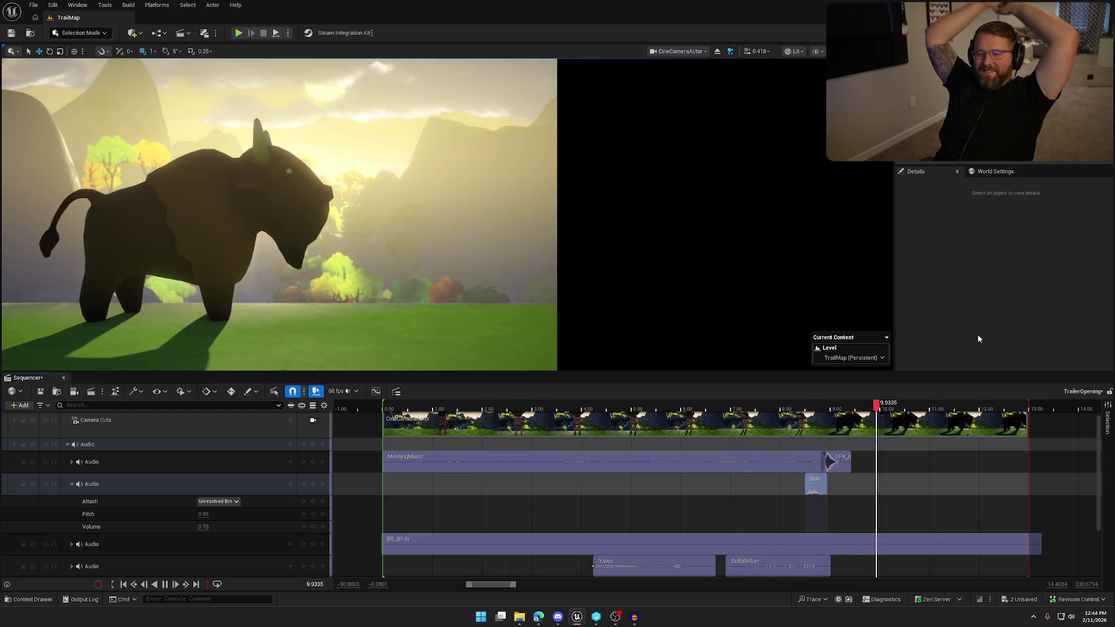
key("space")
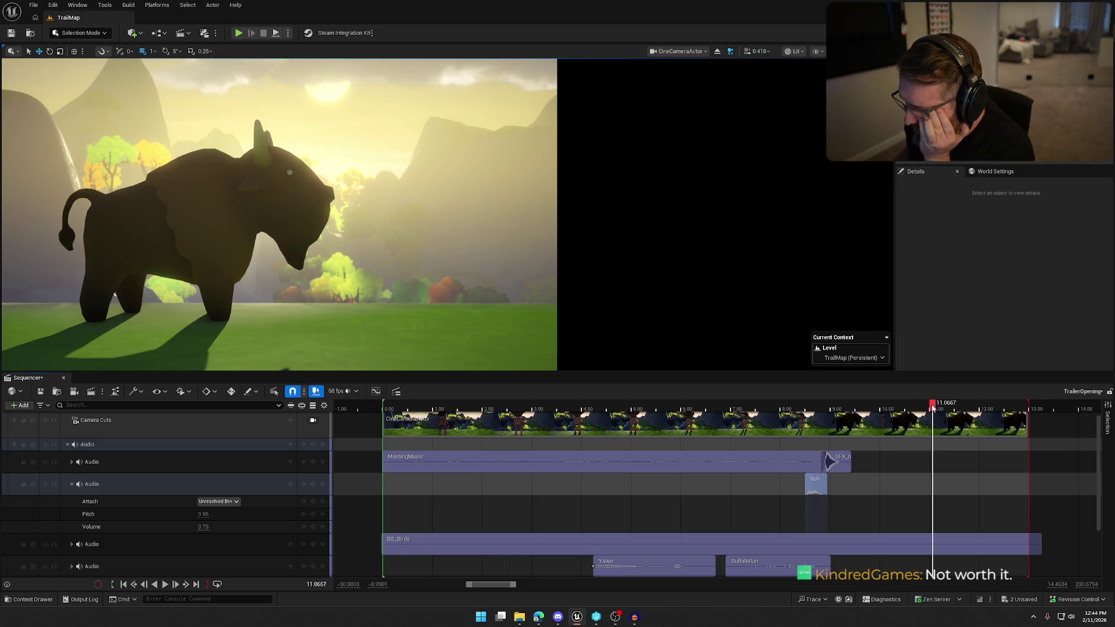
mouse_move(938, 409)
left_mouse_down()
mouse_move(1023, 408)
mouse_move(847, 409)
mouse_move(1050, 408)
mouse_move(859, 408)
left_mouse_up()
key("space")
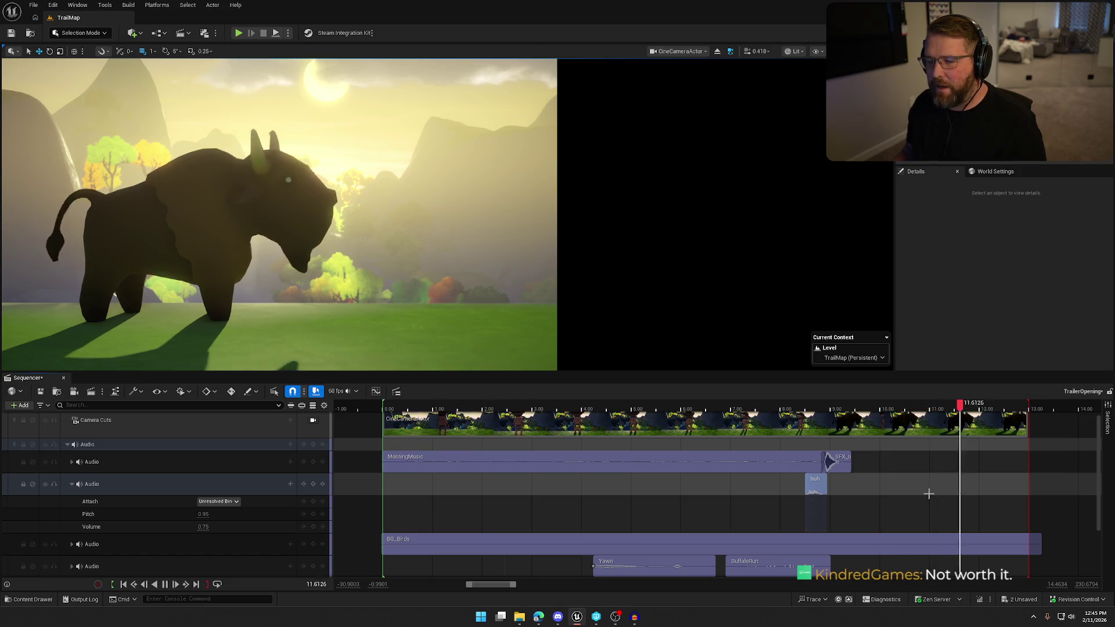
key("space")
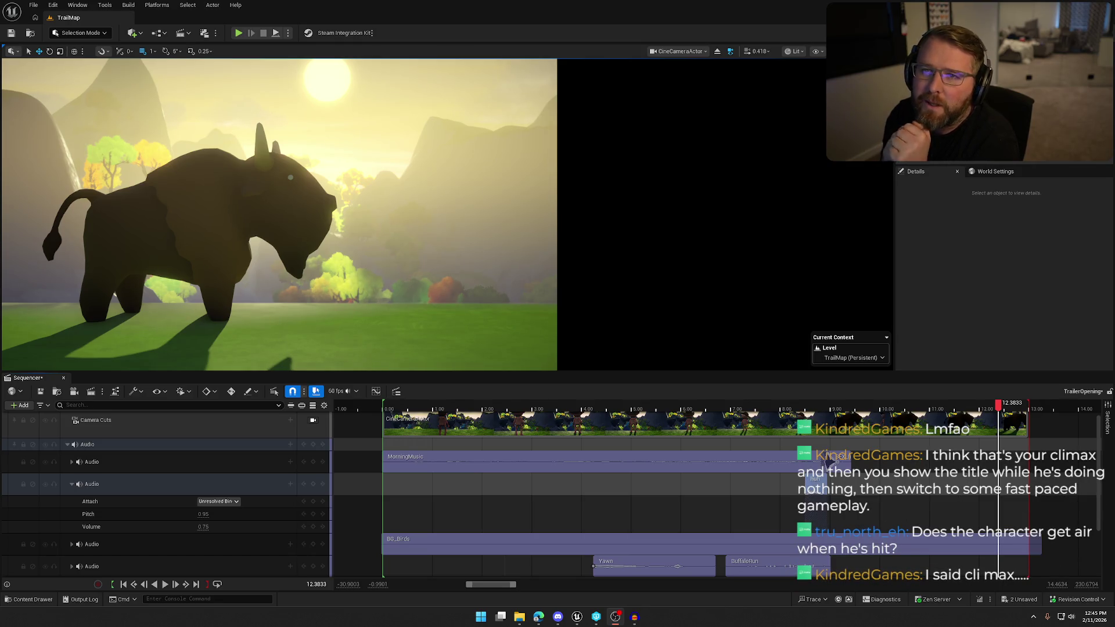
mouse_move(1002, 412)
left_mouse_down()
mouse_move(829, 417)
mouse_move(881, 412)
mouse_move(840, 414)
left_mouse_up()
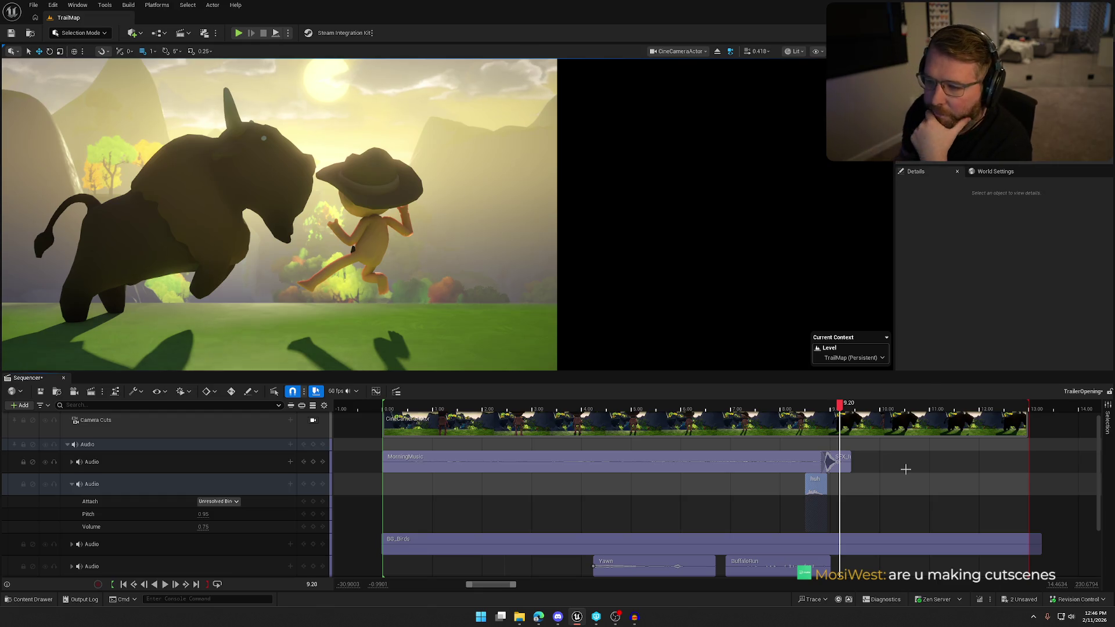
left_click_drag(841, 406, 882, 406)
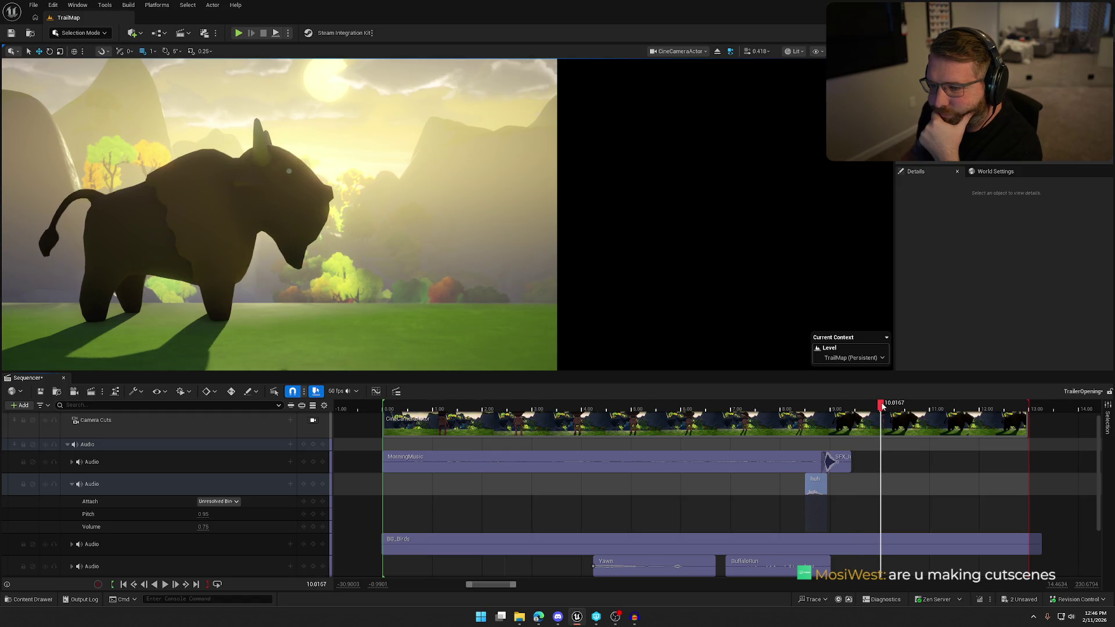
Step: Select BP_StylizedSky and try Day/Night Cycle Start Times of 30, 20 and 40
left_click(398, 131)
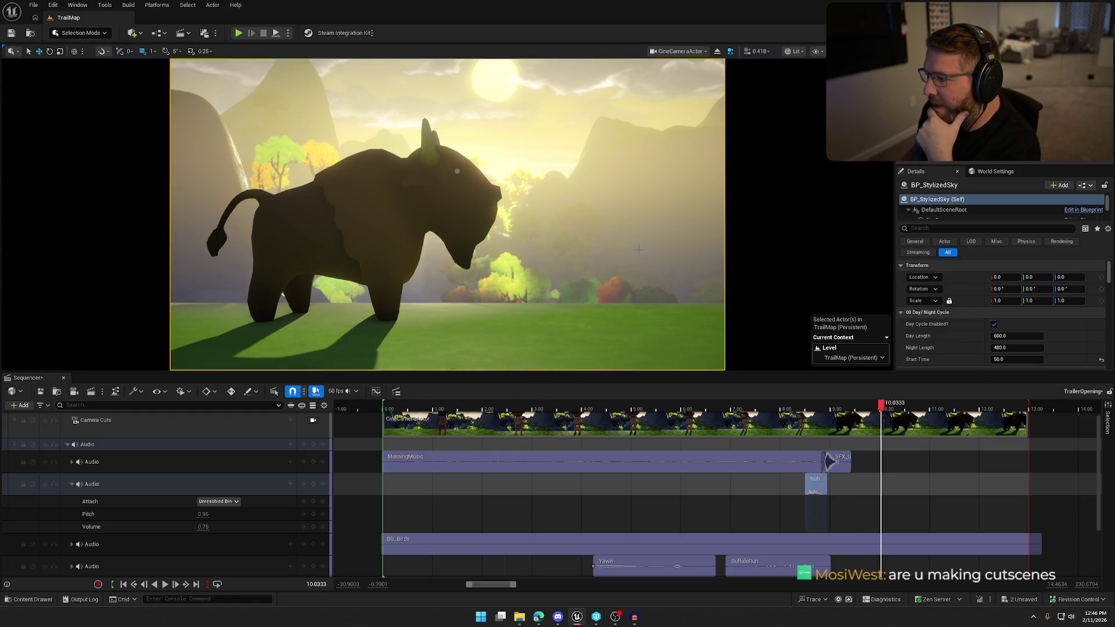
scroll(950, 336, "down", 2)
left_click(1002, 303)
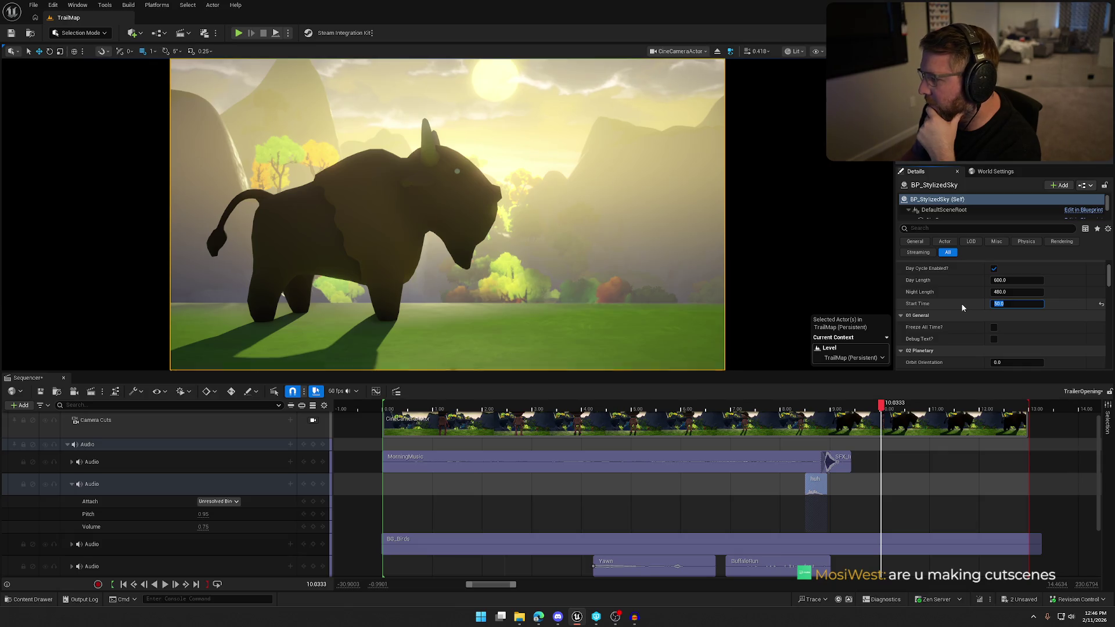
type("30")
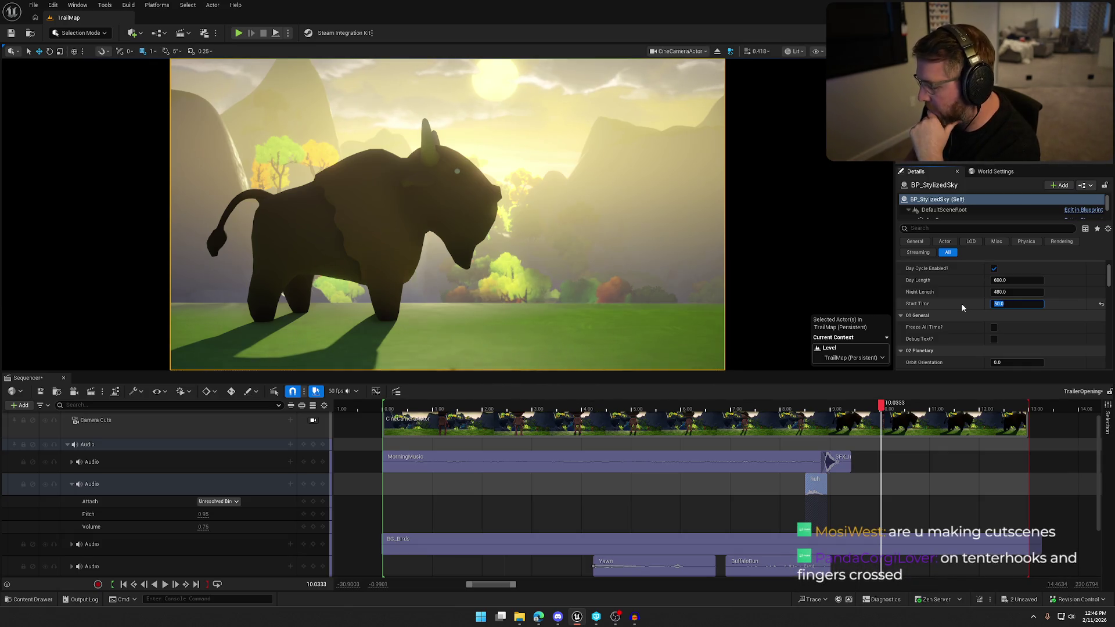
key("Return")
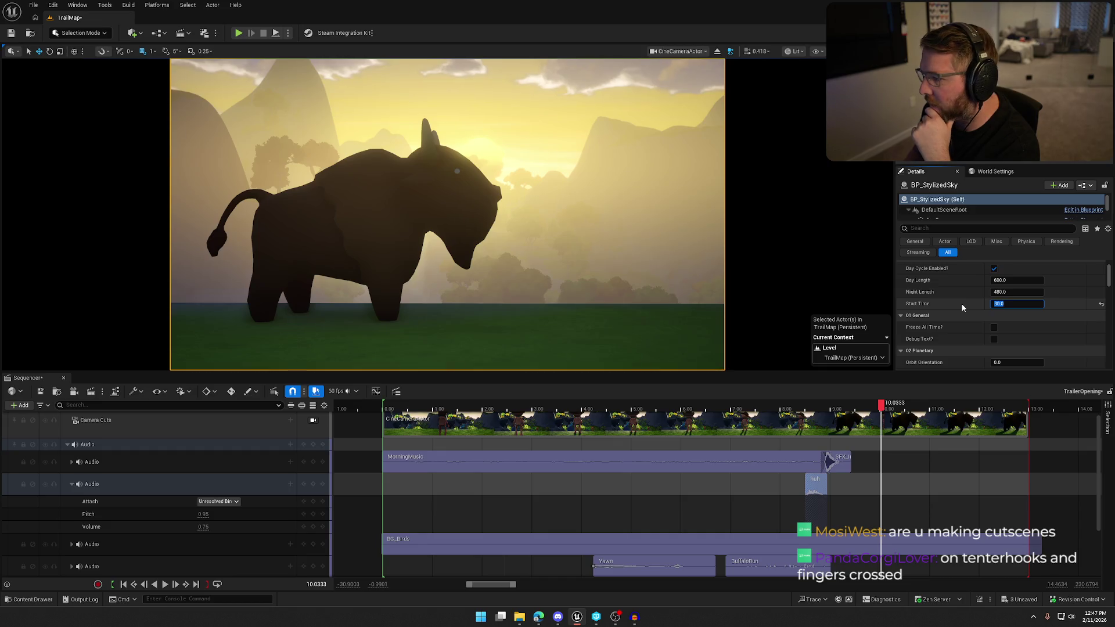
type("20")
key("Return")
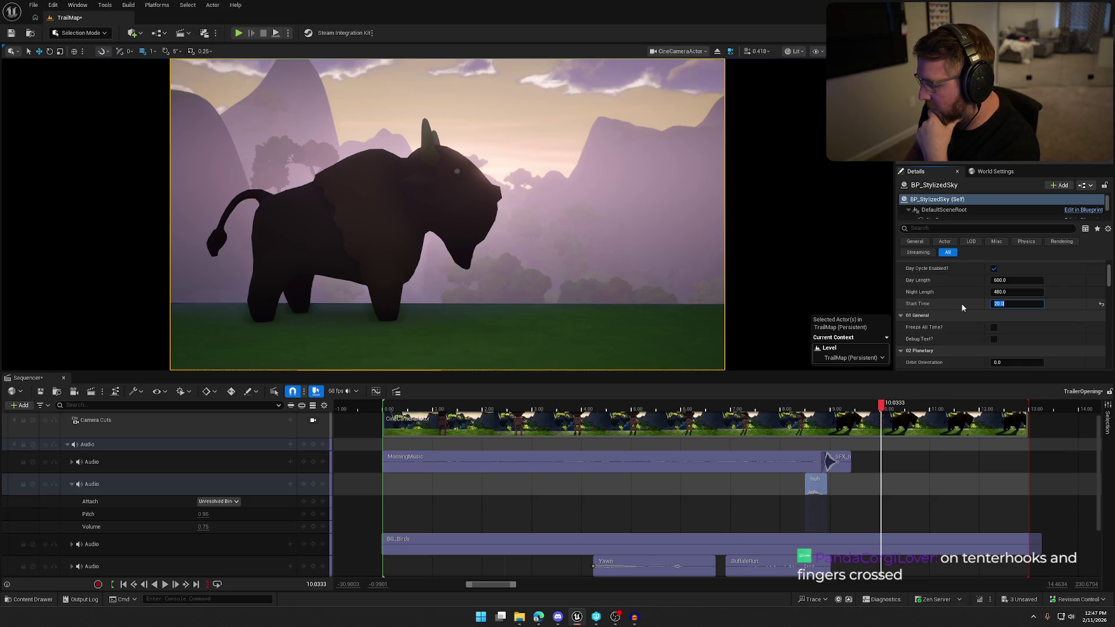
type("40")
key("Return")
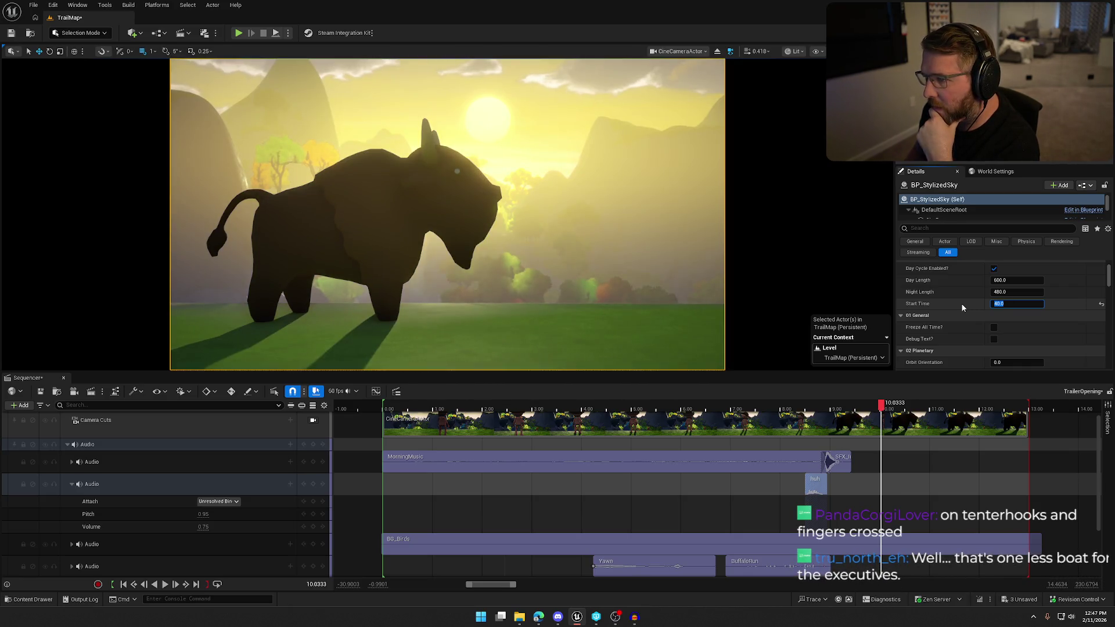
Step: Compare Start Times 50 and 40, settle on 45, and replay the sequence from the beginning
type("50")
key("Return")
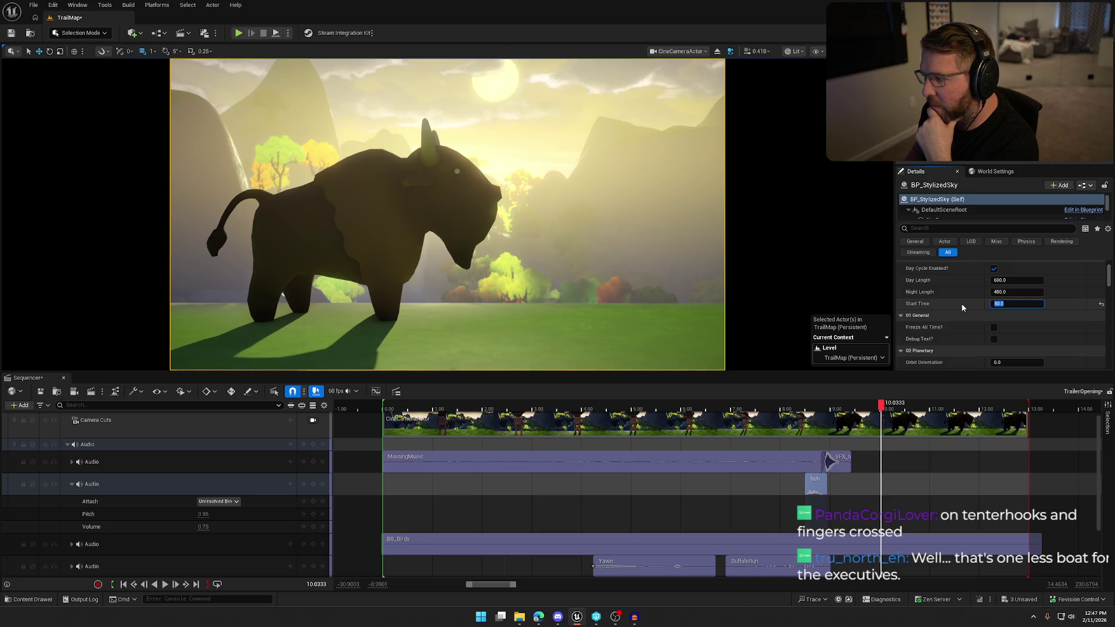
type("40")
key("Return")
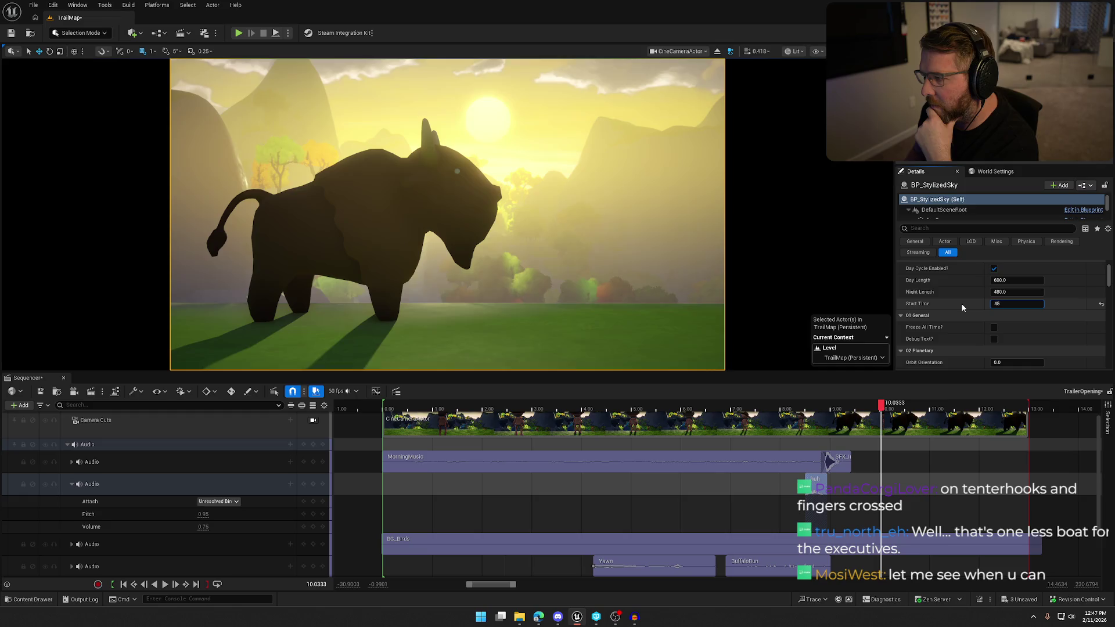
type("45")
key("Return")
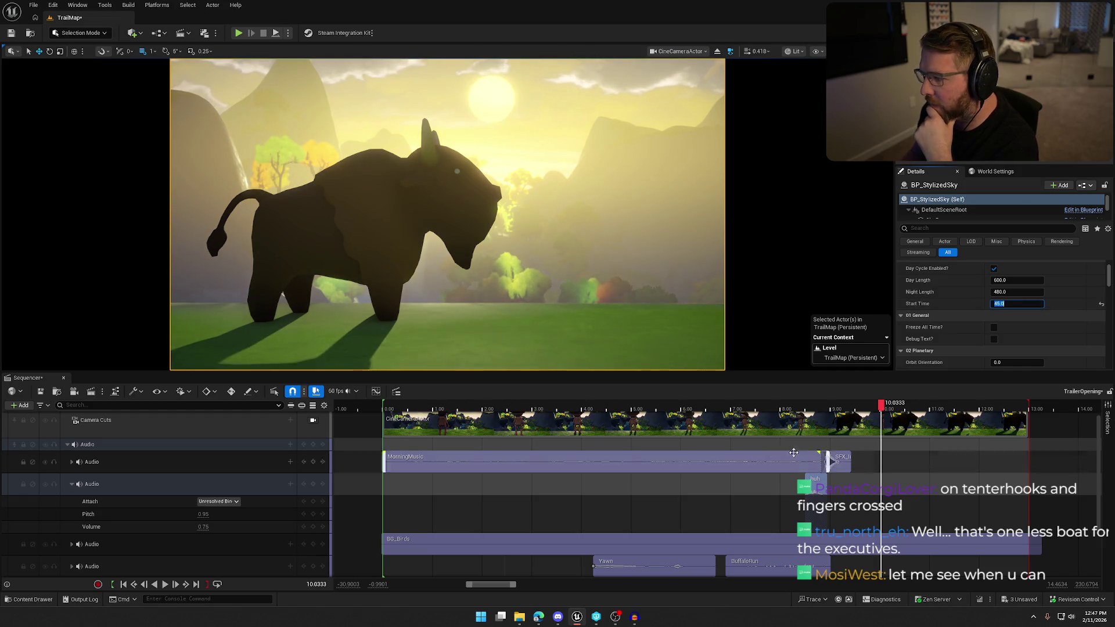
left_click_drag(877, 413, 378, 428)
left_click(165, 584)
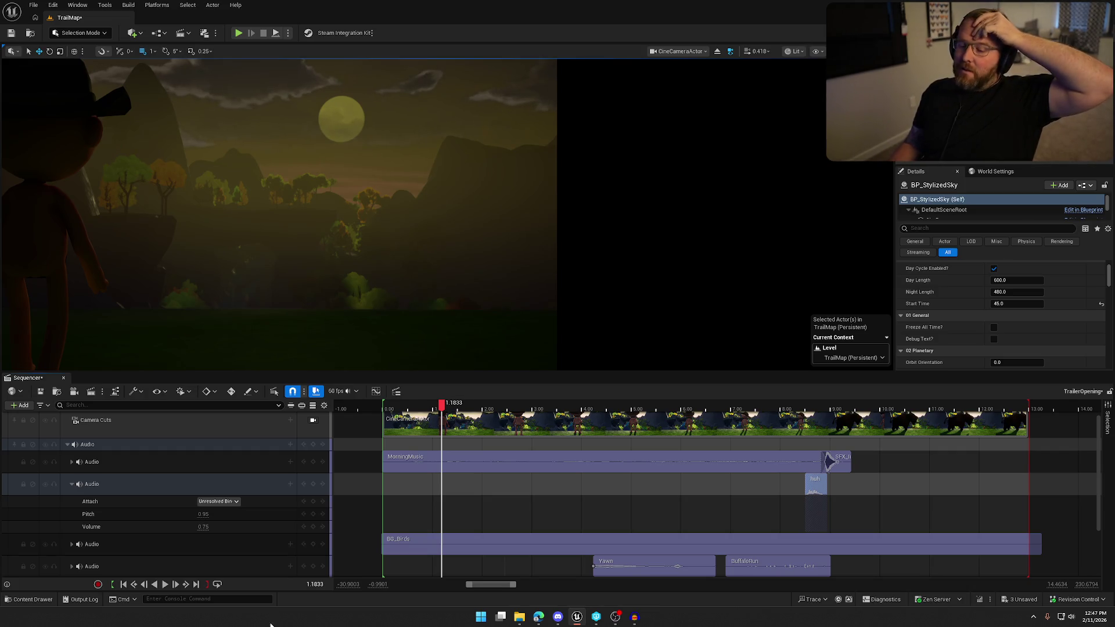
left_click(165, 584)
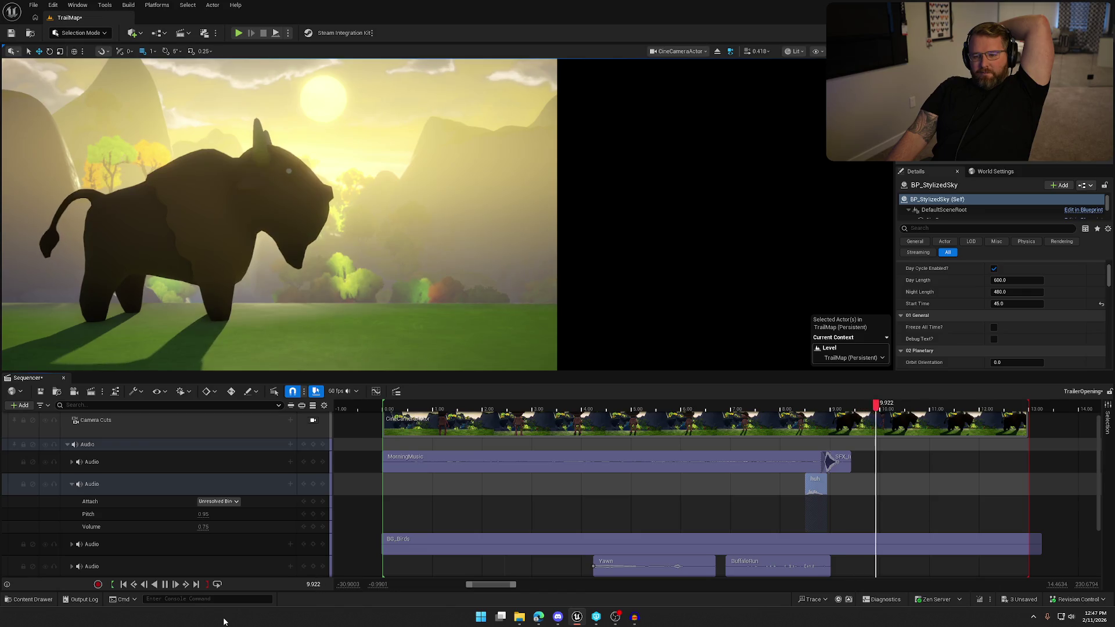
left_click(169, 587)
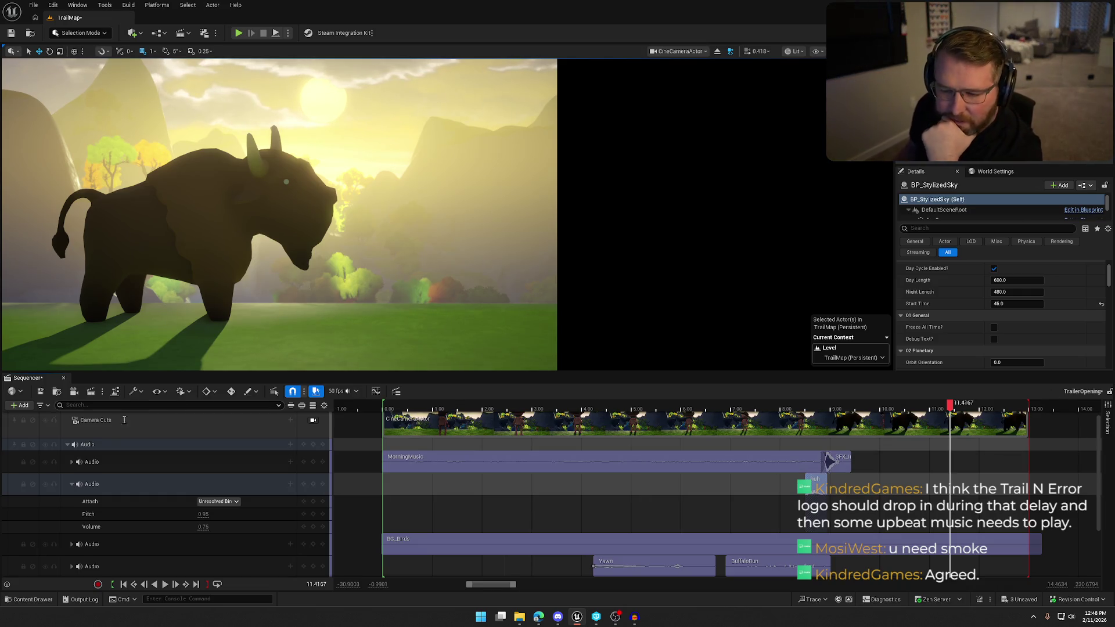
left_click(67, 445)
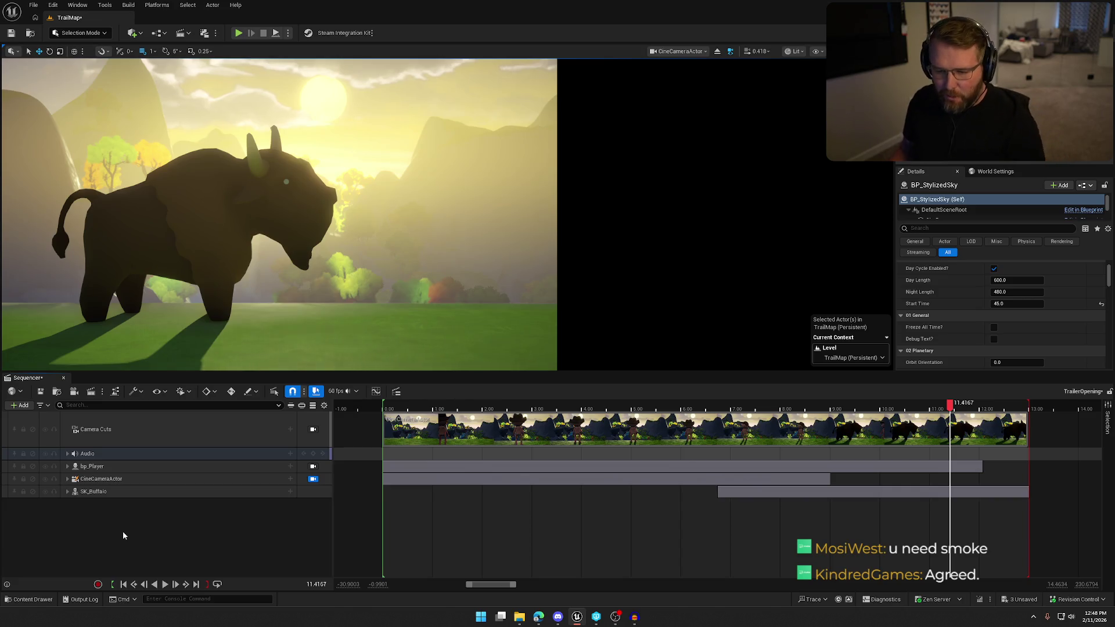
Step: Add the MainMenuLogo image from the Assets folder to the trailer sequence
key("ctrl+space")
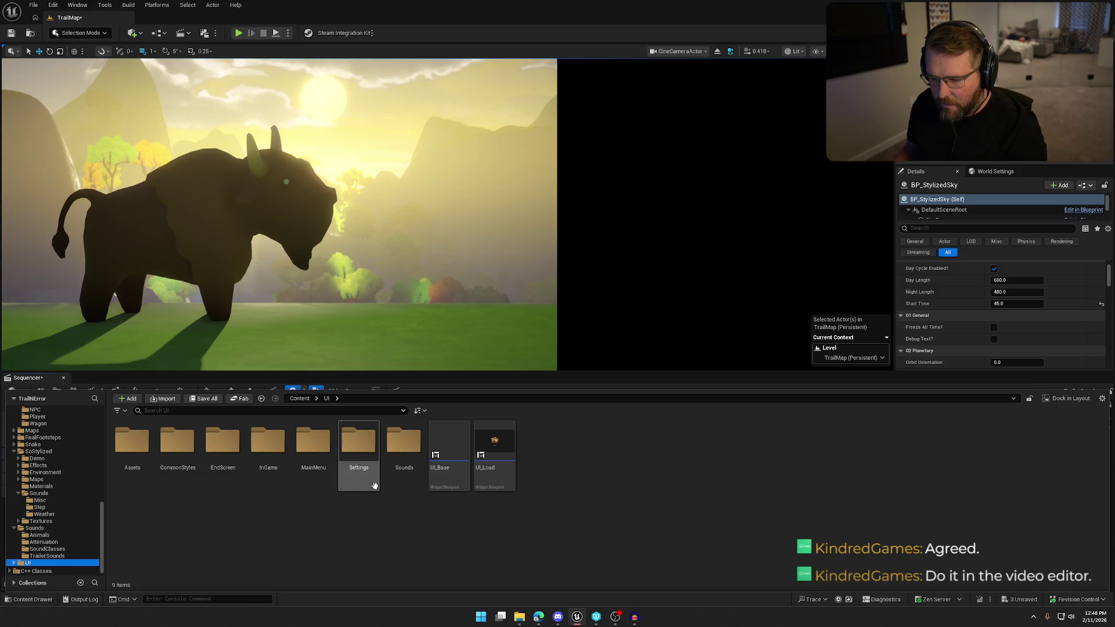
left_click(138, 451)
double_click(139, 451)
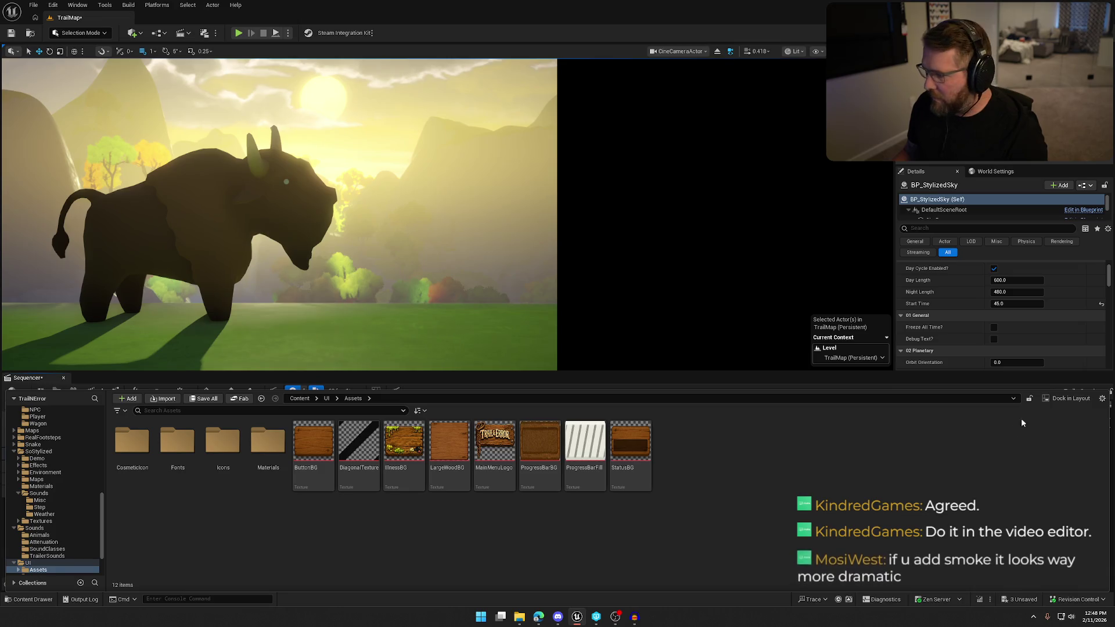
left_click(1065, 398)
left_click_drag(500, 244, 120, 528)
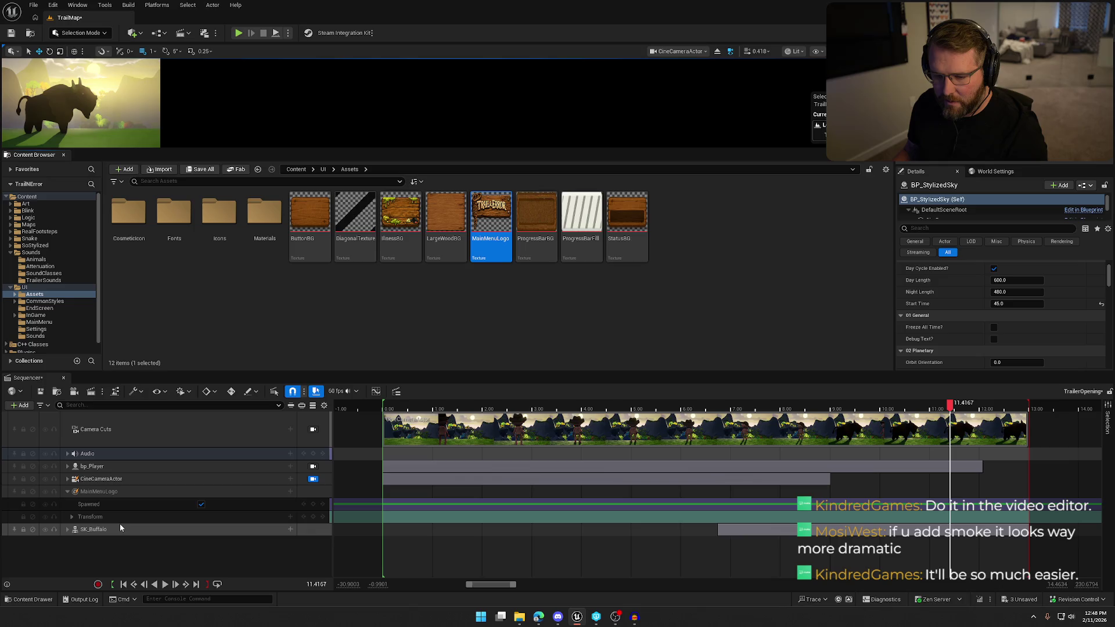
left_click(65, 156)
Step: Delete the MainMenuLogo track and scrub back to the buffalo ramming the player
left_click(104, 491)
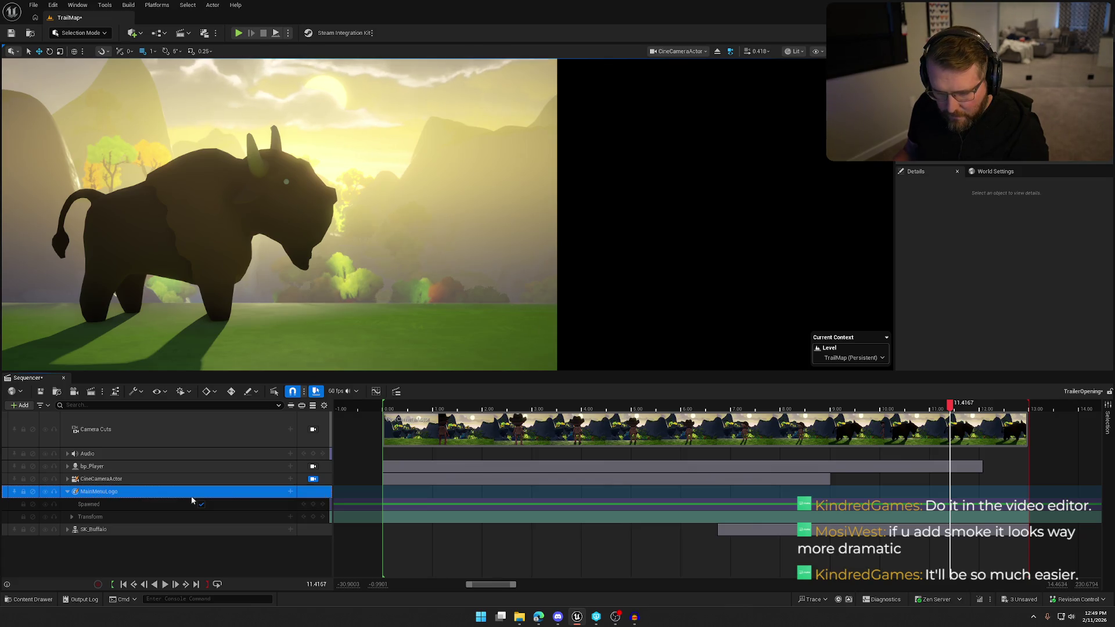
double_click(97, 492)
key("Return")
left_click(72, 517)
left_click(72, 517)
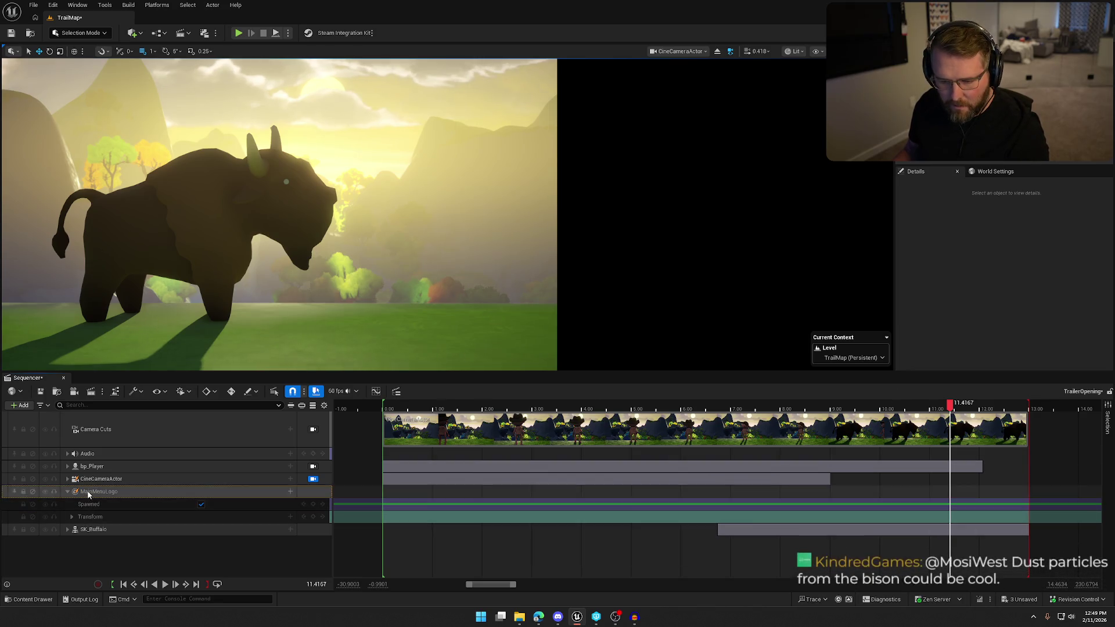
key("Delete")
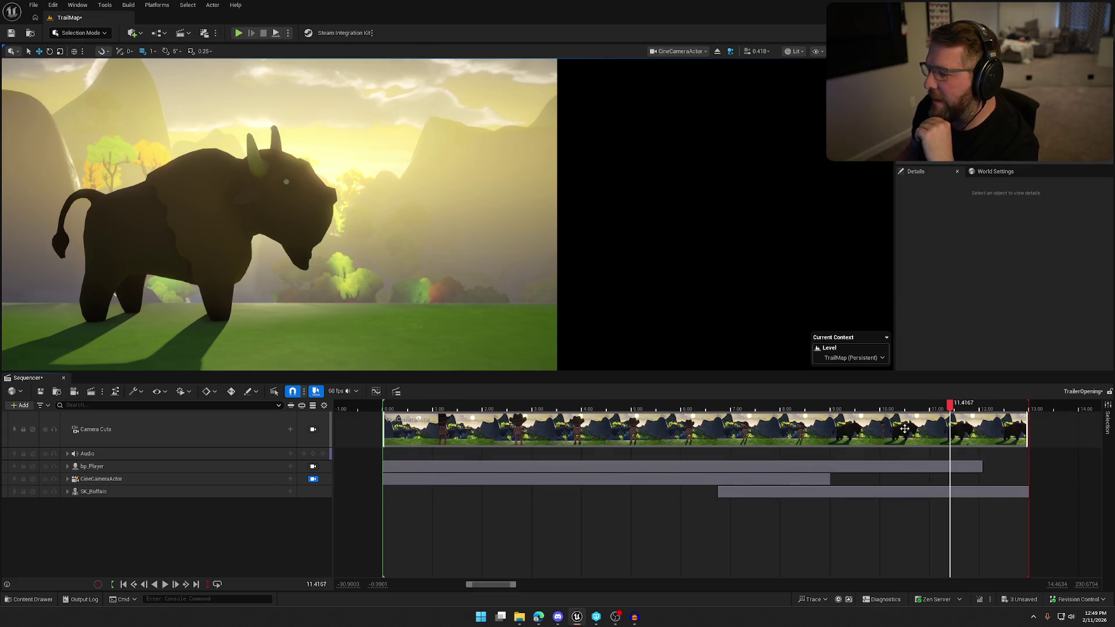
mouse_move(956, 406)
left_mouse_down()
mouse_move(721, 408)
mouse_move(863, 407)
mouse_move(841, 410)
left_mouse_up()
key("ctrl+space")
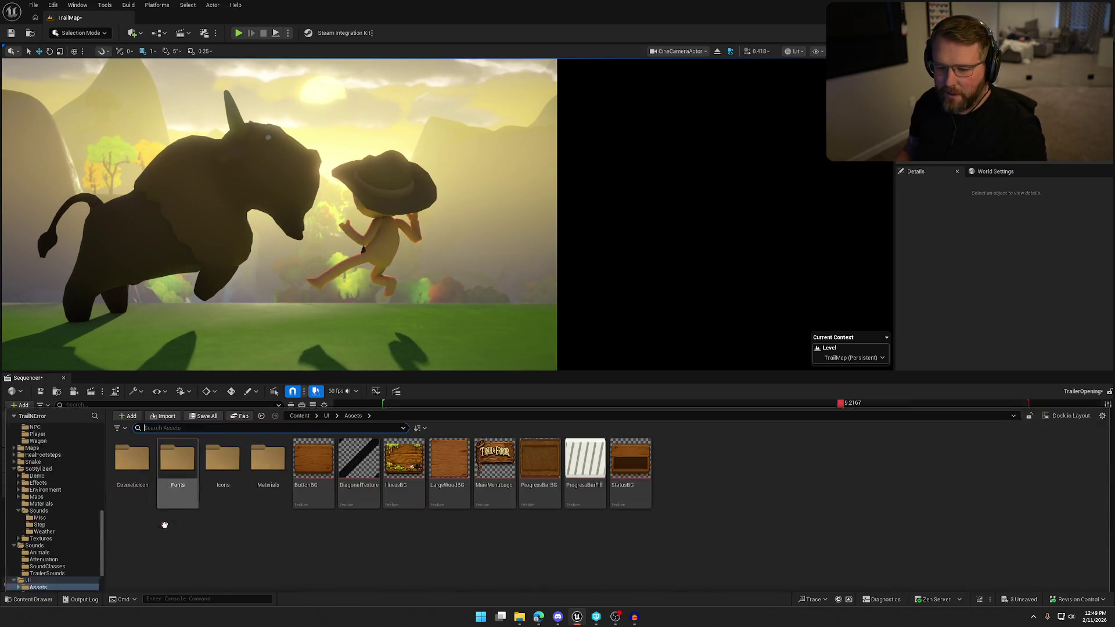
Step: Browse the Content Drawer folders to the Art > VFX effect assets
scroll(33, 511, "up", 3)
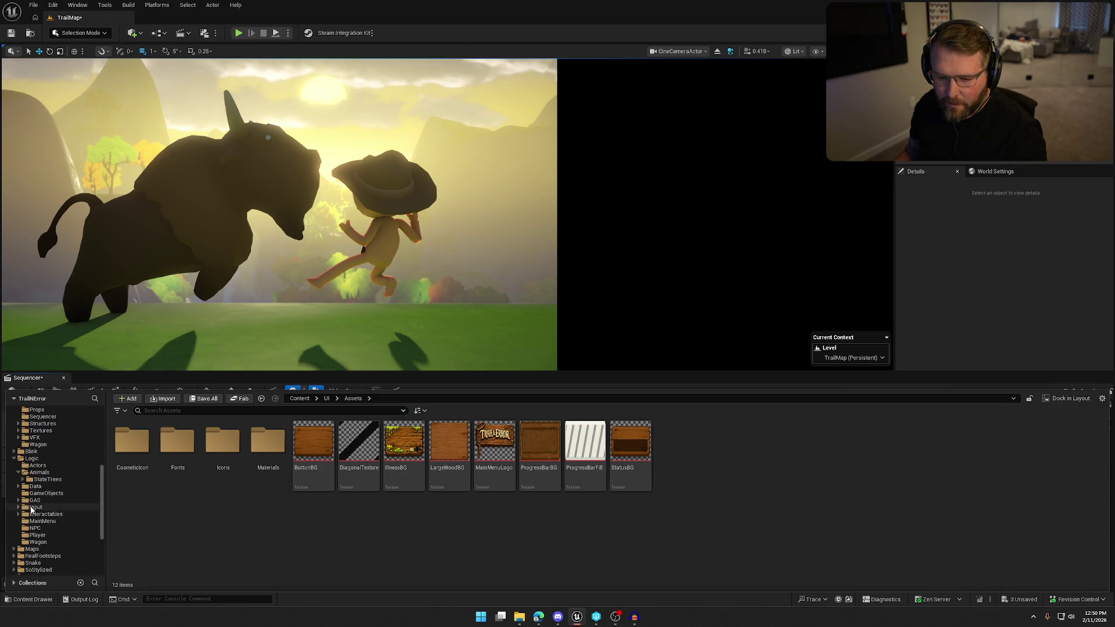
scroll(34, 511, "down", 1)
left_click(16, 531)
scroll(17, 528, "up", 1)
scroll(17, 503, "up", 1)
scroll(20, 512, "up", 1)
scroll(20, 511, "up", 1)
left_click(46, 557)
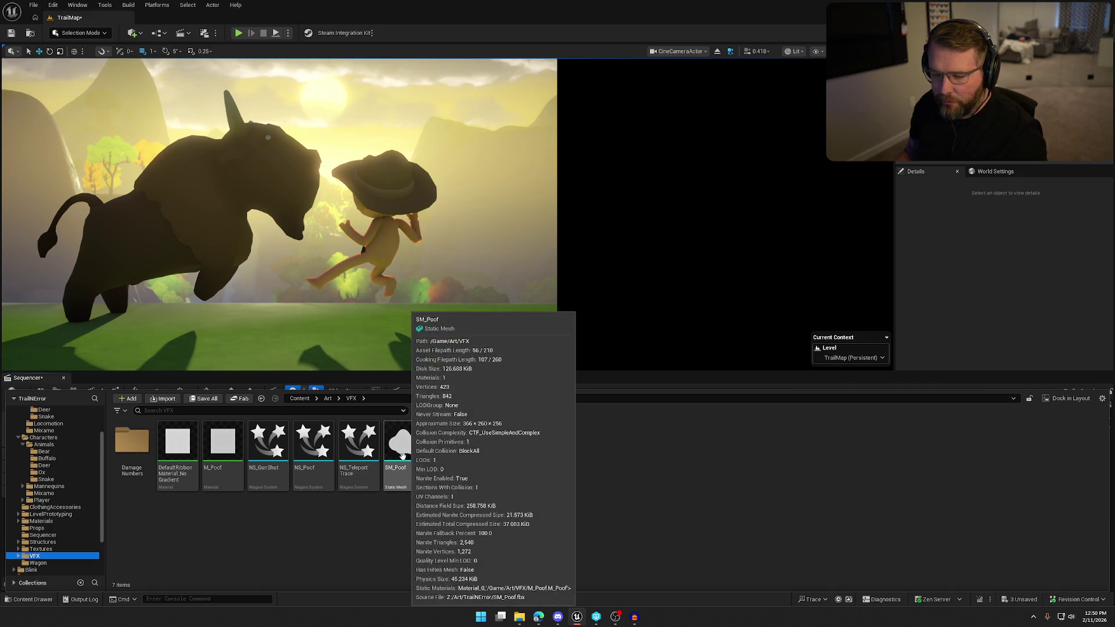
Step: Place SM_Poof in the viewport, remove it again, and reopen the VFX folder
mouse_move(411, 463)
left_mouse_down()
mouse_move(368, 356)
mouse_move(139, 323)
left_mouse_up()
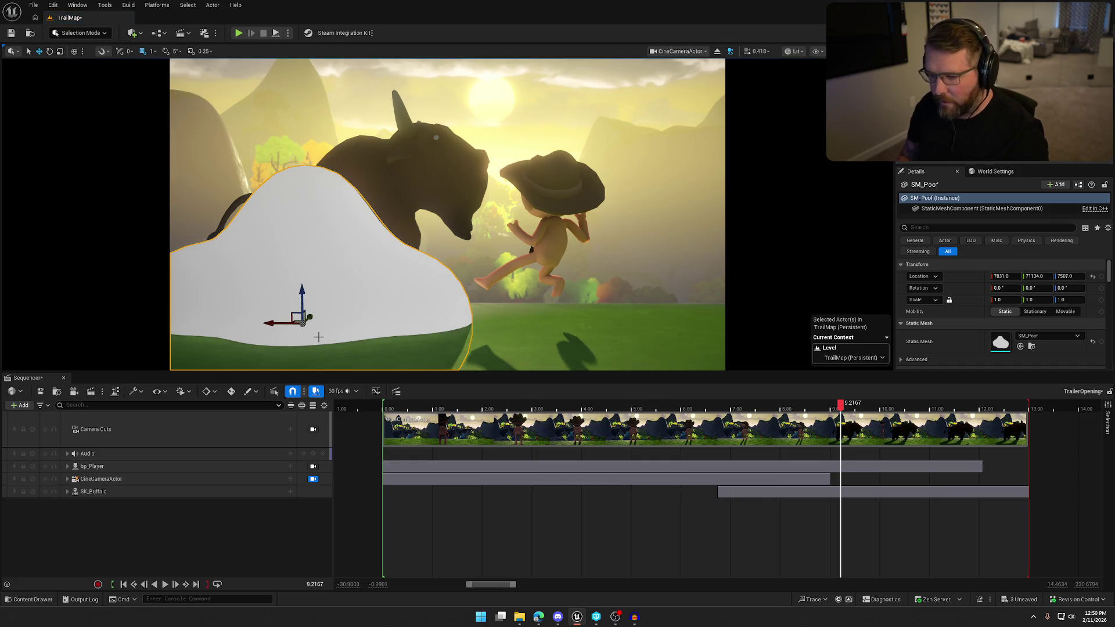
key("Delete")
key("ctrl+space")
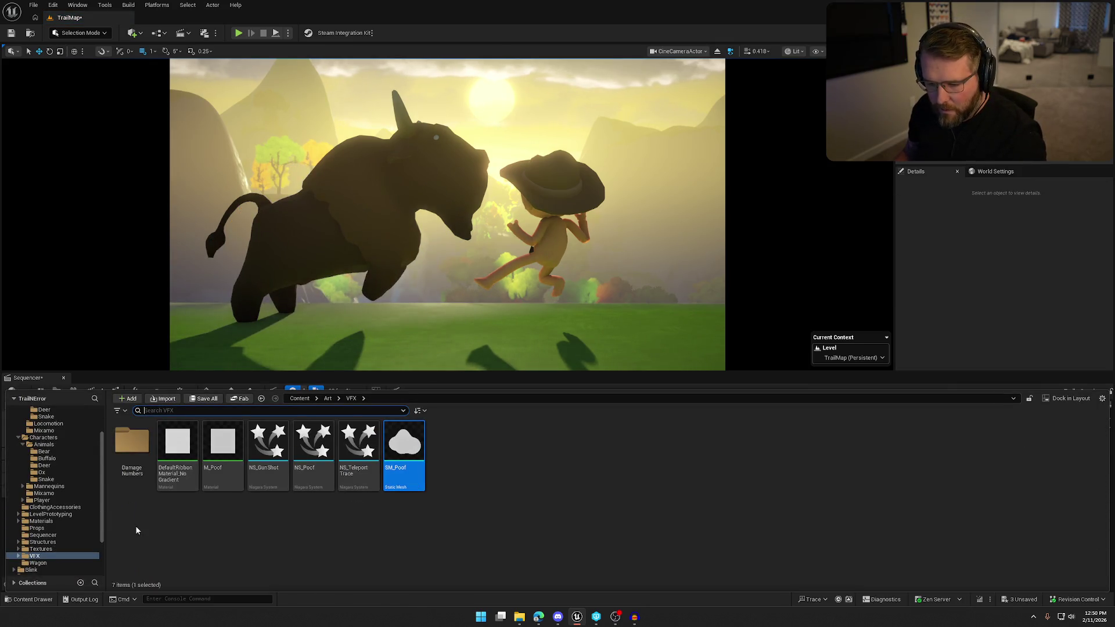
Step: Add the NS_GunShot Niagara effect as a track in the trailer sequence
key("Left")
key("Left")
key("Left")
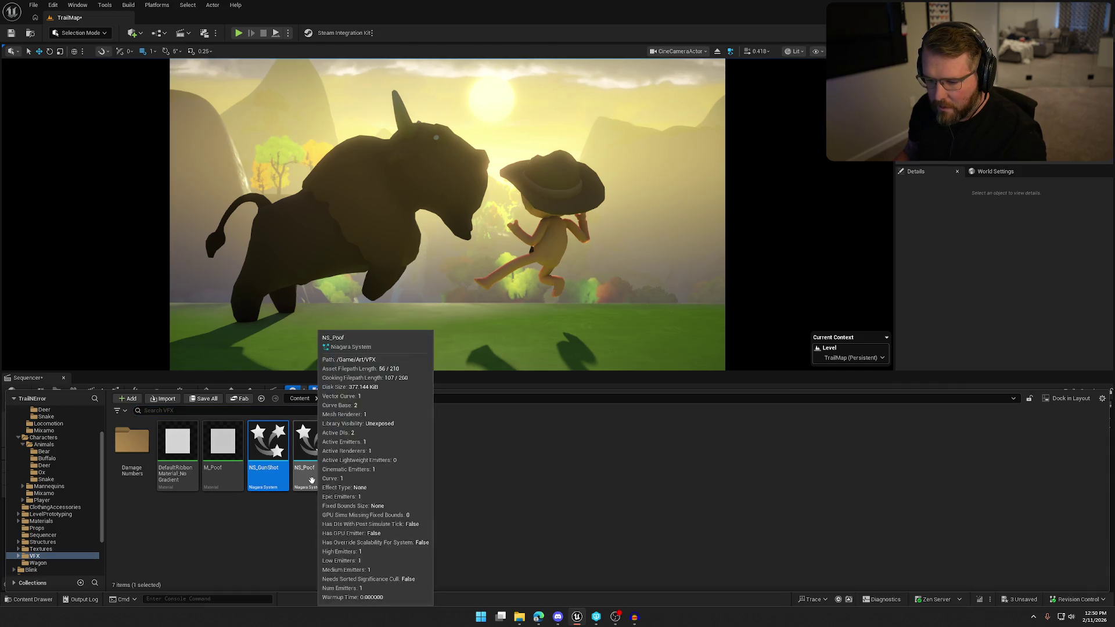
mouse_move(271, 474)
left_mouse_down()
mouse_move(268, 348)
mouse_move(250, 325)
mouse_move(151, 516)
left_mouse_up()
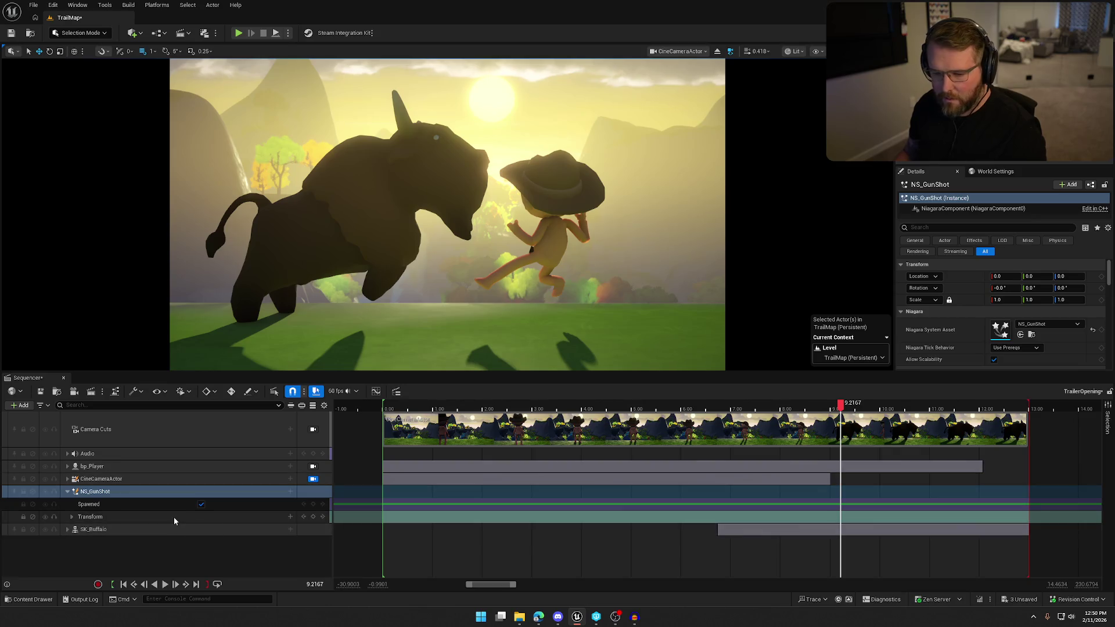
left_click(68, 492)
left_click(68, 493)
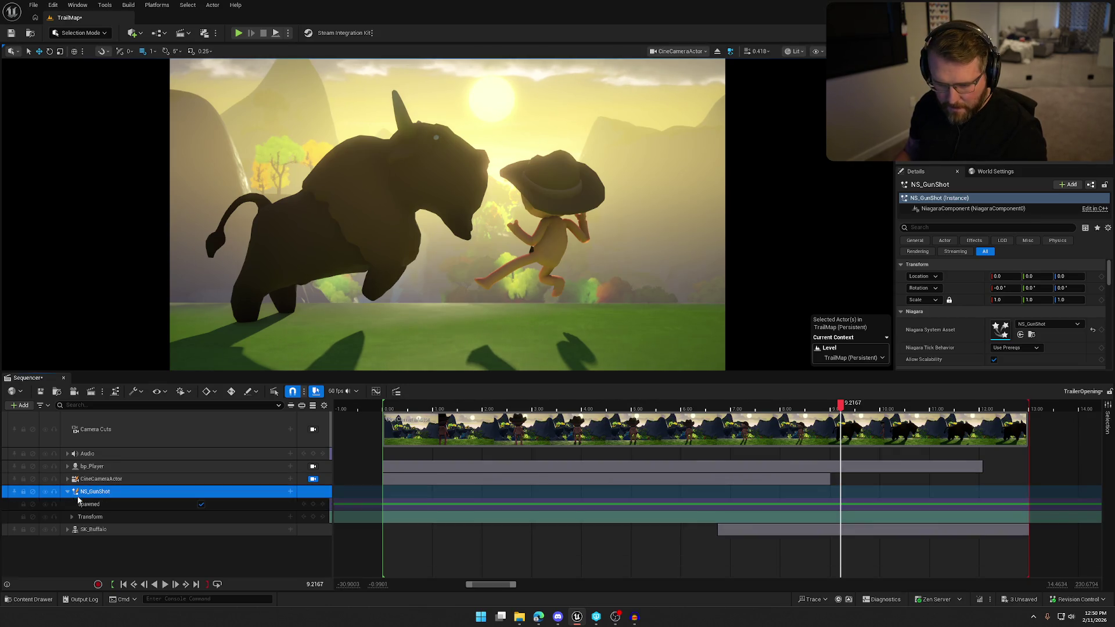
Step: Key NS_GunShot's Spawned channel on at 9.1333 and off at 0.00
mouse_move(841, 404)
left_mouse_down()
mouse_move(737, 405)
mouse_move(752, 419)
mouse_move(837, 415)
left_mouse_up()
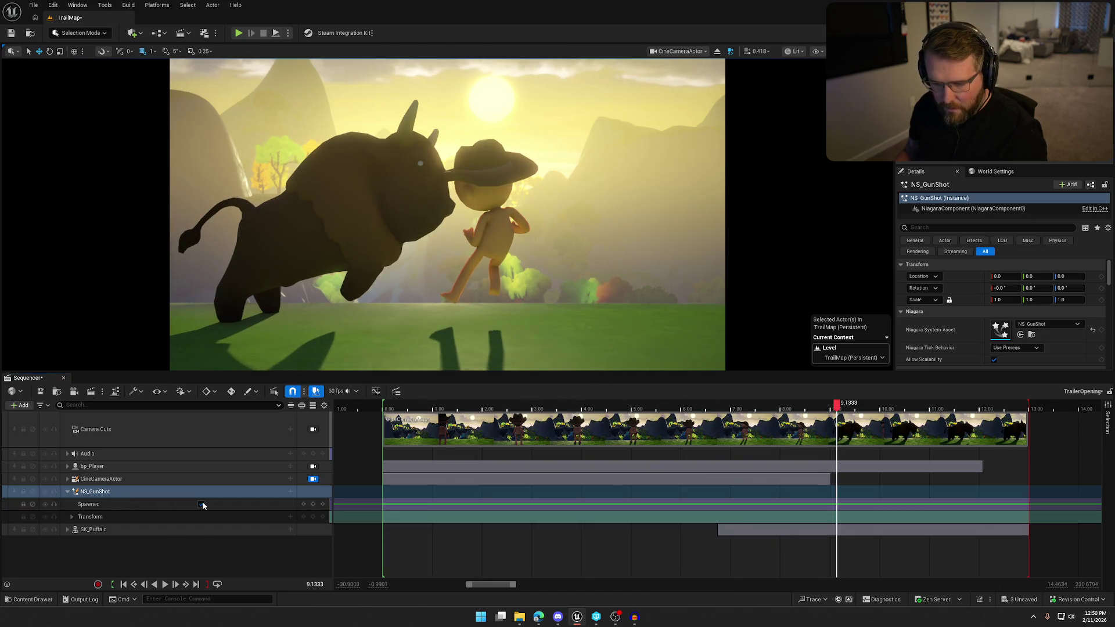
left_click(202, 503)
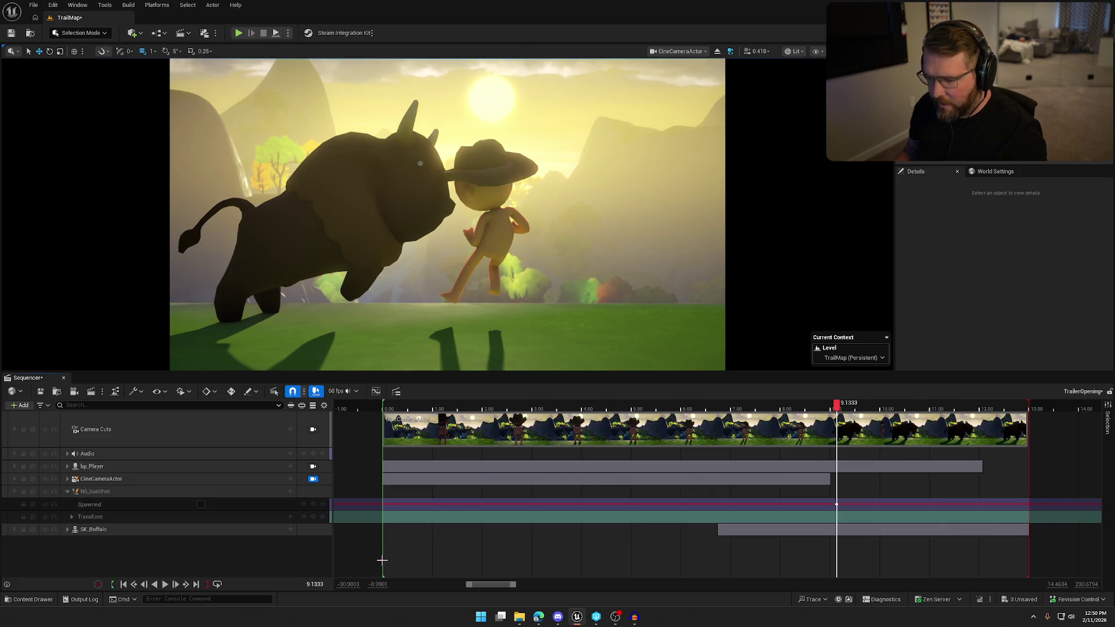
left_click(201, 505)
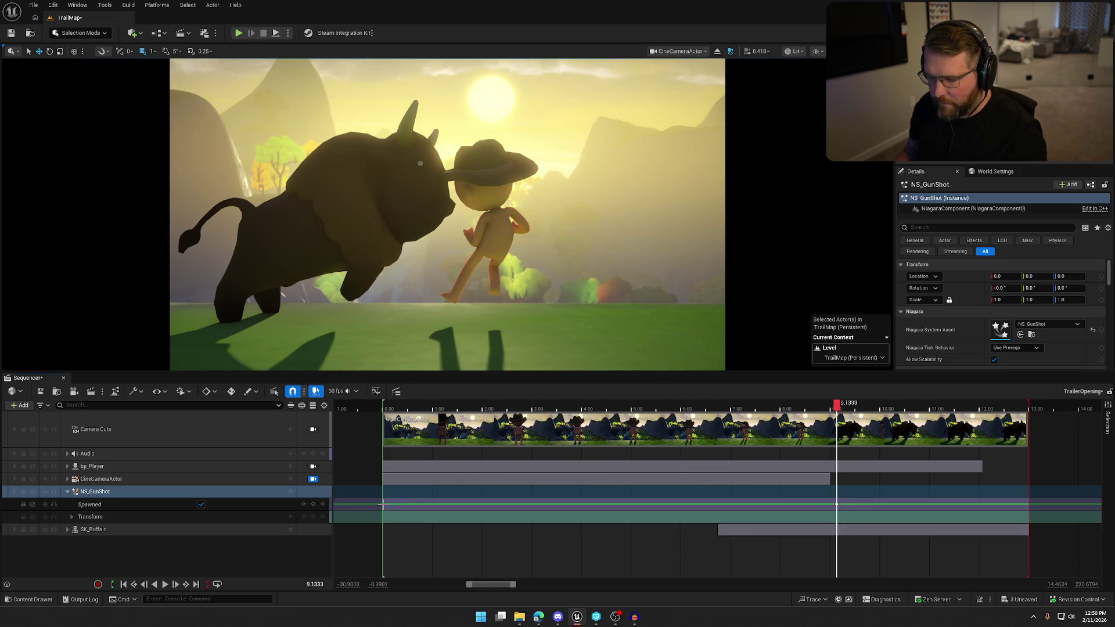
key("Home")
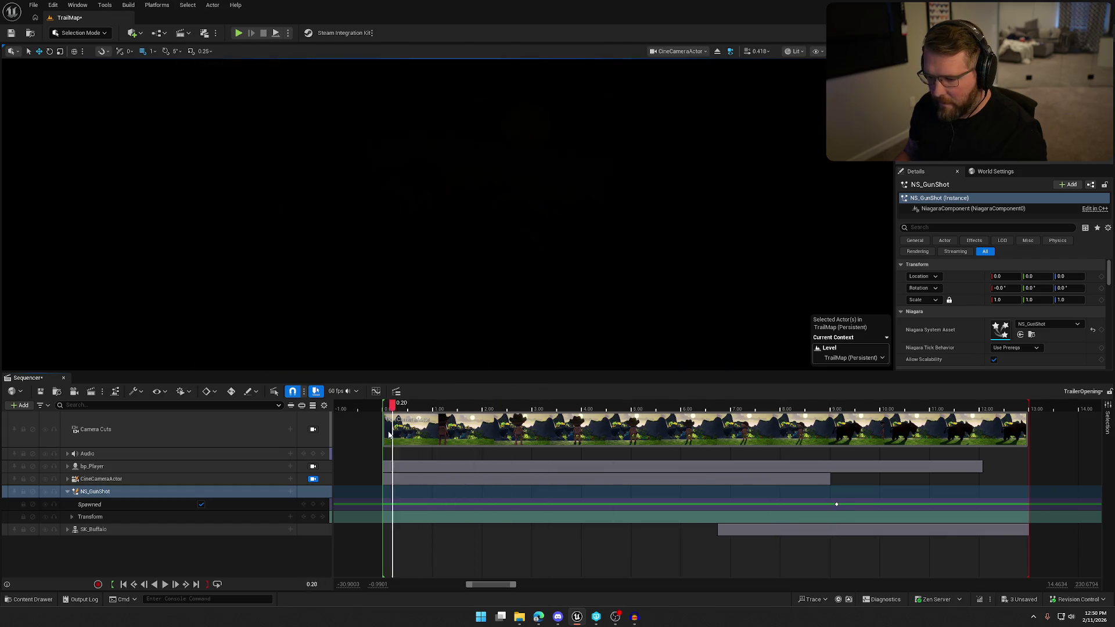
left_click(201, 505)
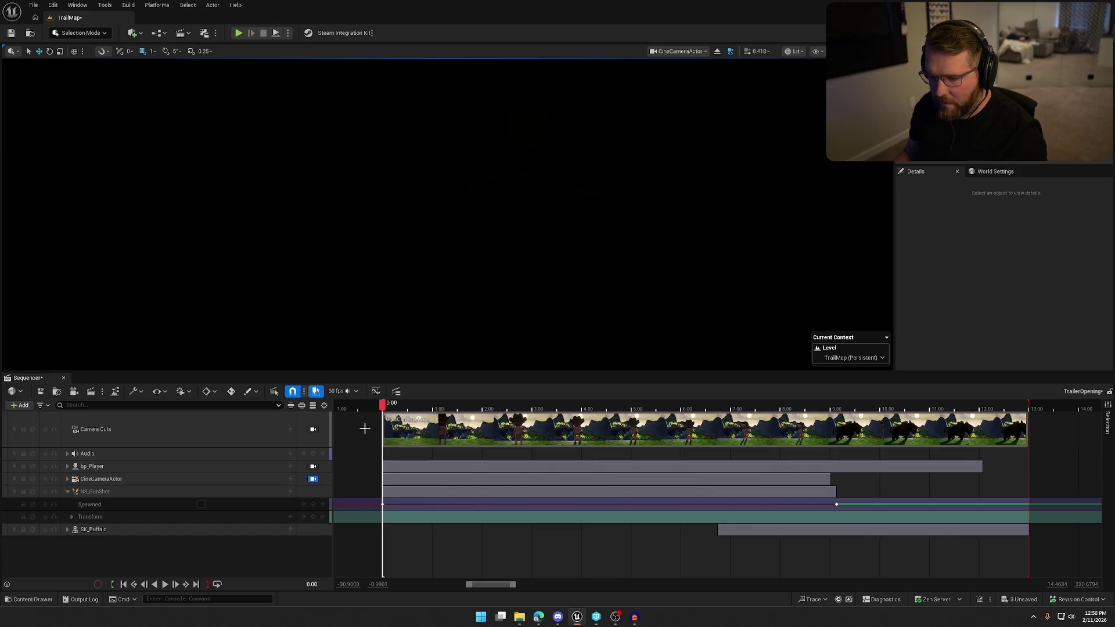
left_click_drag(388, 410, 840, 428)
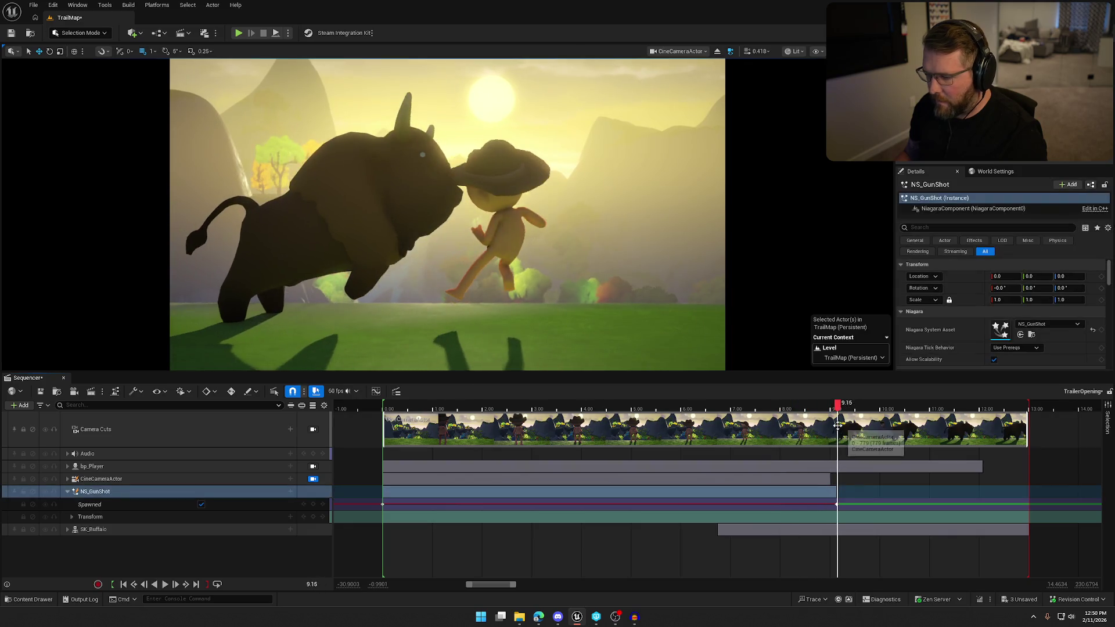
Step: Inspect the effect's Transform location channels, then unlock the view from the CineCameraActor
left_click(72, 518)
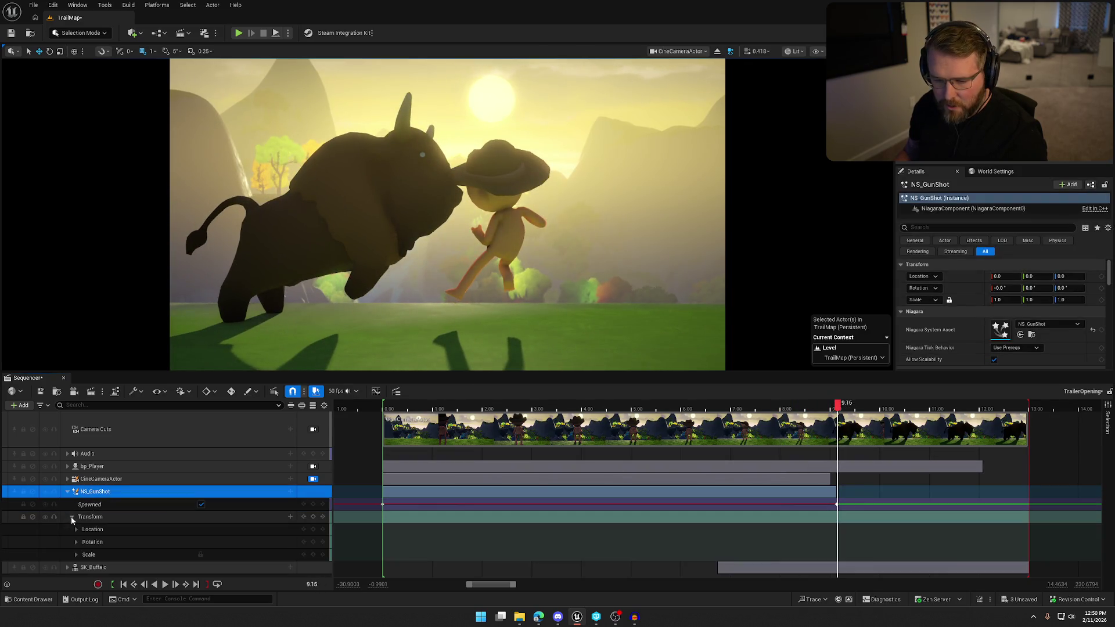
left_click(76, 530)
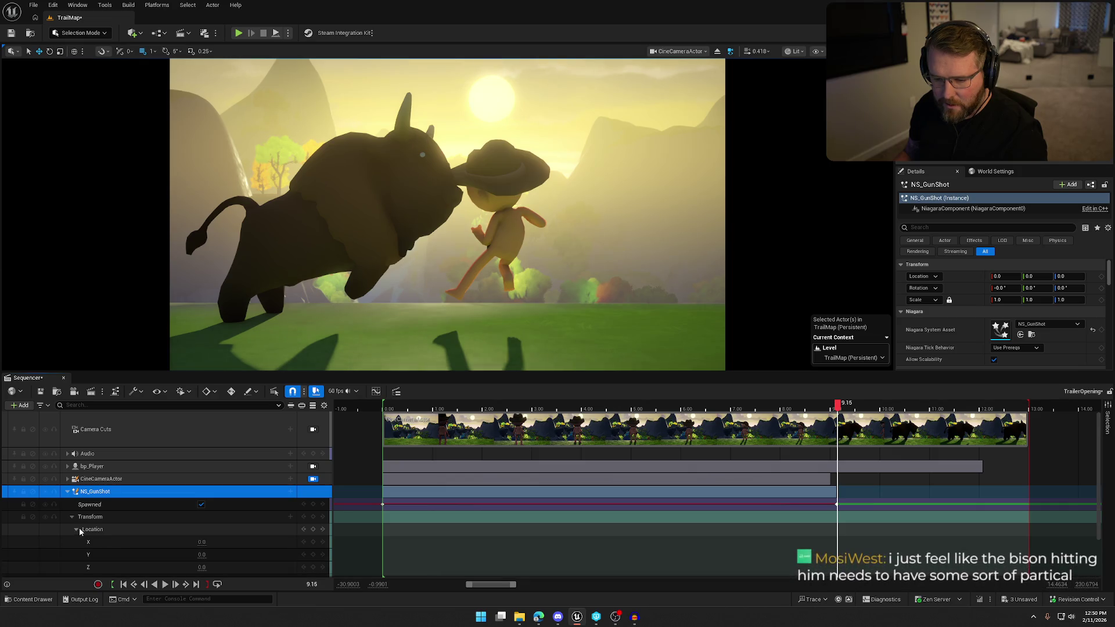
scroll(107, 530, "down", 1)
scroll(93, 527, "up", 1)
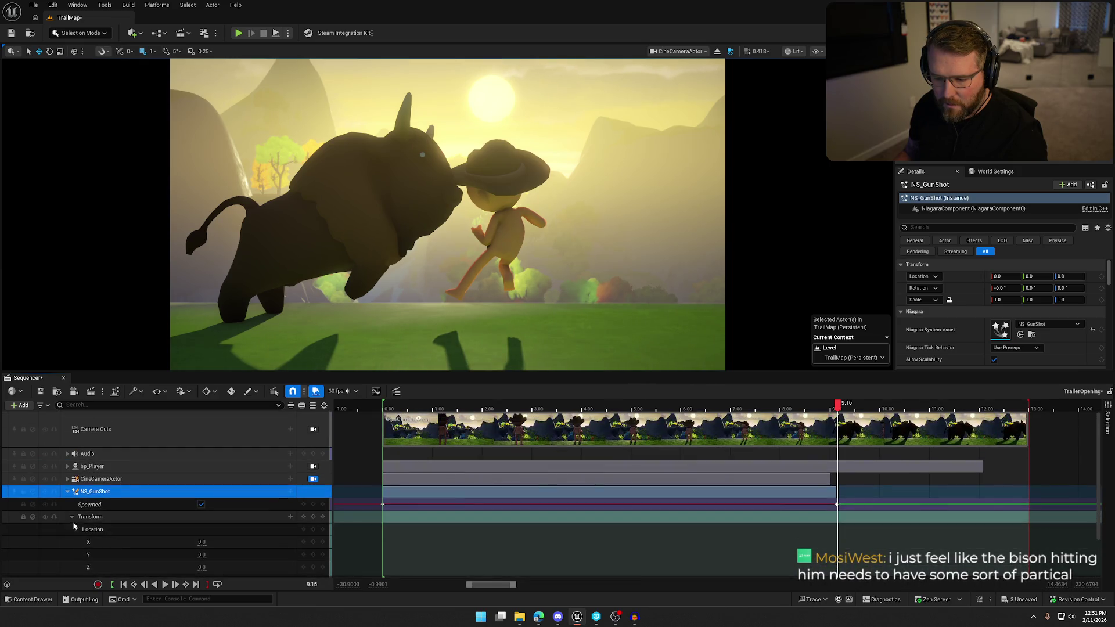
left_click(76, 529)
left_click(72, 516)
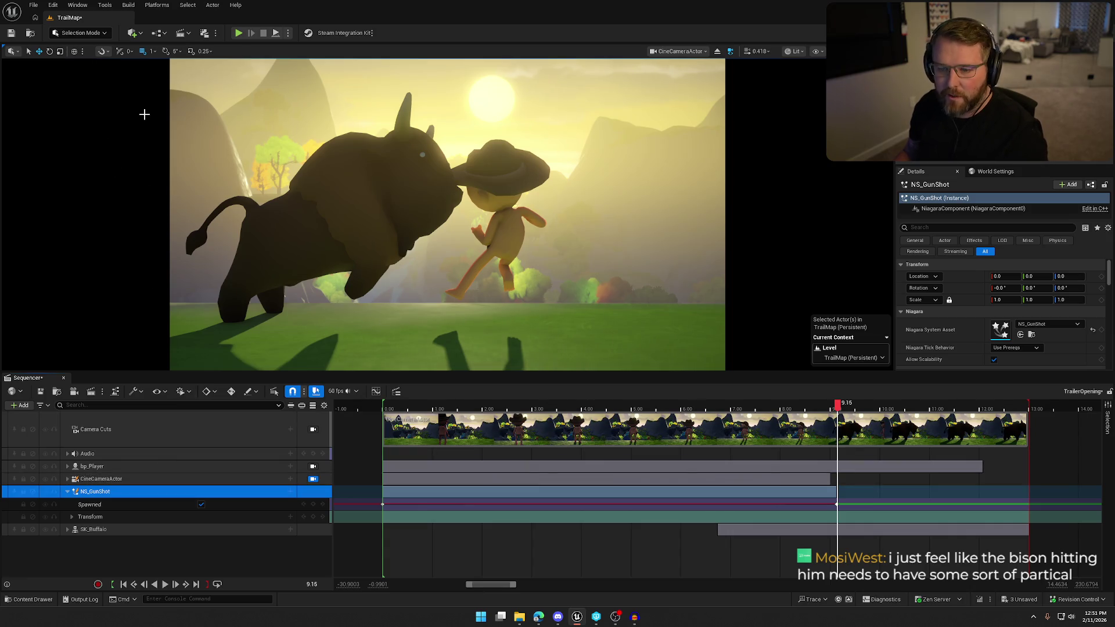
left_click(313, 479)
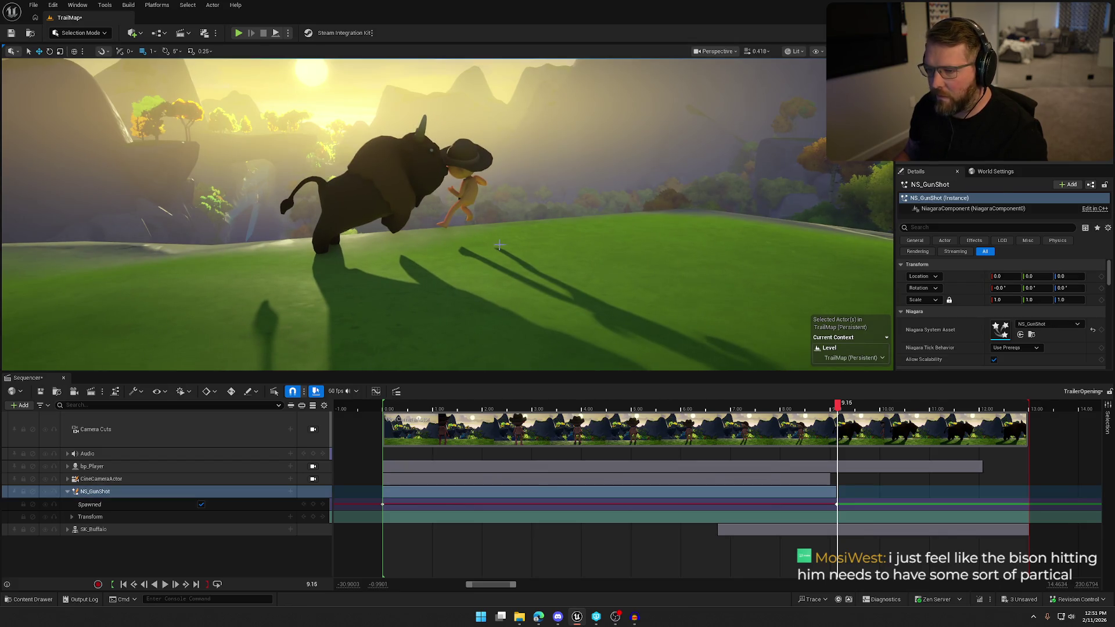
Step: Place NS_GunShot on the ground beside the buffalo's front hoof and preview the impact through the cinematic camera
key("f")
left_click_drag(814, 140, 814, 140)
left_click_drag(640, 256, 519, 256)
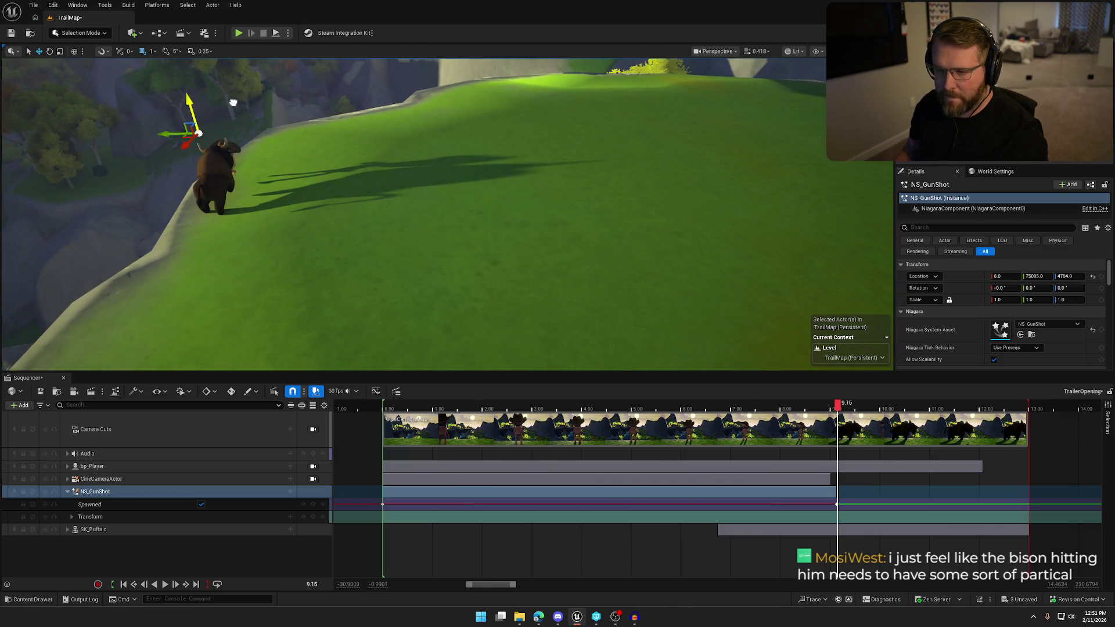
left_click_drag(239, 144, 691, 120)
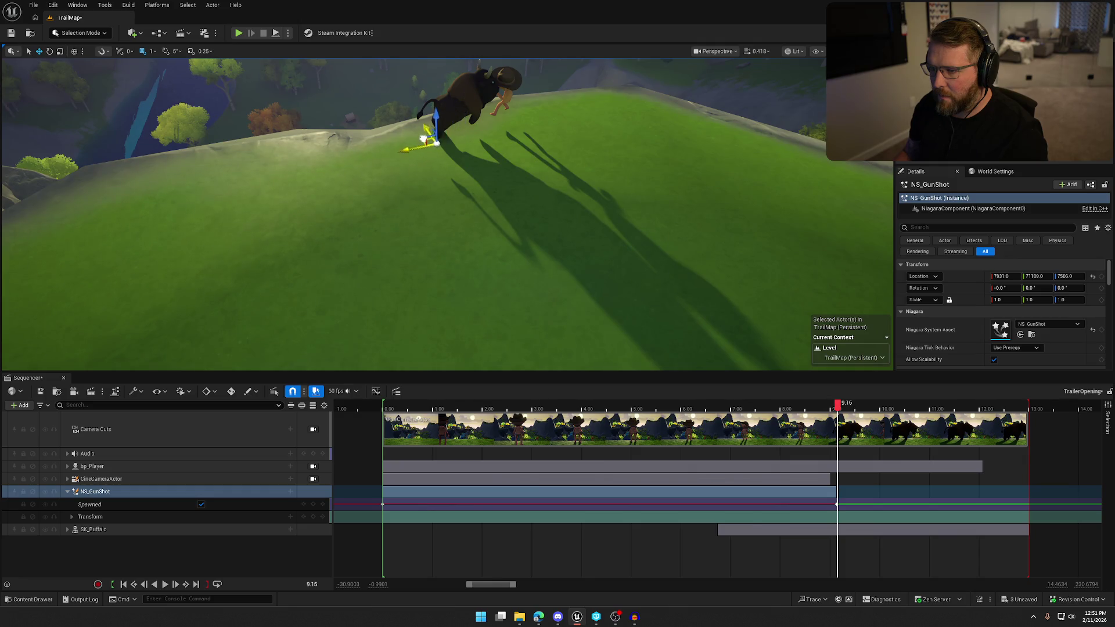
key("w")
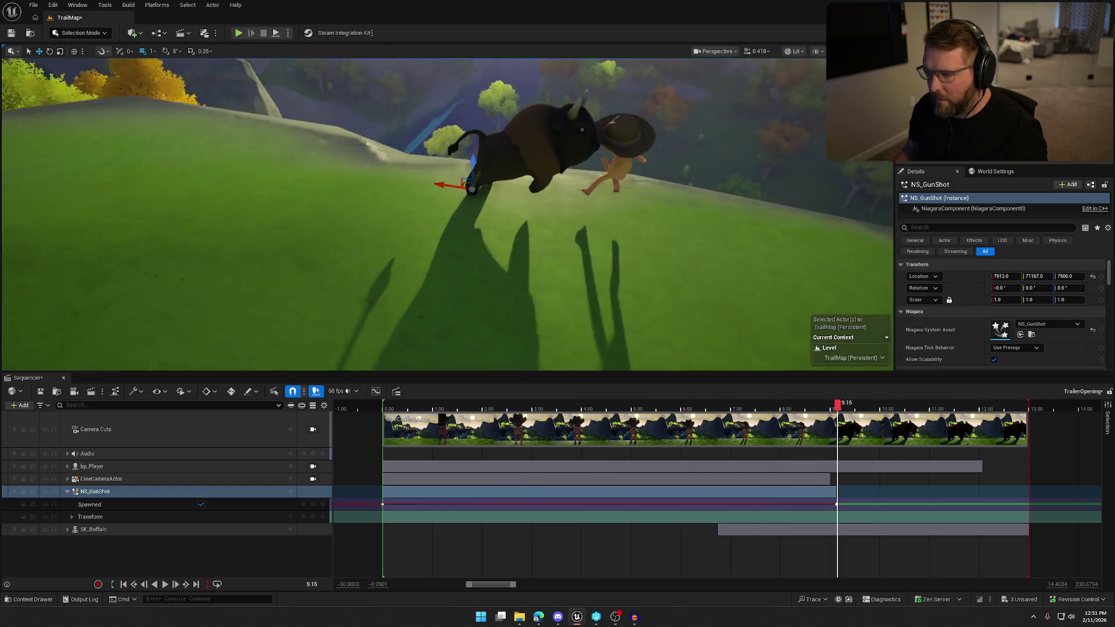
key("s")
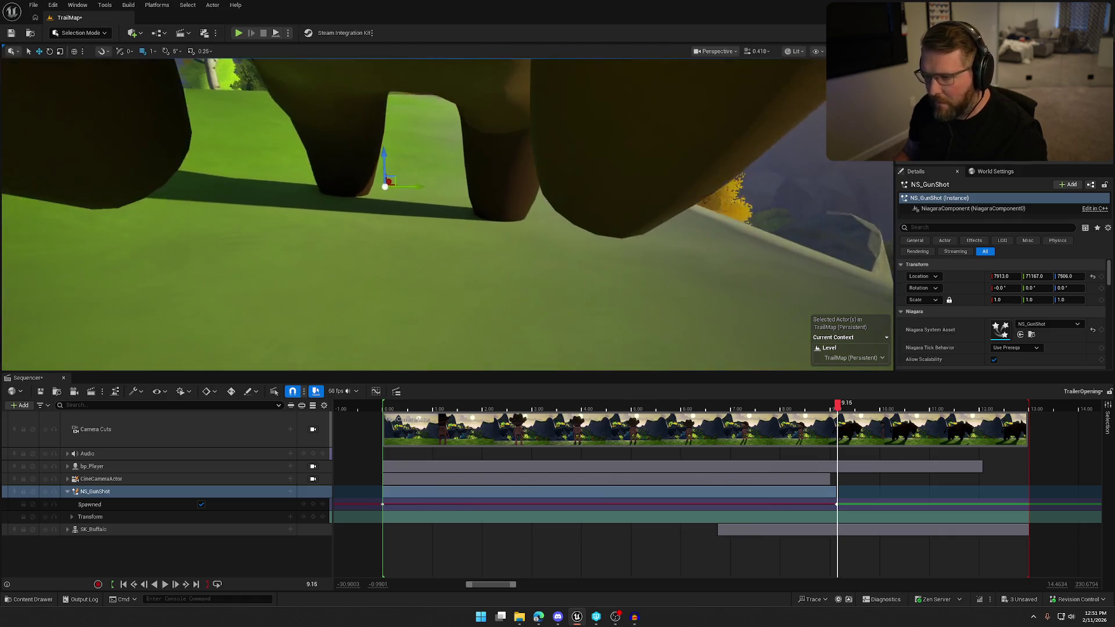
left_click_drag(394, 187, 353, 207)
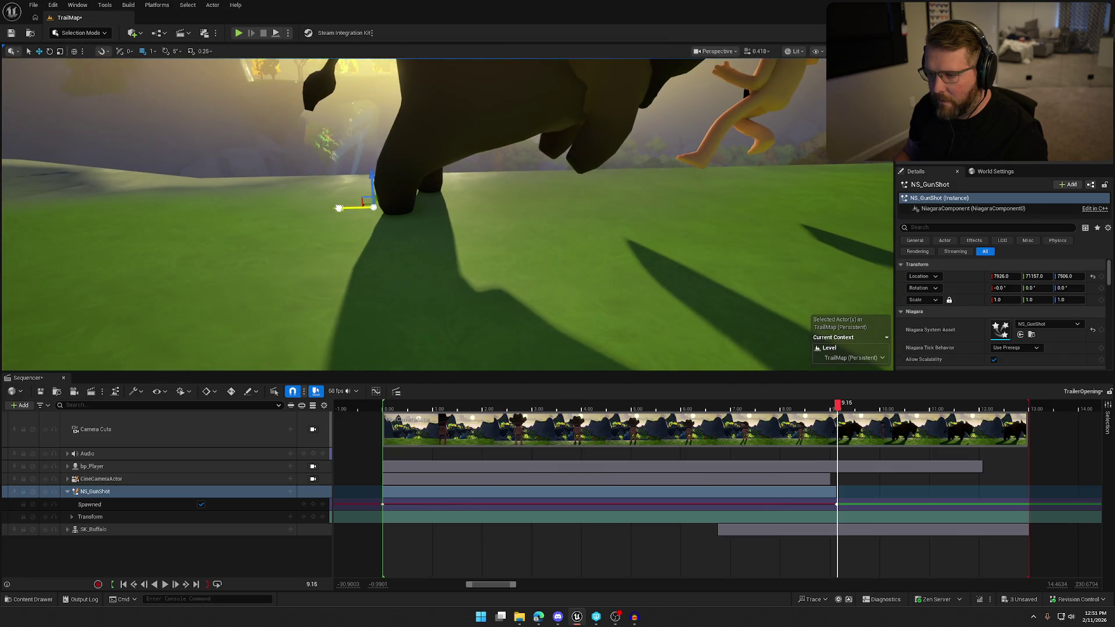
mouse_move(832, 405)
left_mouse_down()
mouse_move(822, 405)
mouse_move(844, 405)
left_mouse_up()
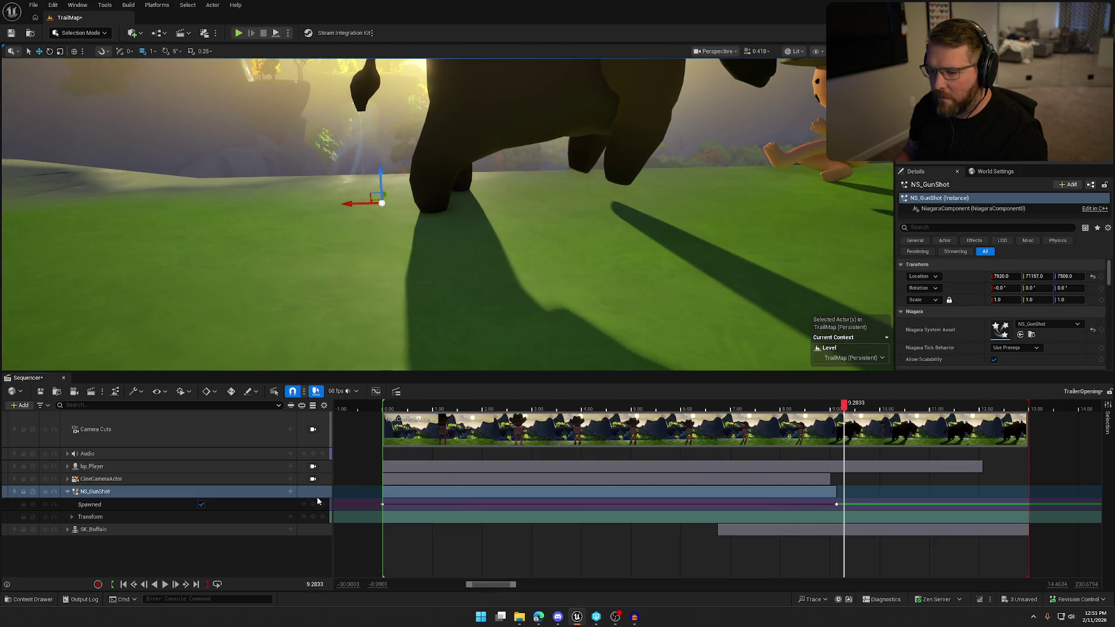
left_click(313, 478)
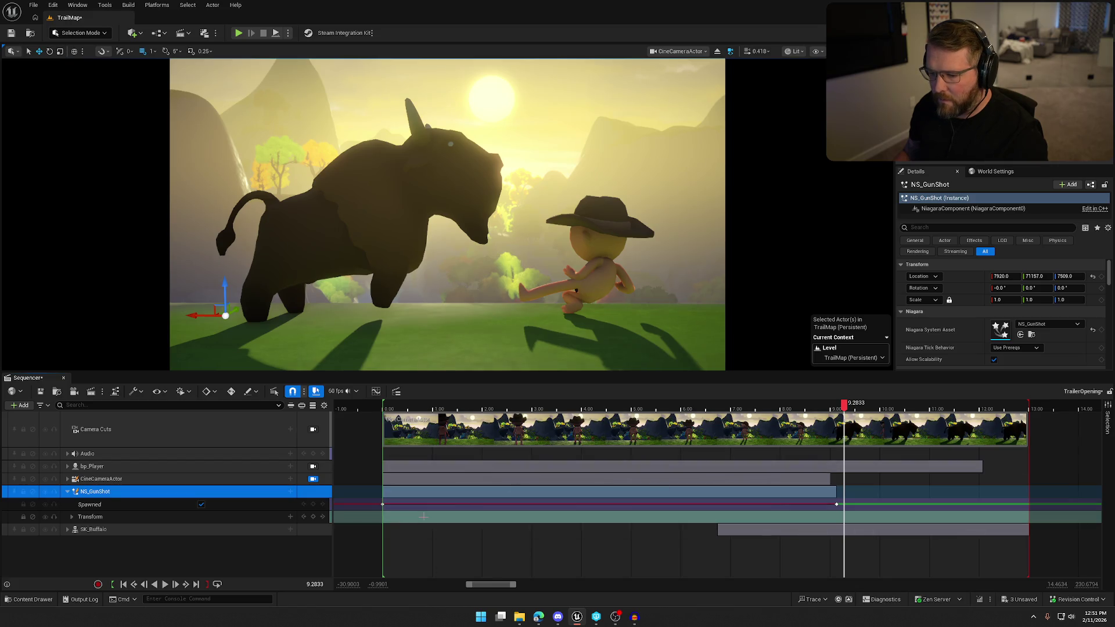
Step: Play the sequence, then unlock the viewport from the Camera Cuts camera
left_click(165, 585)
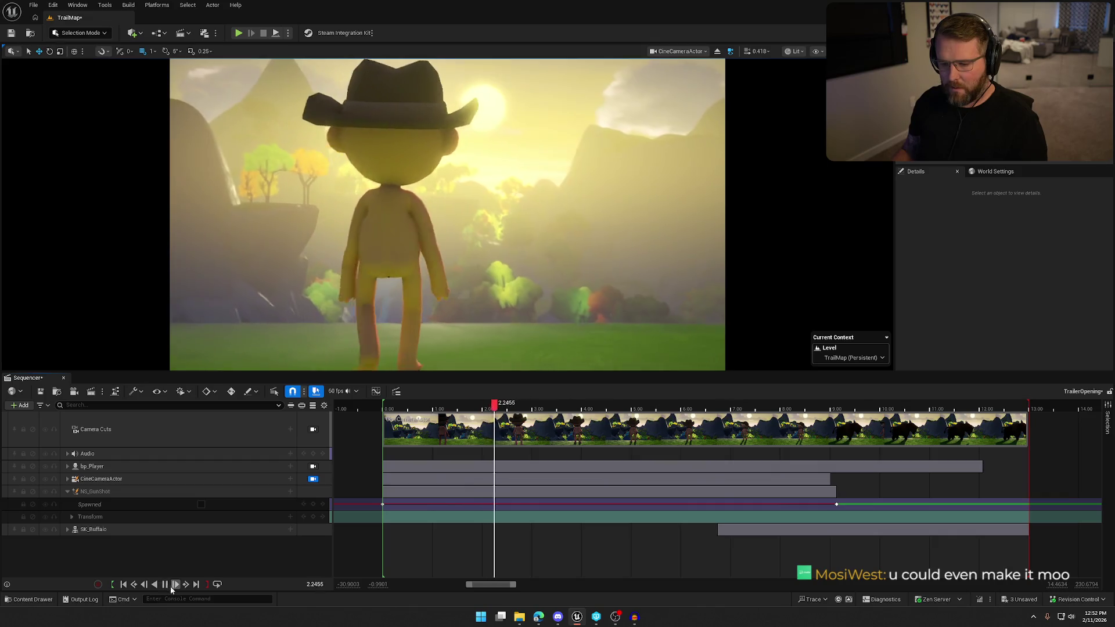
left_click(172, 587)
left_click(217, 428)
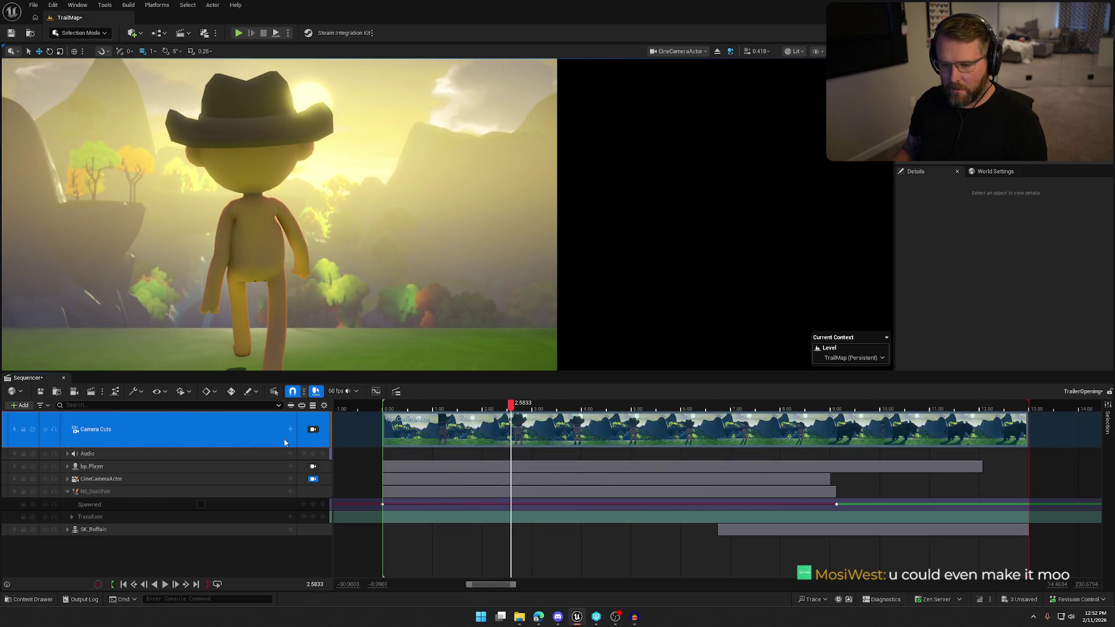
left_click(313, 430)
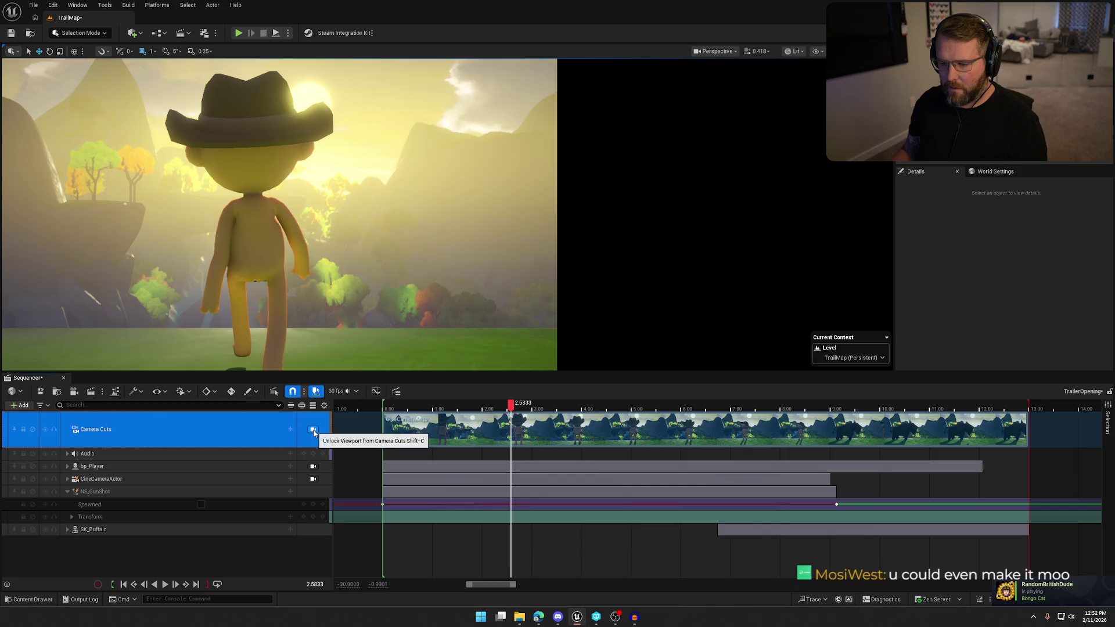
Step: Replay the sequence in the free viewport, stop near the end, and rewind to before the charge
left_click(166, 584)
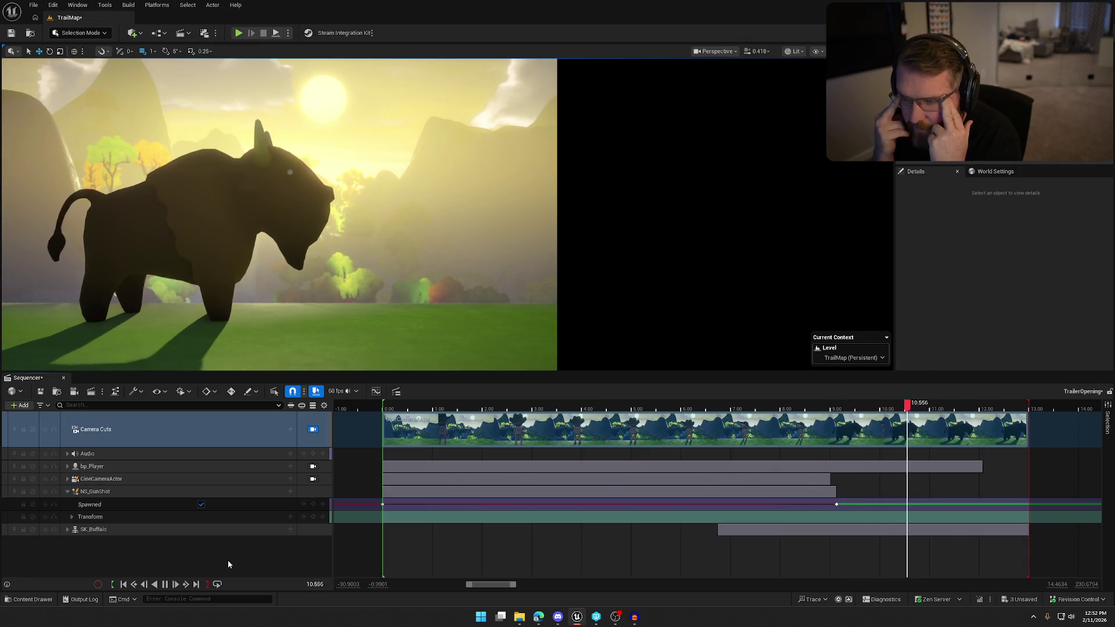
key("space")
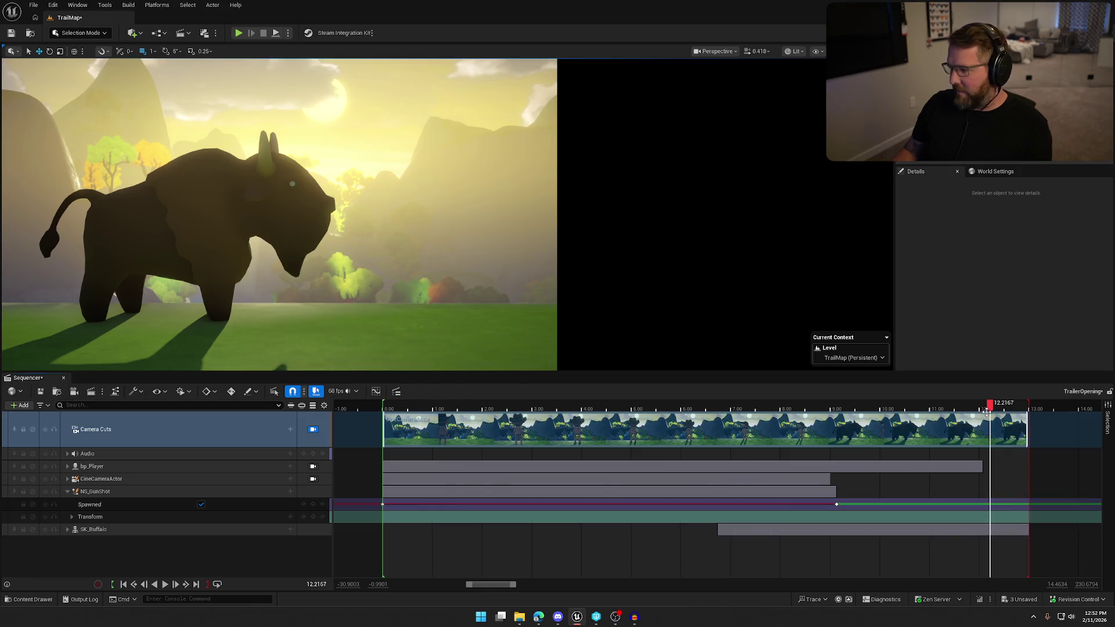
left_click_drag(991, 408, 769, 409)
Step: Replay the buffalo's charge and park the playhead at 9.10, just before impact
left_click(850, 467)
key("space")
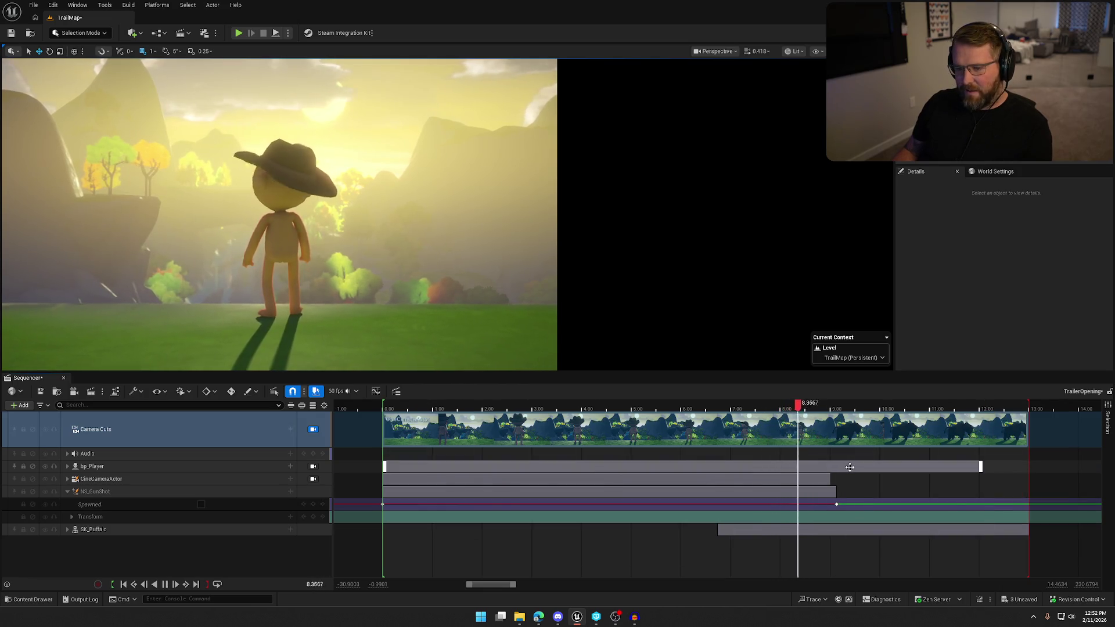
key("space")
mouse_move(913, 408)
left_mouse_down()
mouse_move(784, 407)
mouse_move(845, 413)
left_mouse_up()
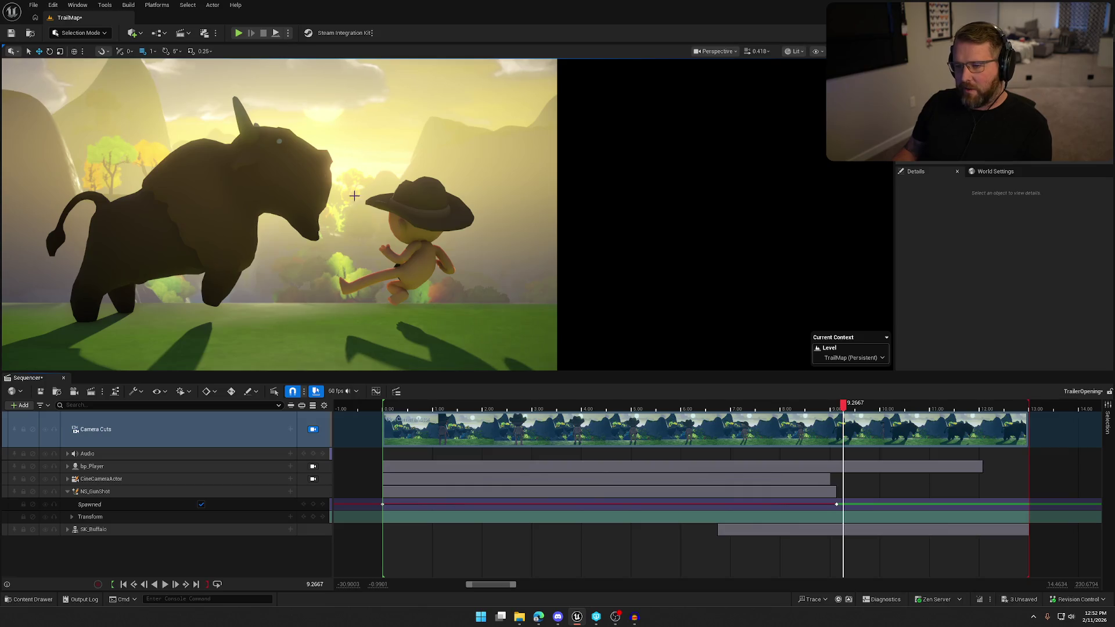
left_click_drag(843, 407, 834, 405)
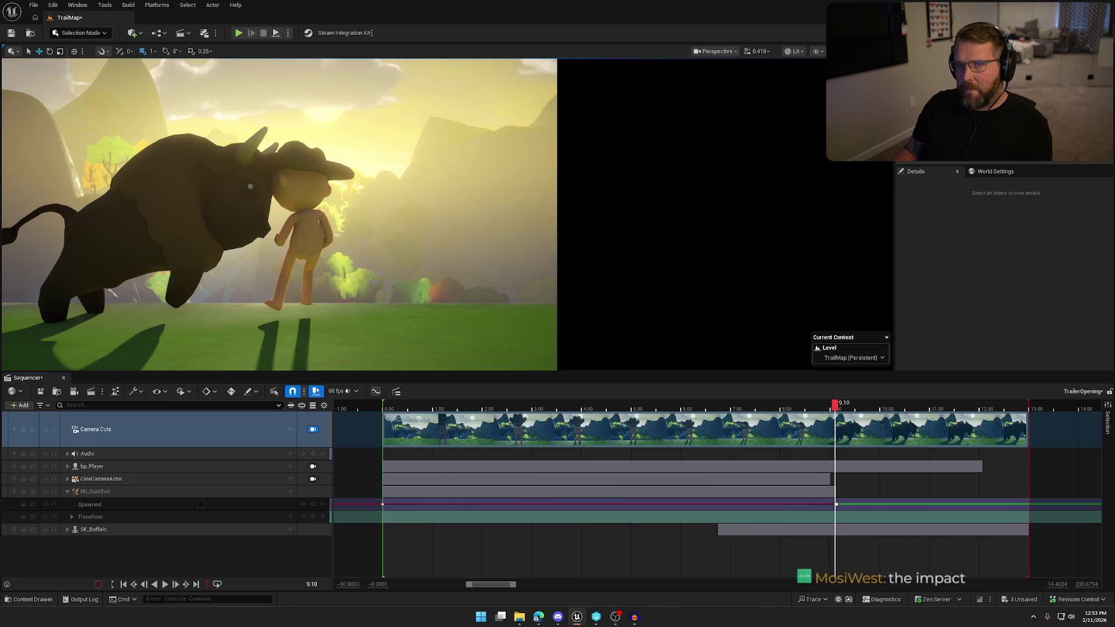
left_click(102, 496)
Step: Unlock Camera Cuts and select the NS_GunShot track in a free viewport
left_click(100, 514)
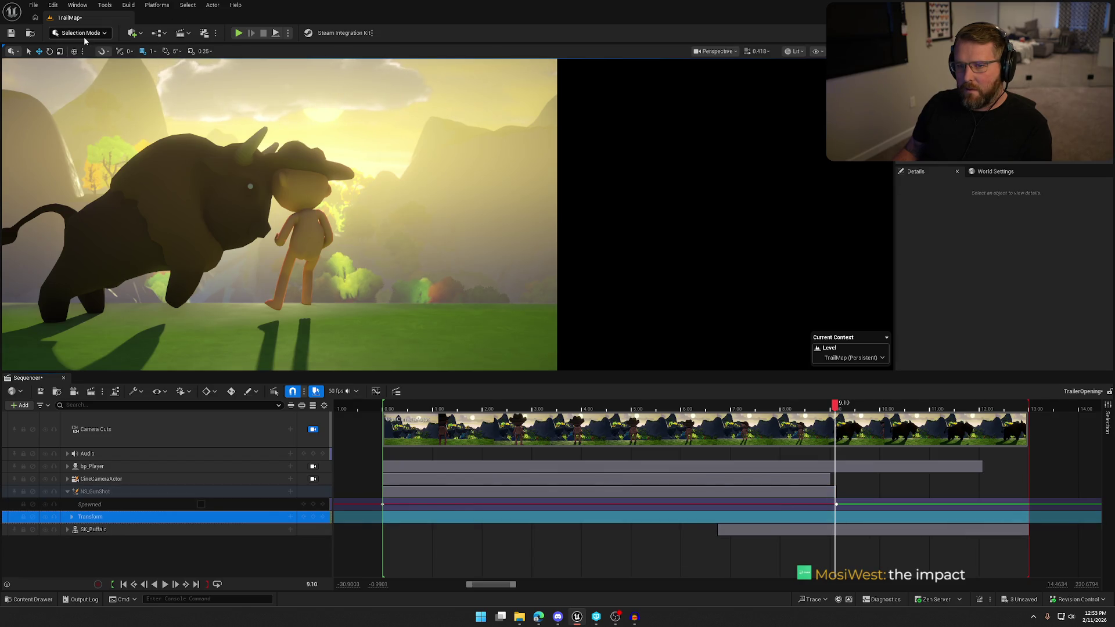
left_click(312, 429)
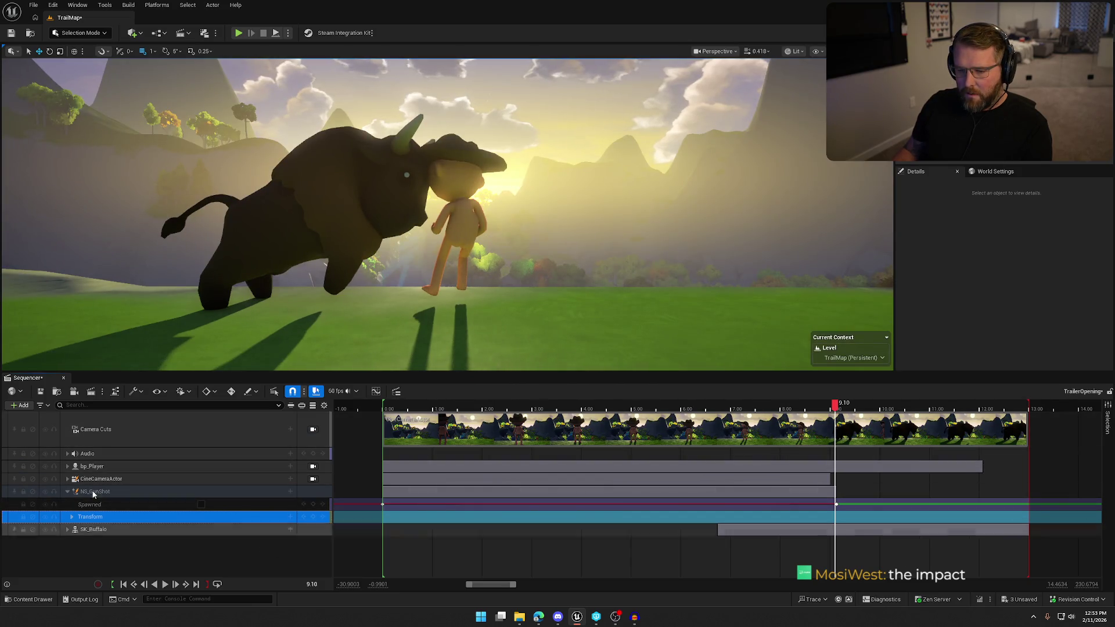
left_click(128, 491)
left_click_drag(763, 183, 720, 195)
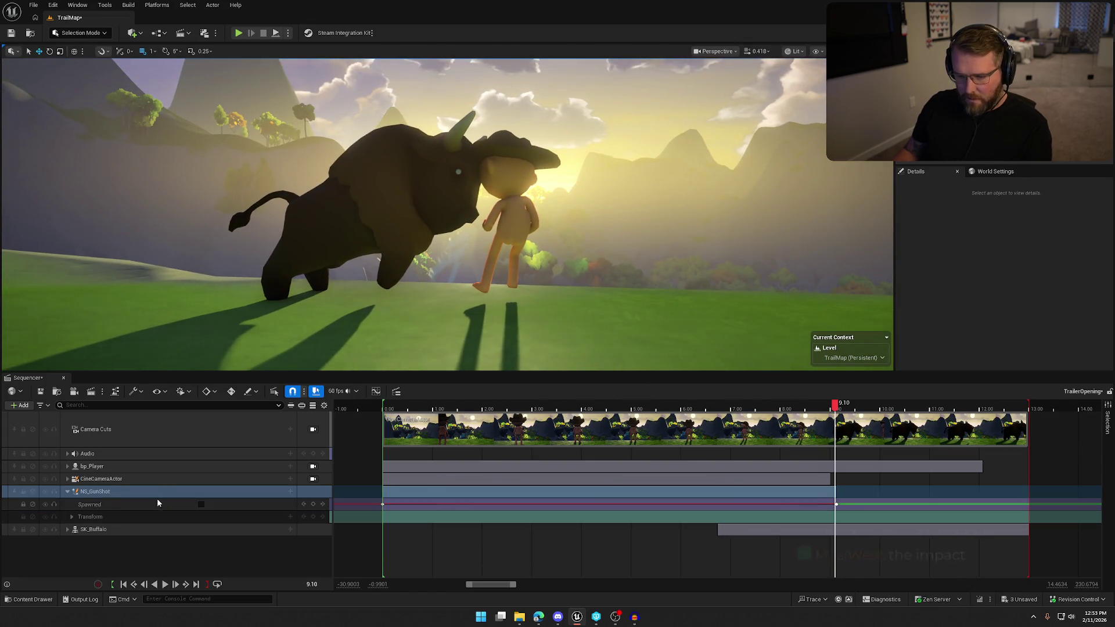
Step: Step one frame to the knockback and raise NS_GunShot toward the buffalo's head
key("Right")
key("Right")
key("Right")
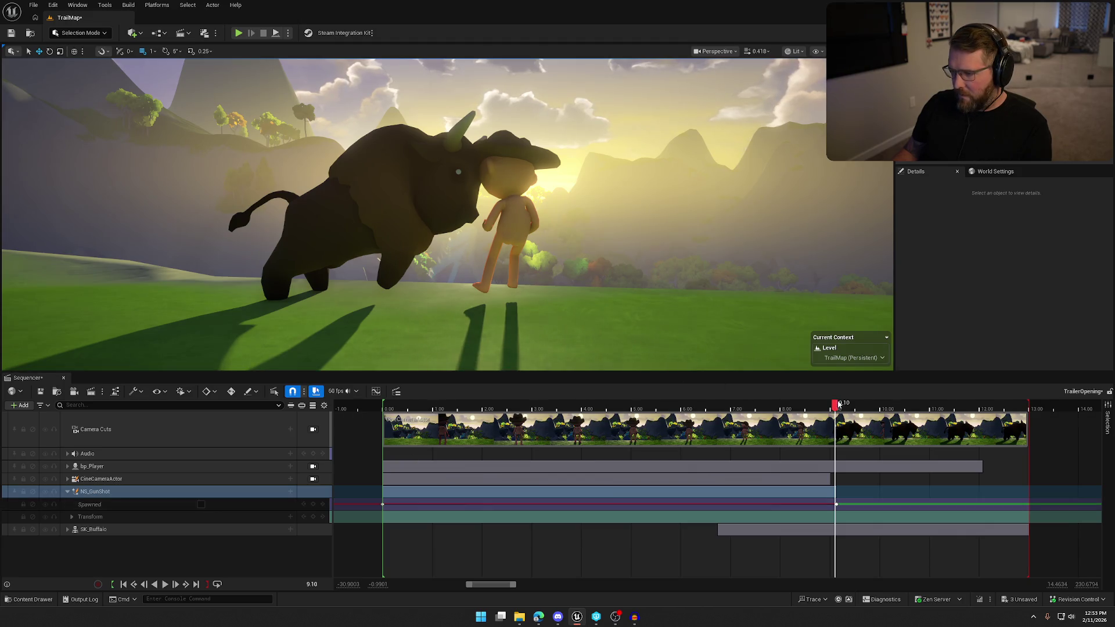
left_click(145, 478)
left_click(145, 492)
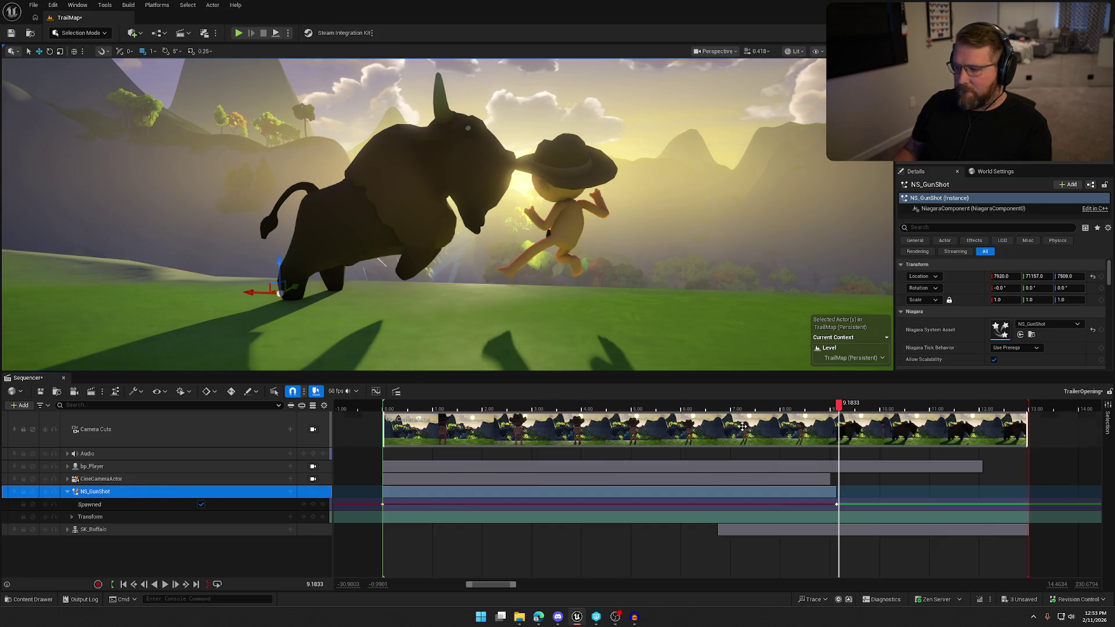
left_click_drag(246, 292, 463, 323)
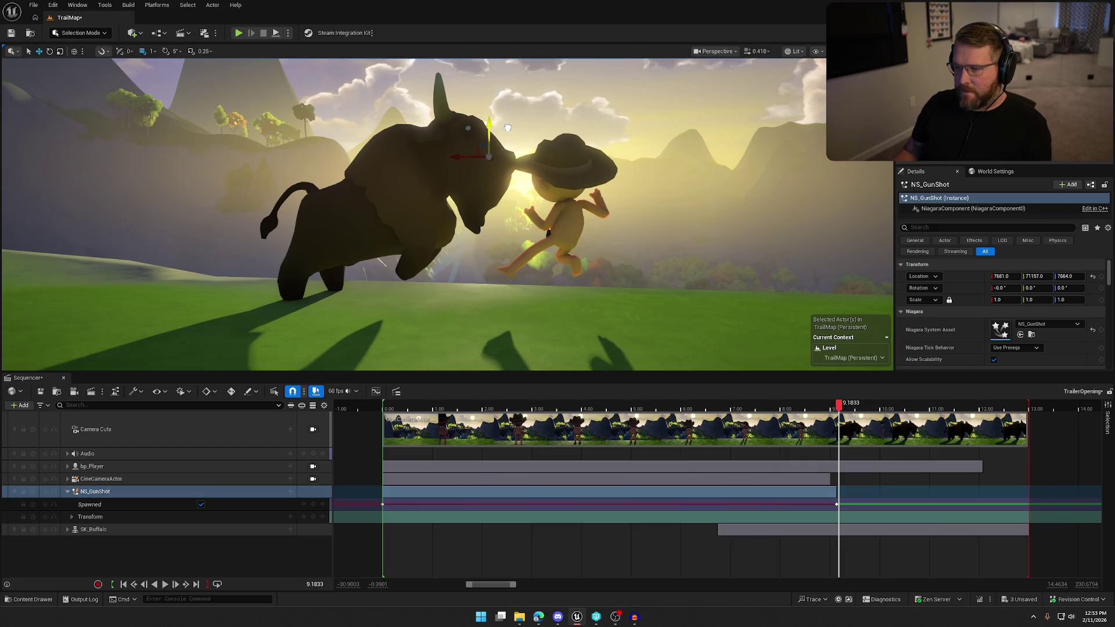
Step: Check the effect's placement at the buffalo's snout from above and the side, then scrub to the impact
left_click_drag(479, 153, 480, 152)
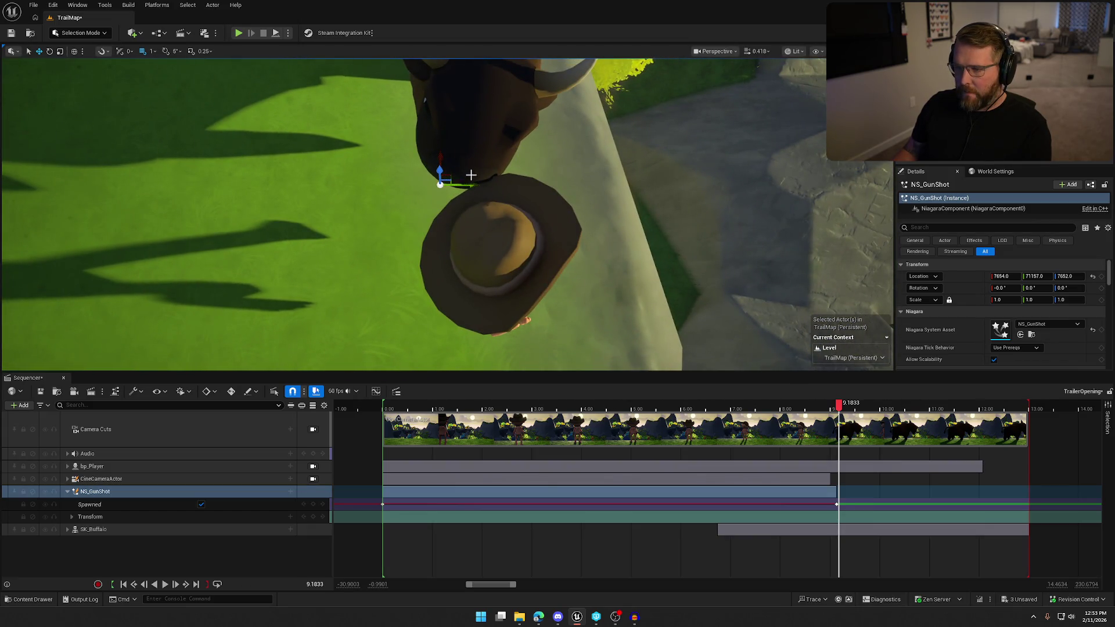
left_click_drag(494, 206, 494, 213)
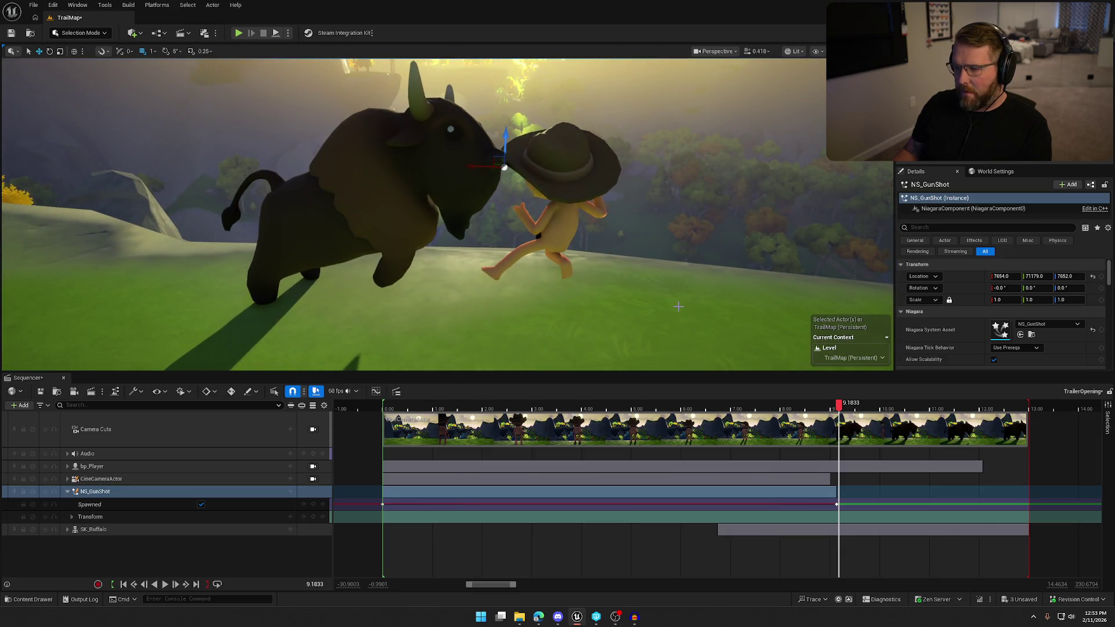
left_click_drag(837, 408, 845, 408)
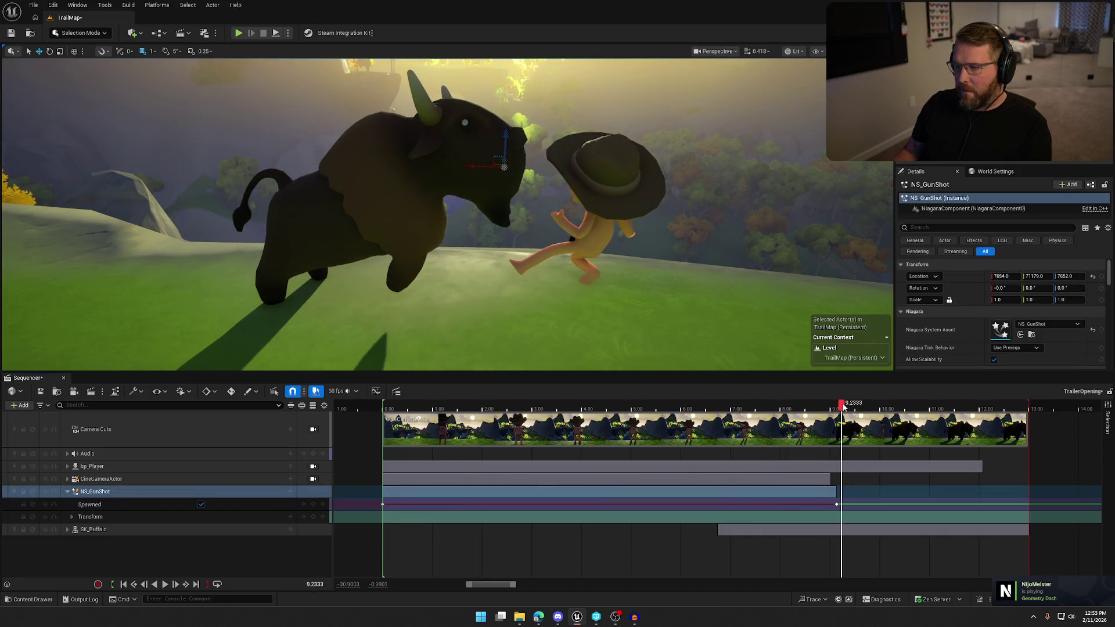
Step: Through the cinematic camera, rewind to about 6.7 seconds and replay the hit
left_click(313, 479)
left_click_drag(845, 410, 714, 410)
left_click(764, 530)
key("space")
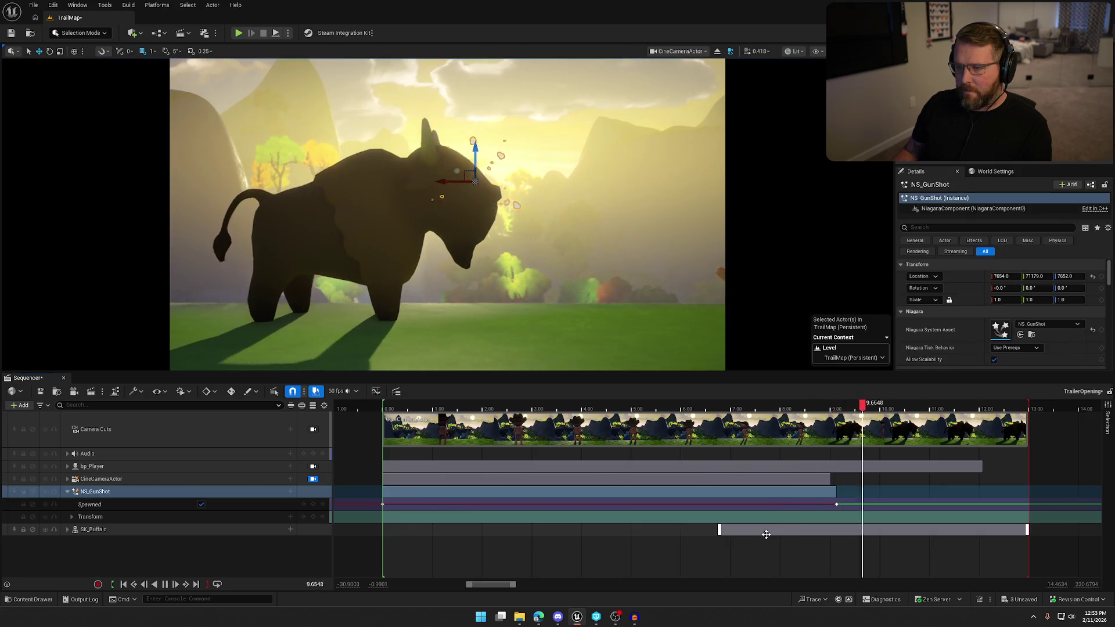
key("space")
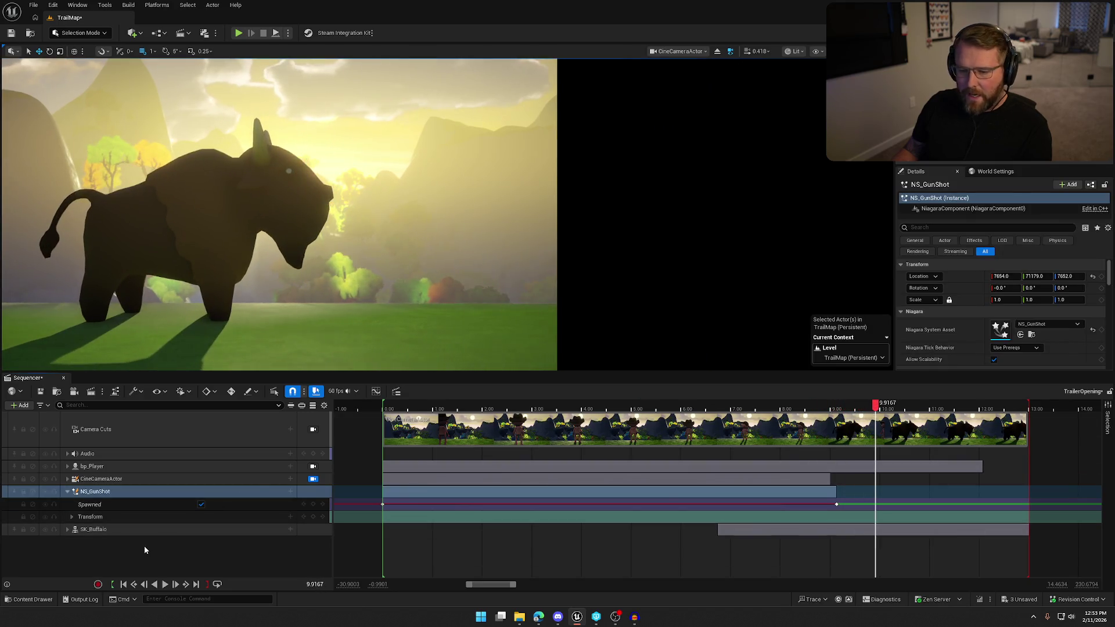
left_click(163, 542)
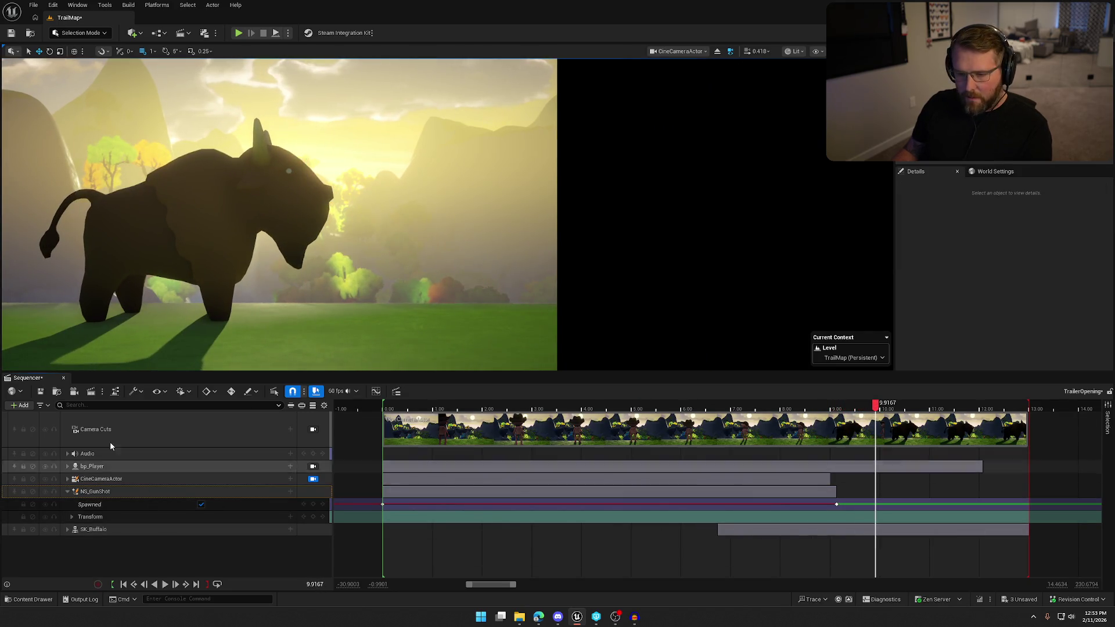
Step: Relock Camera Cuts, replay the charge from about 8 seconds, and stop on the 9.1833 impact
left_click(313, 429)
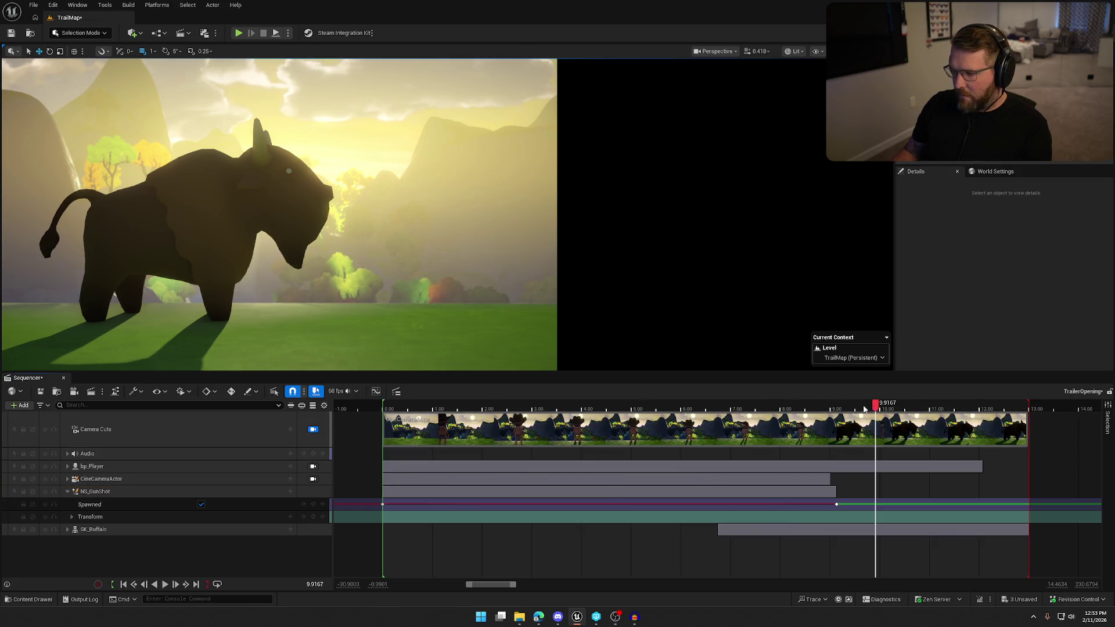
left_click_drag(871, 409, 754, 409)
key("space")
key("space")
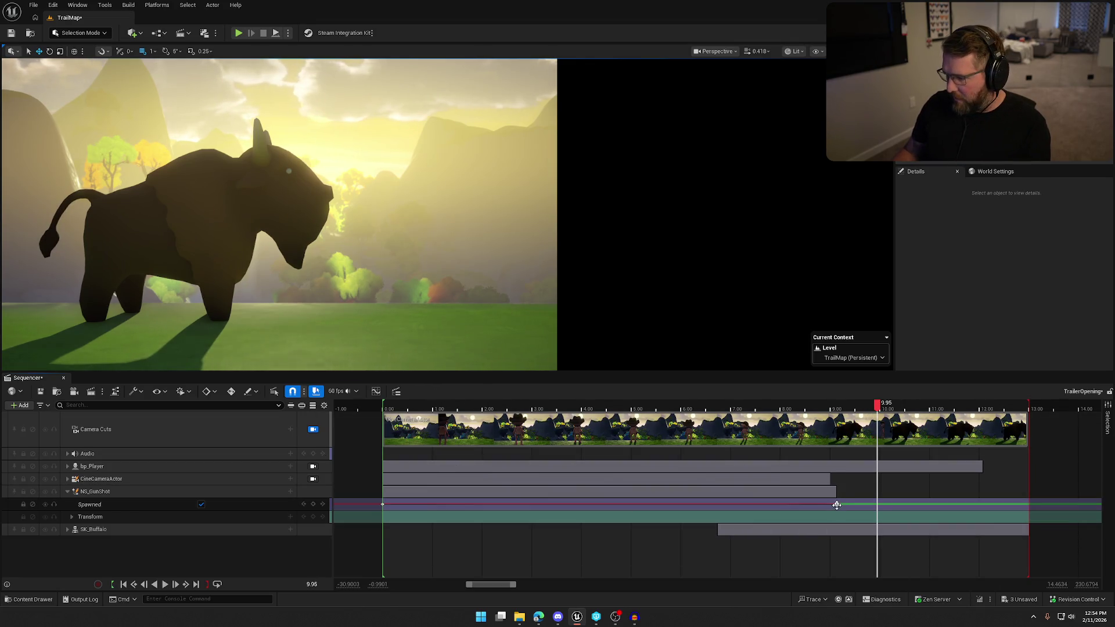
left_click_drag(877, 405, 840, 410)
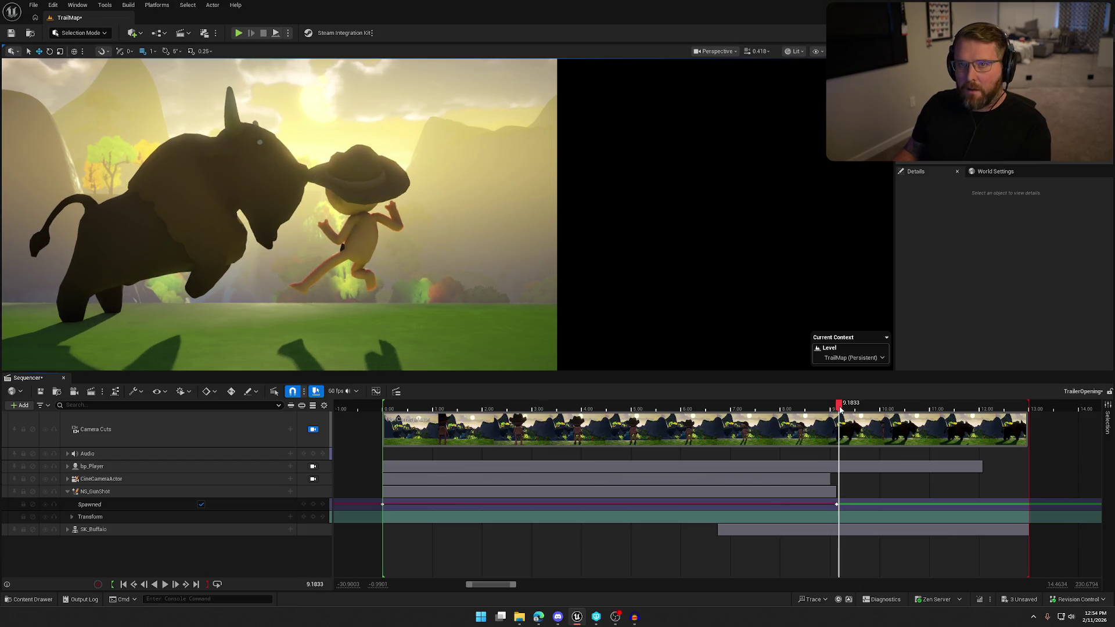
left_click(108, 498)
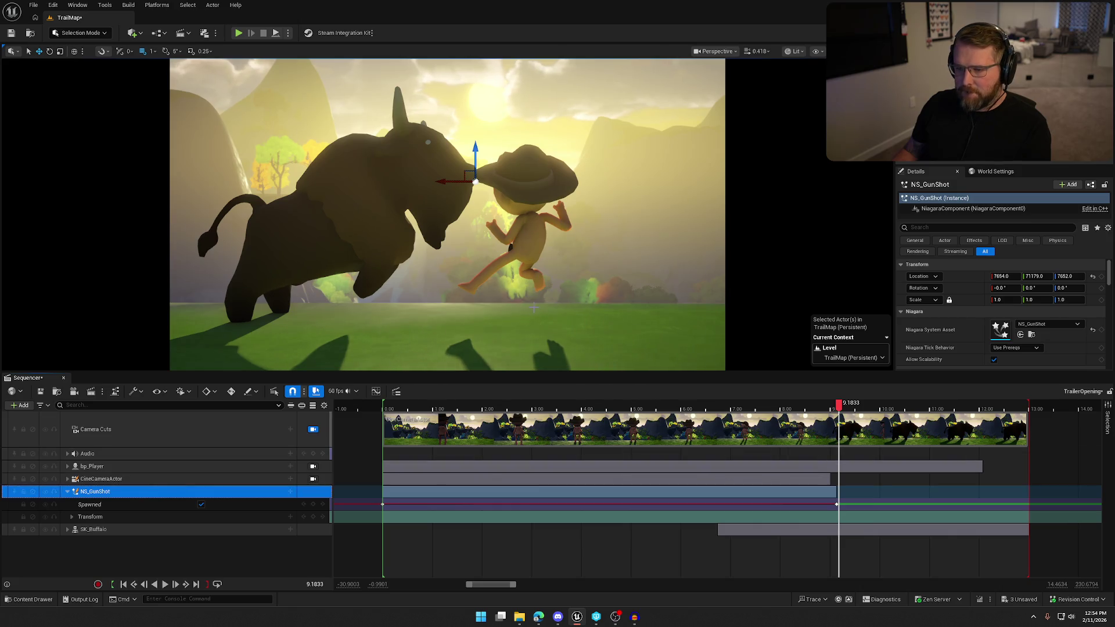
Step: In a free viewport, frame NS_GunShot and shift it sideways onto the buffalo–player contact point
left_click(313, 430)
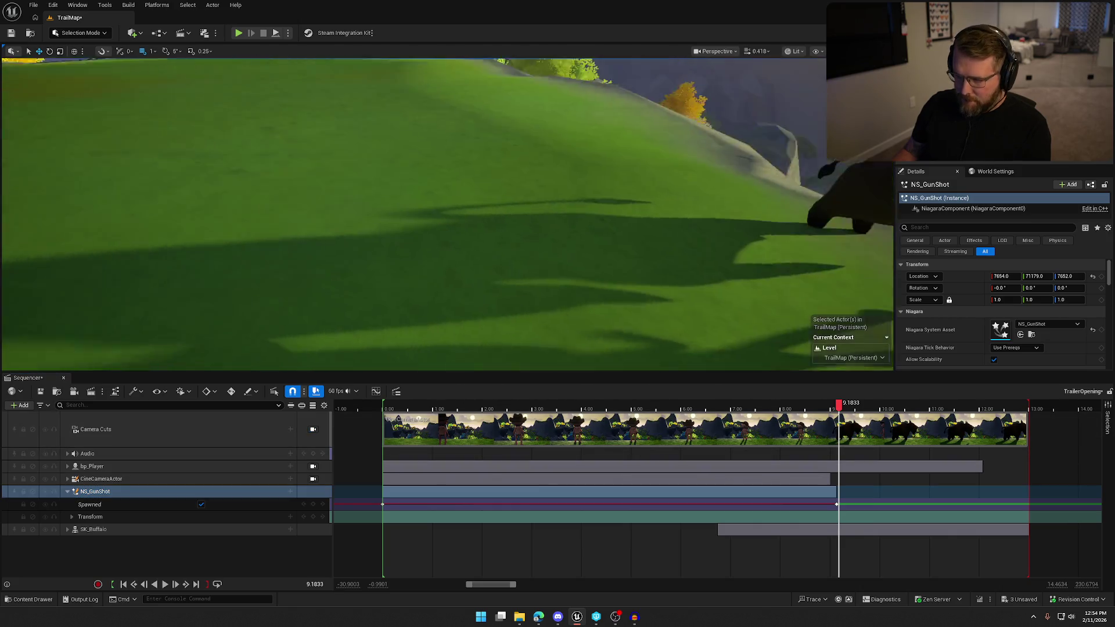
key("f")
mouse_move(514, 246)
left_mouse_down()
mouse_move(478, 244)
mouse_move(560, 337)
left_mouse_up()
Step: Scrub between 8.90 and 9.20 to check the burst, then rewind to about 7.5 seconds
mouse_move(841, 411)
left_mouse_down()
mouse_move(829, 411)
mouse_move(841, 411)
left_mouse_up()
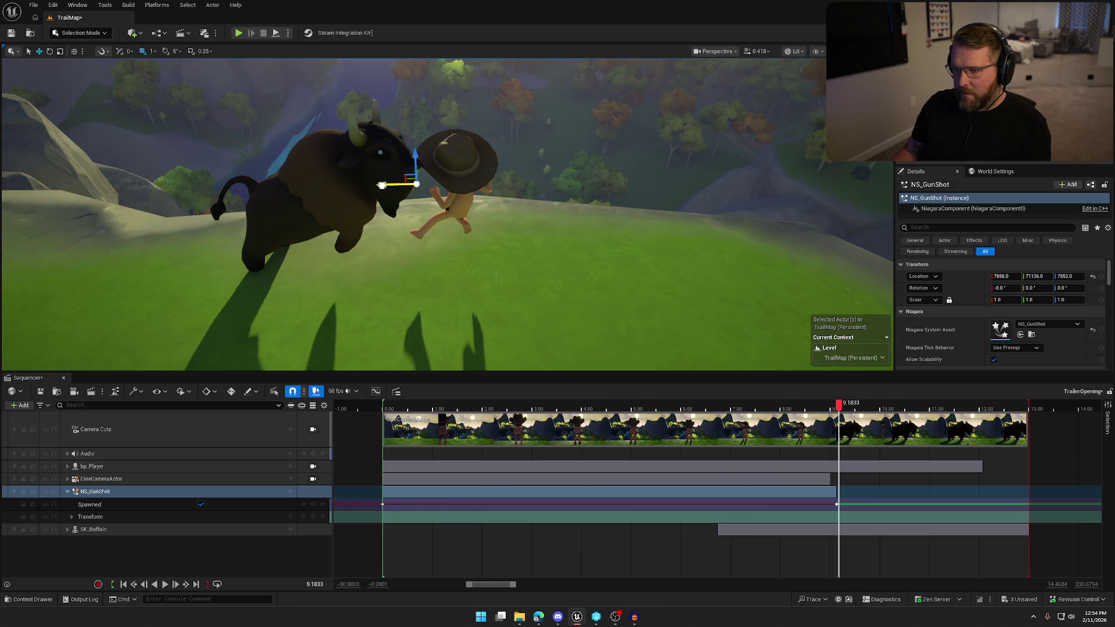
mouse_move(839, 410)
left_mouse_down()
mouse_move(799, 410)
mouse_move(832, 411)
left_mouse_up()
left_click_drag(840, 410, 841, 410)
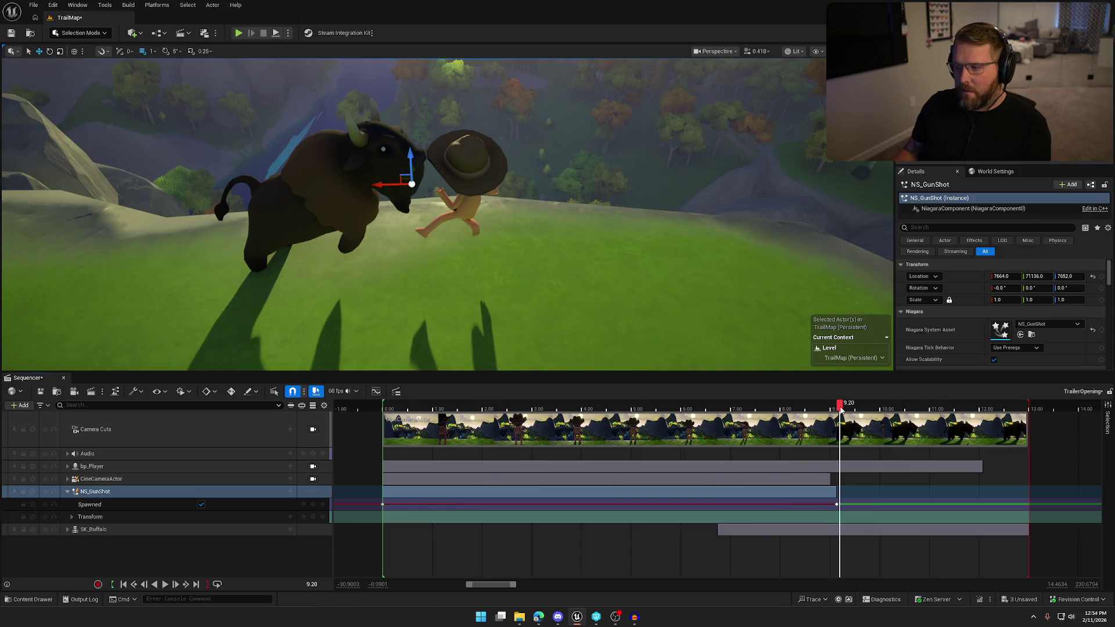
left_click_drag(839, 408, 754, 408)
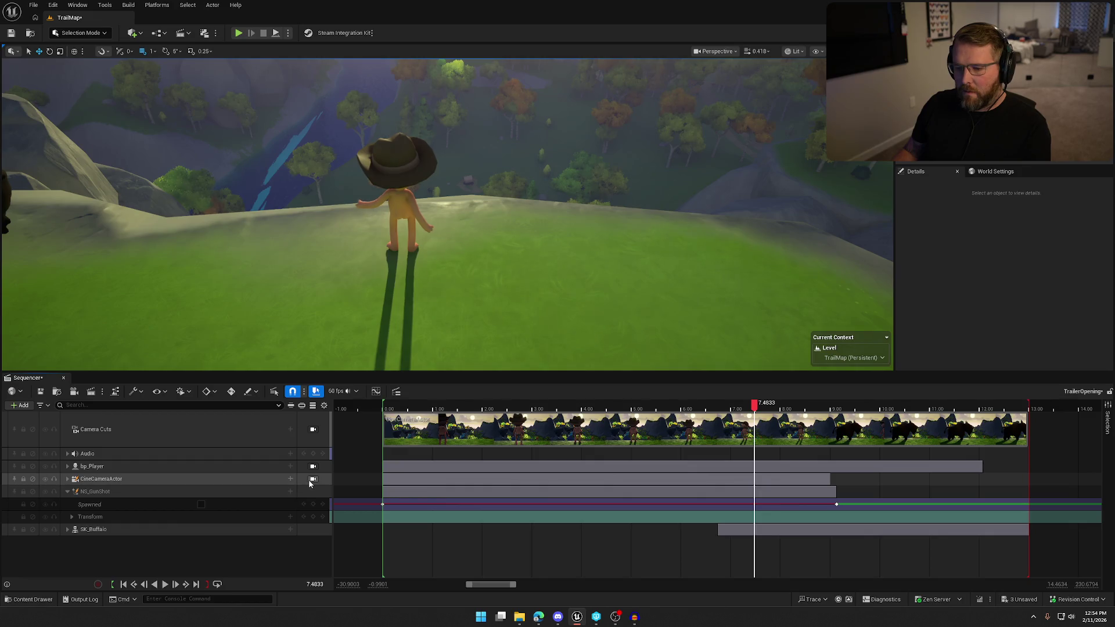
Step: Replay the hit through the cinematic camera and clear the NS_GunShot selection
left_click(313, 479)
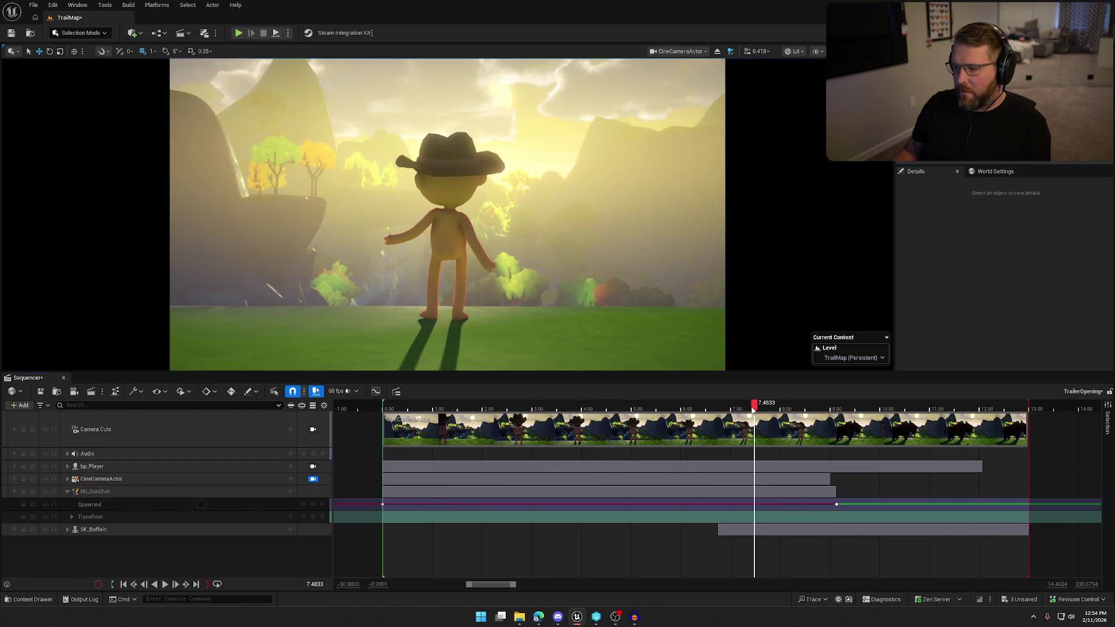
key("space")
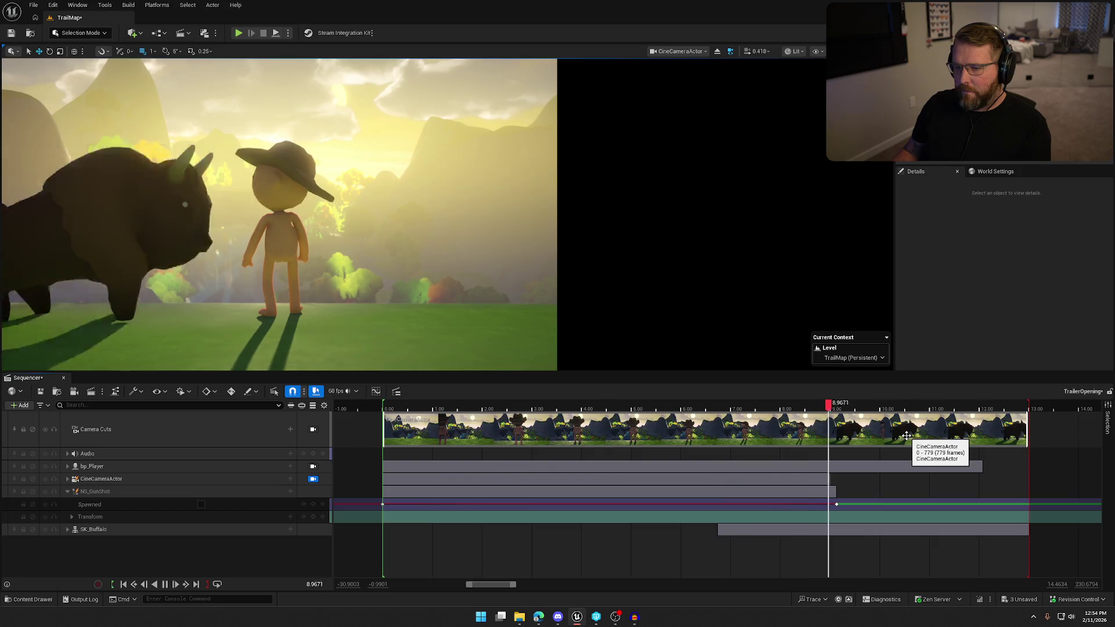
left_click(639, 491)
key("space")
left_click(168, 558)
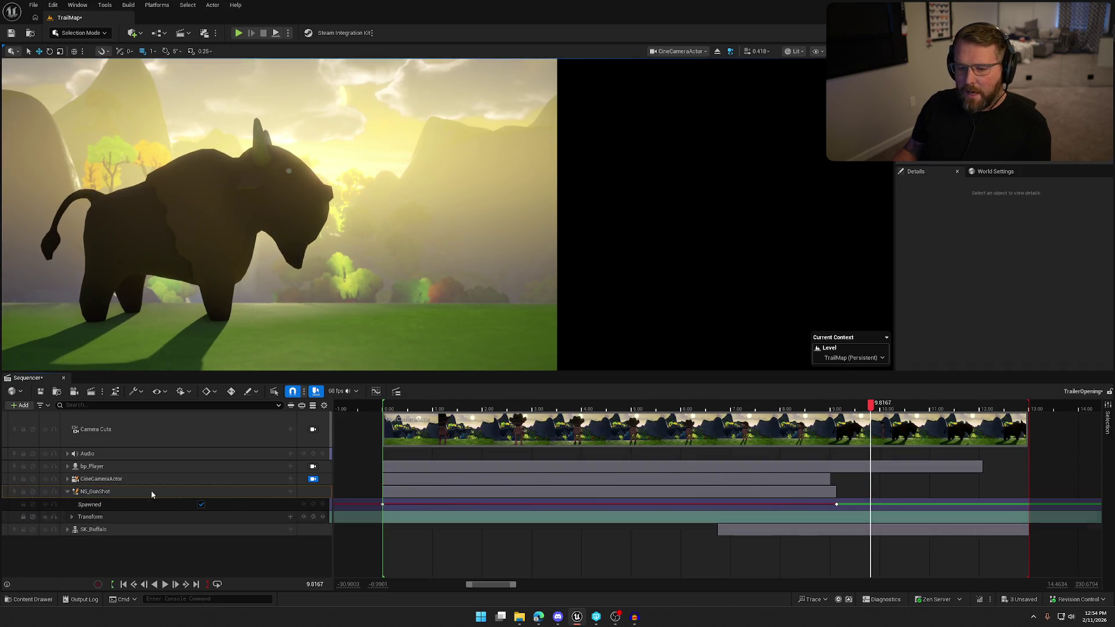
Step: Lock back to the camera cuts, replay the buffalo hit, and select the NS_GunShot track
left_click(313, 429)
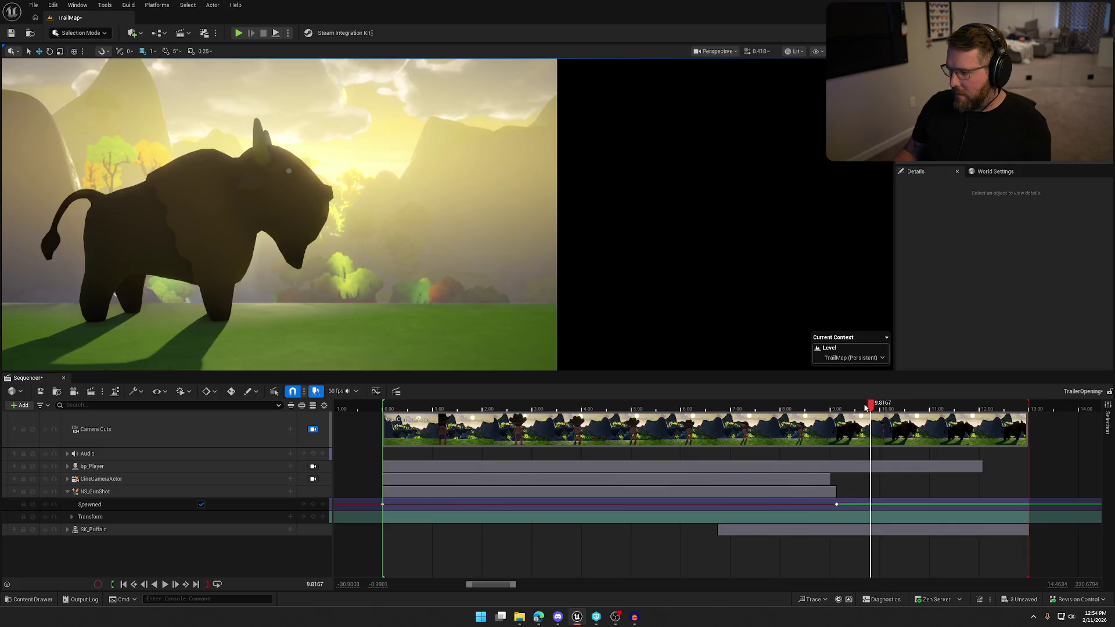
key("space")
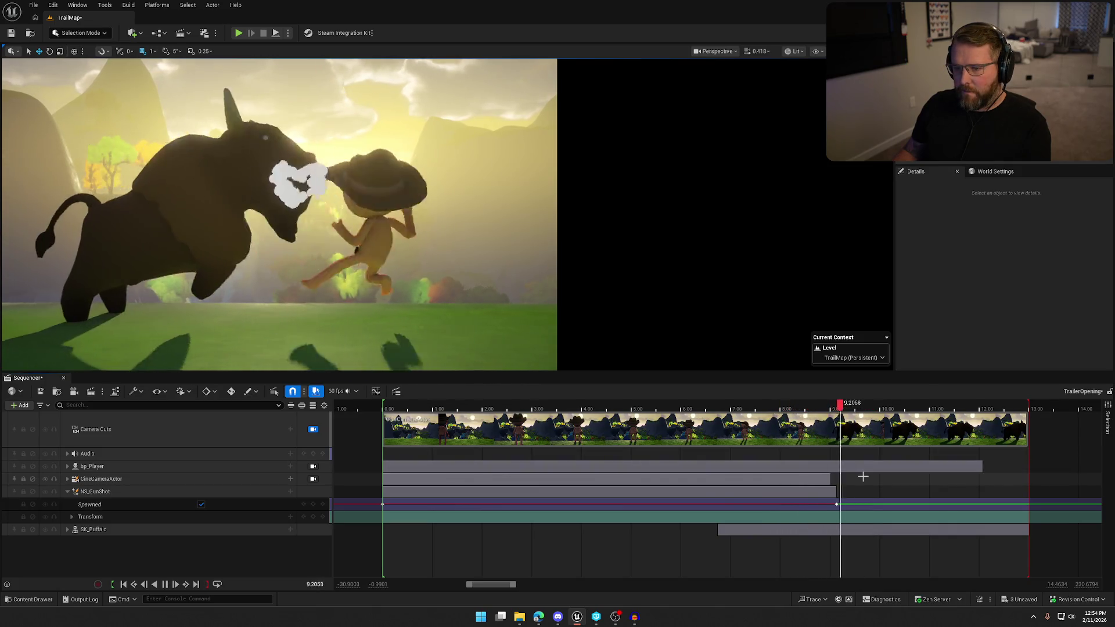
key("space")
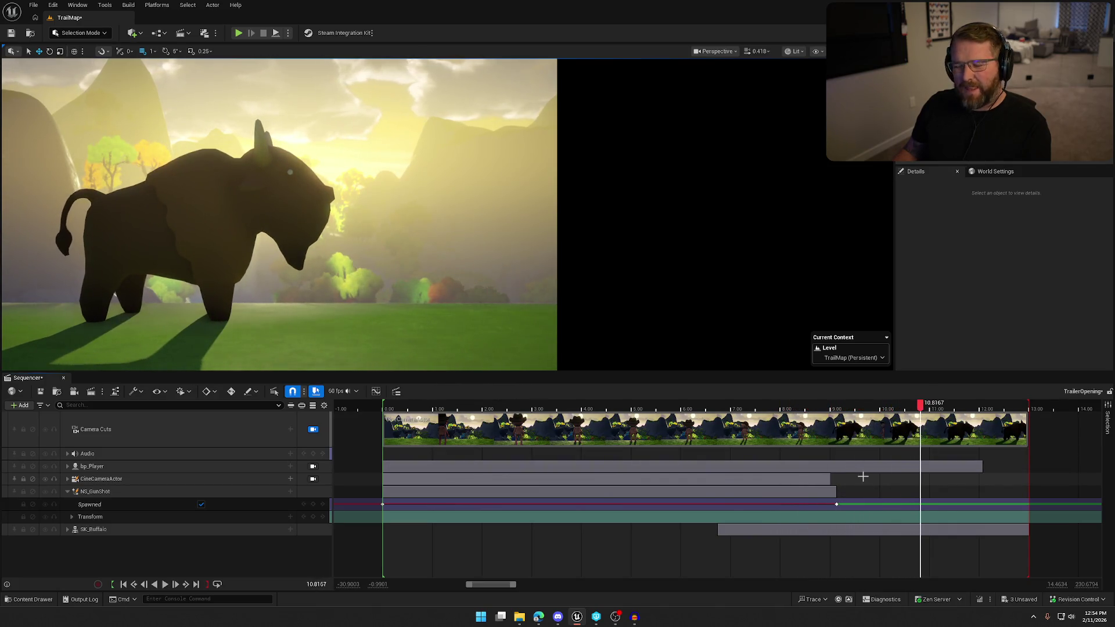
left_click(90, 492)
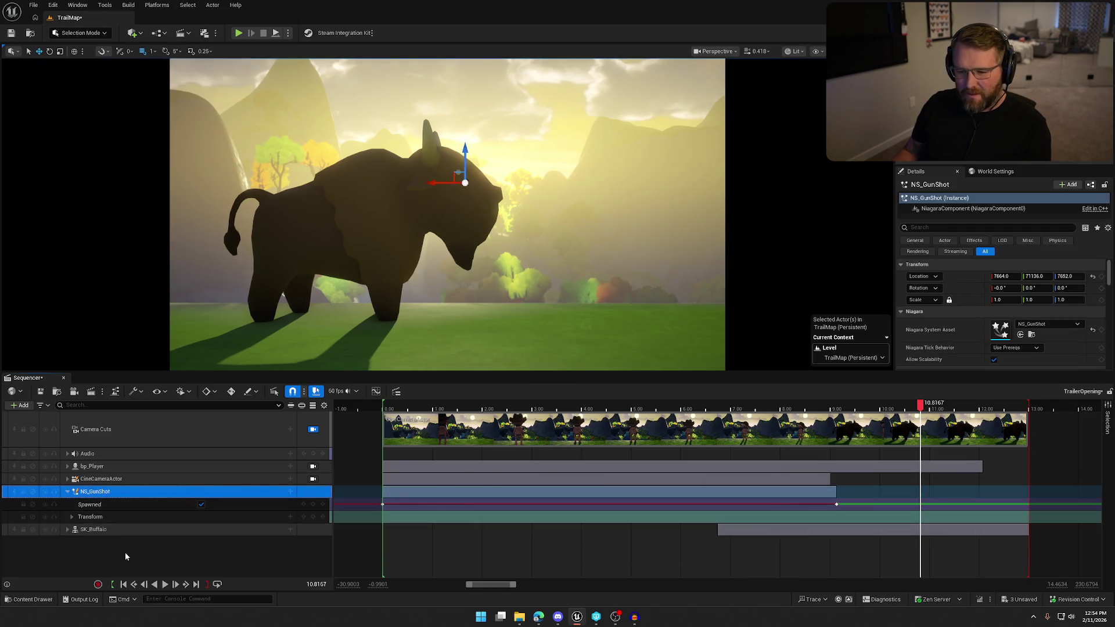
Step: Delete the NS_GunShot track, replay from about 7 seconds to check, and save TrailerOpening
key("Delete")
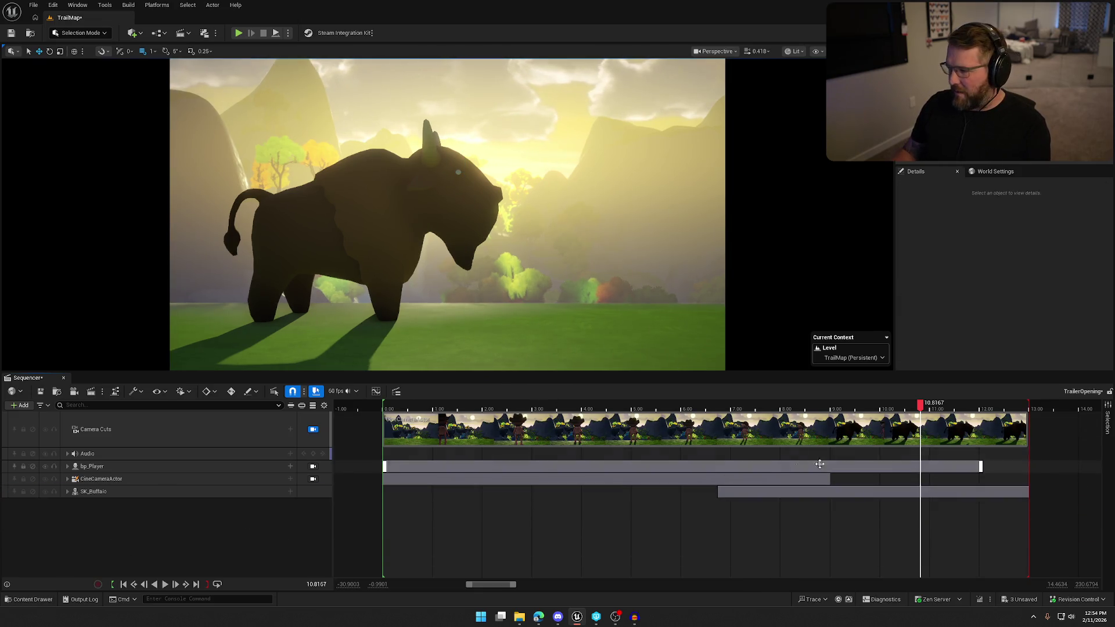
left_click_drag(918, 415, 717, 409)
key("space")
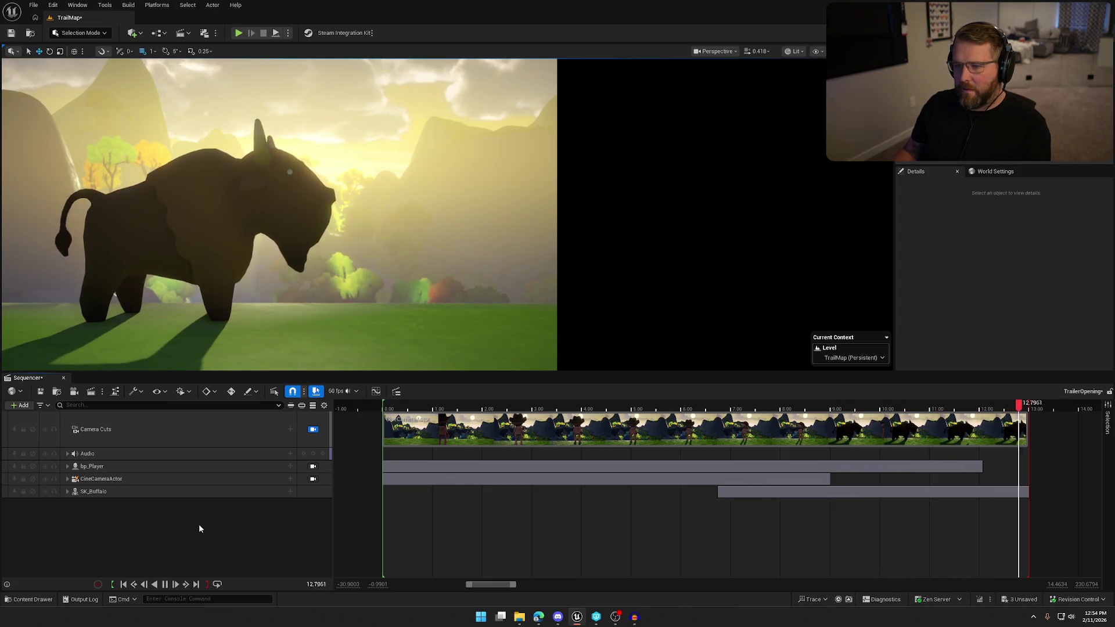
key("space")
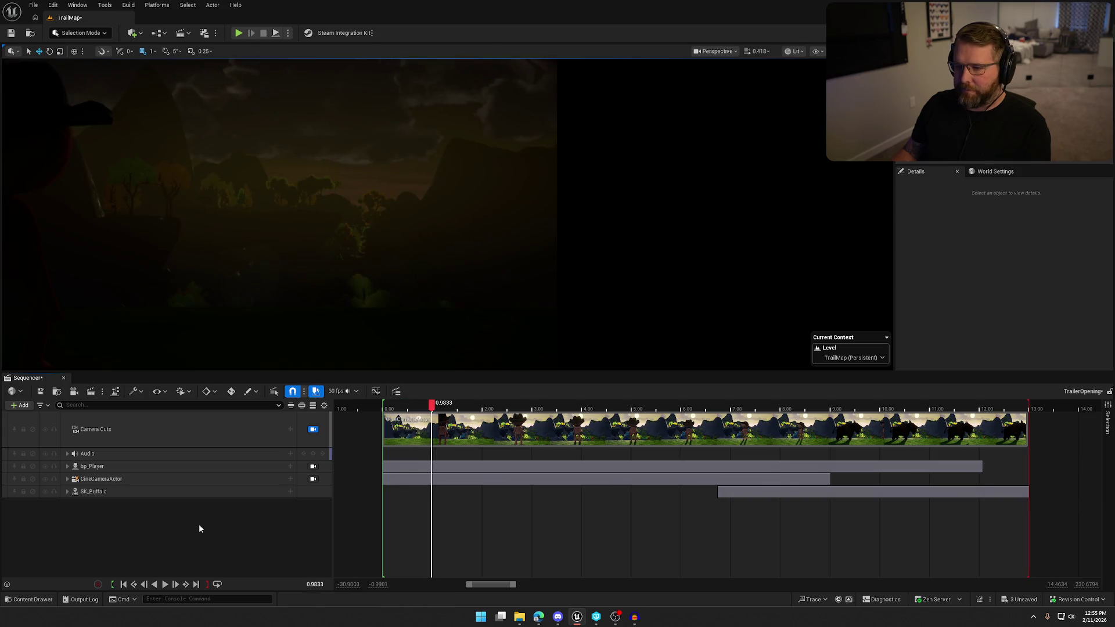
key("space")
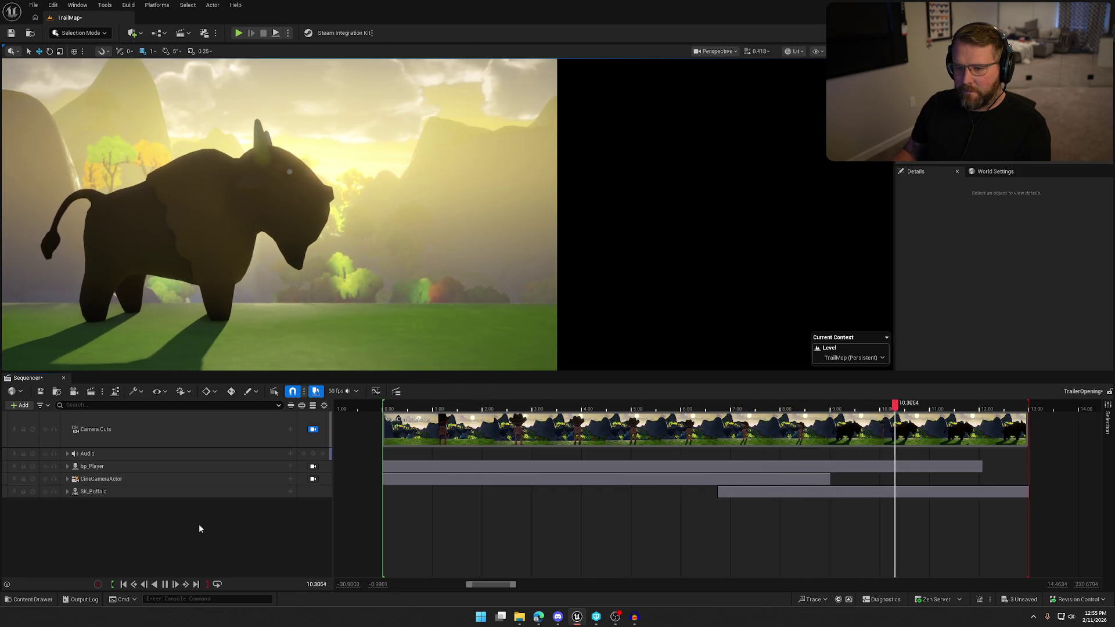
key("space")
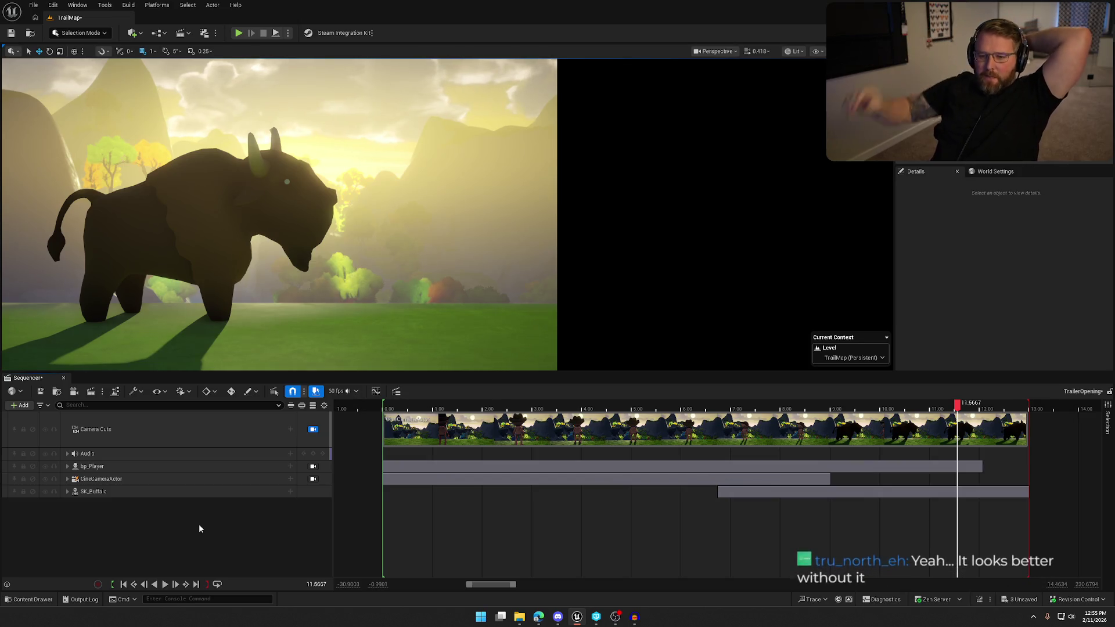
left_click(40, 391)
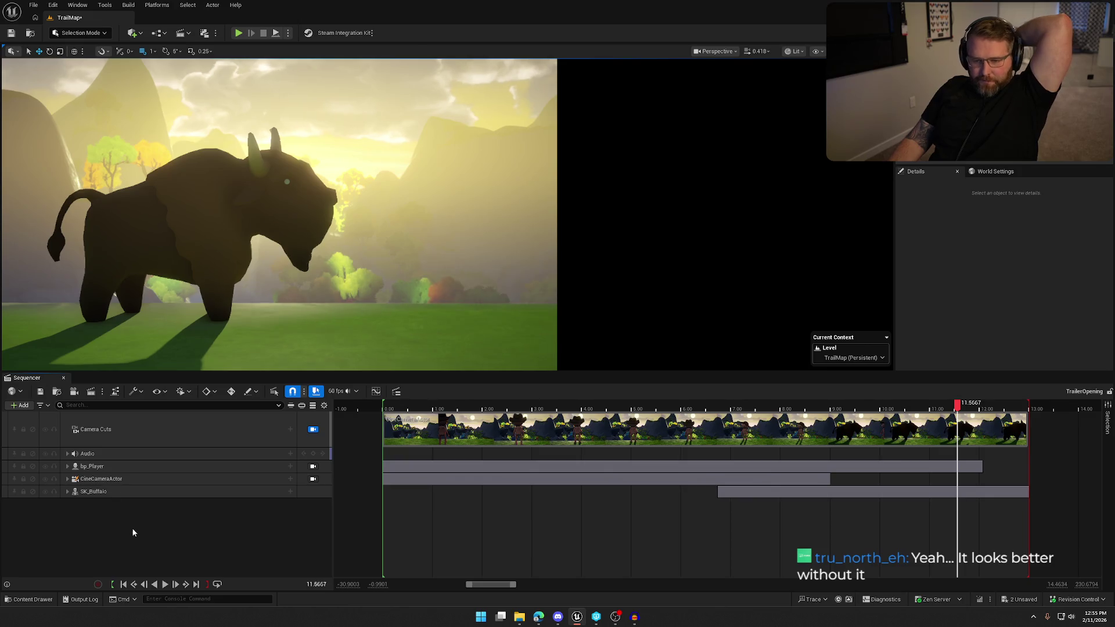
Step: Render all 779 frames of the TrailerOpening job locally through Movie Render Queue
left_click(90, 391)
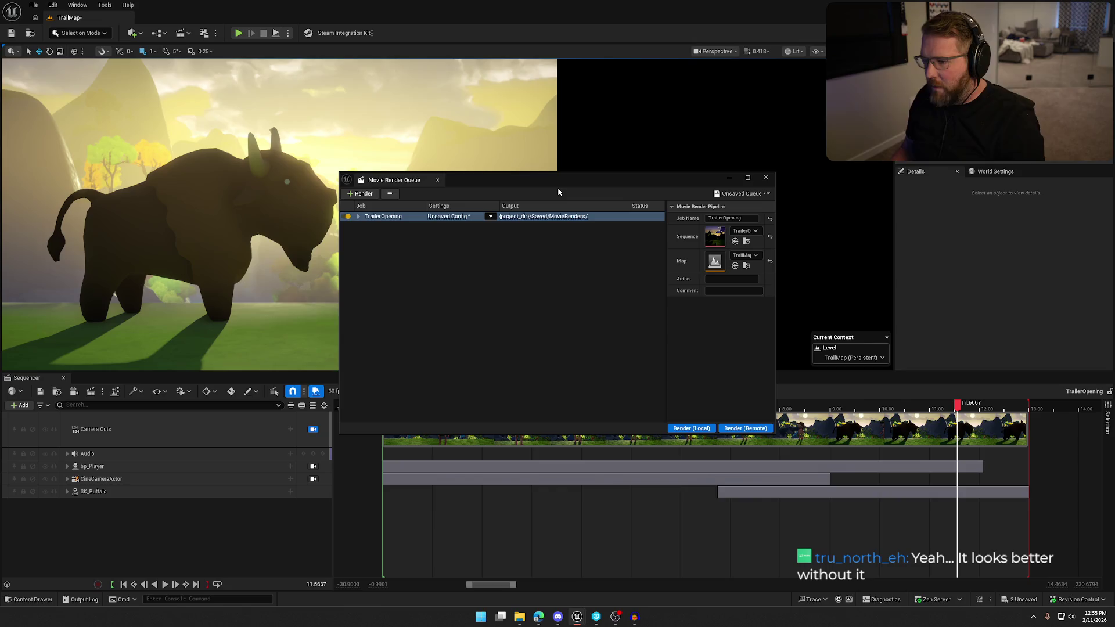
left_click_drag(557, 186, 504, 169)
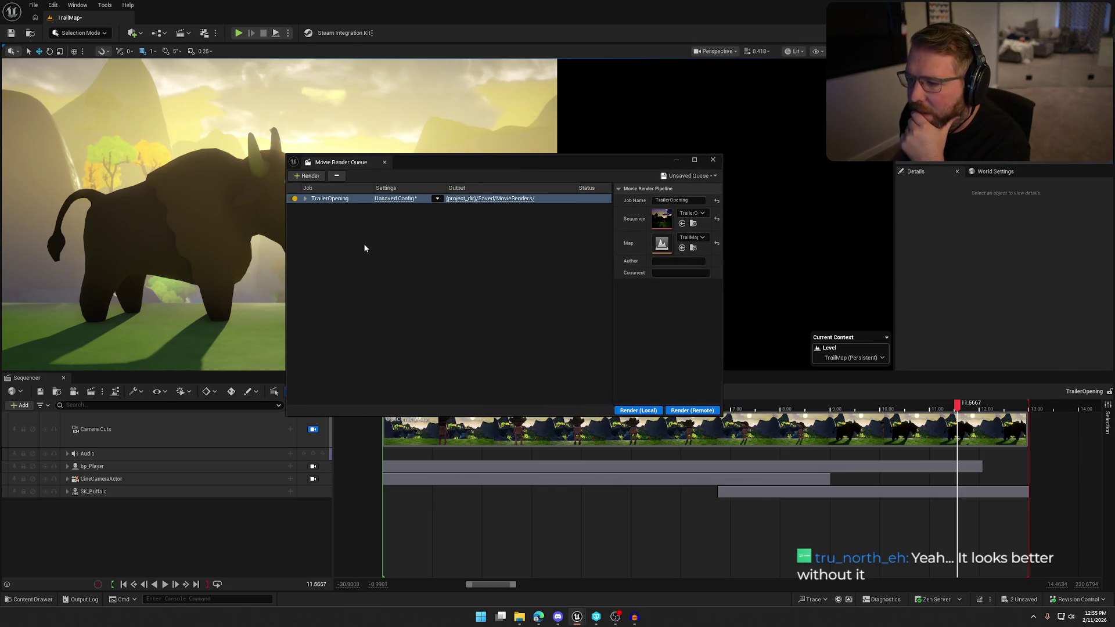
left_click(305, 200)
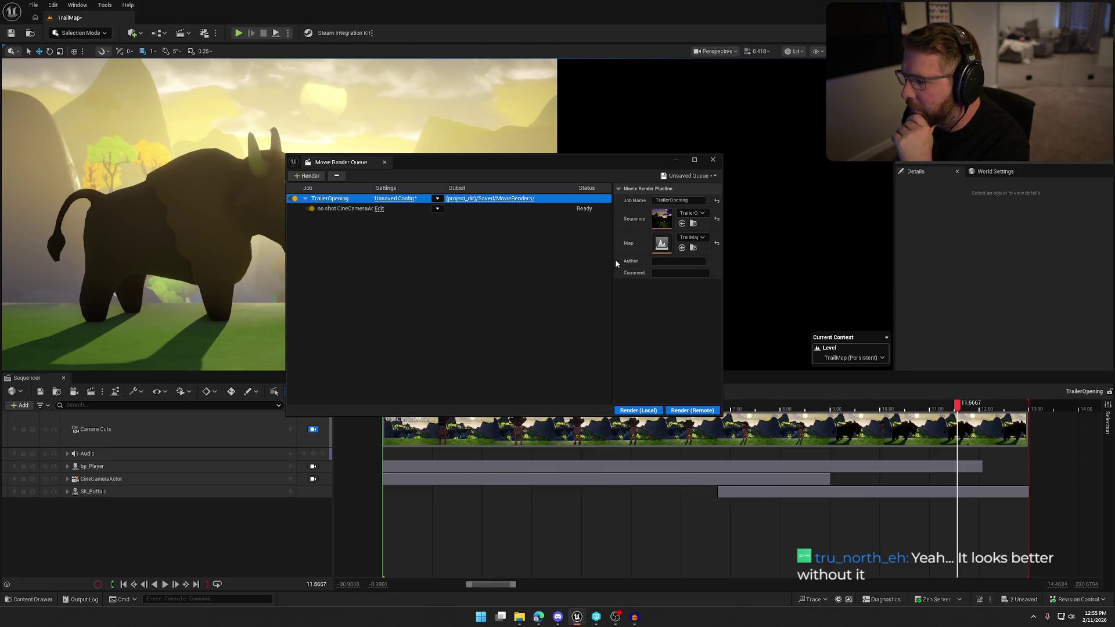
left_click_drag(611, 260, 538, 259)
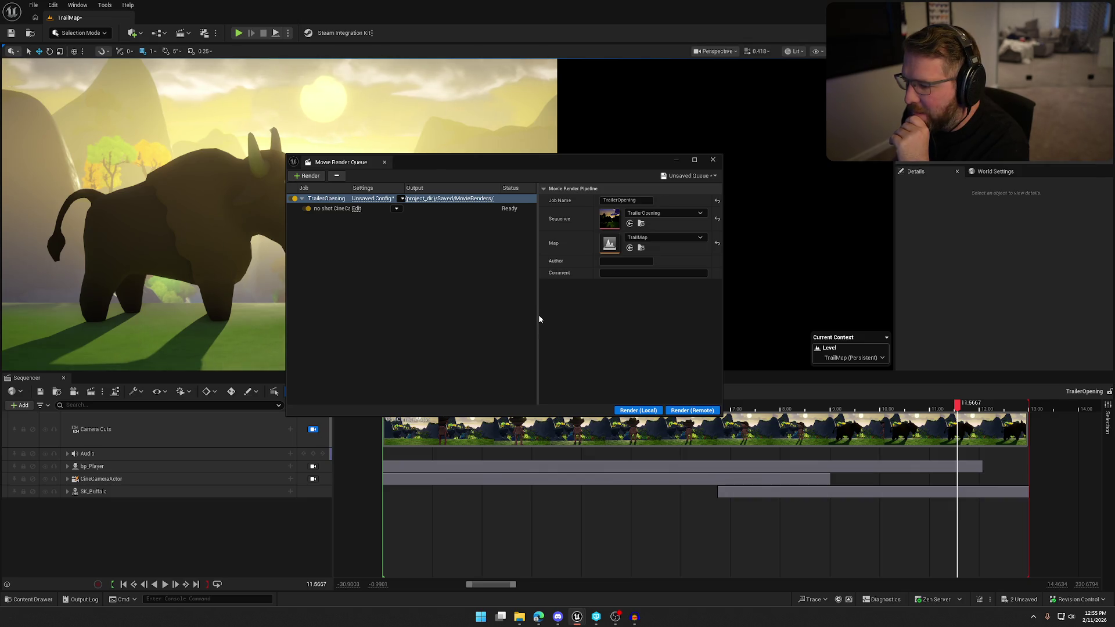
left_click_drag(539, 315, 572, 285)
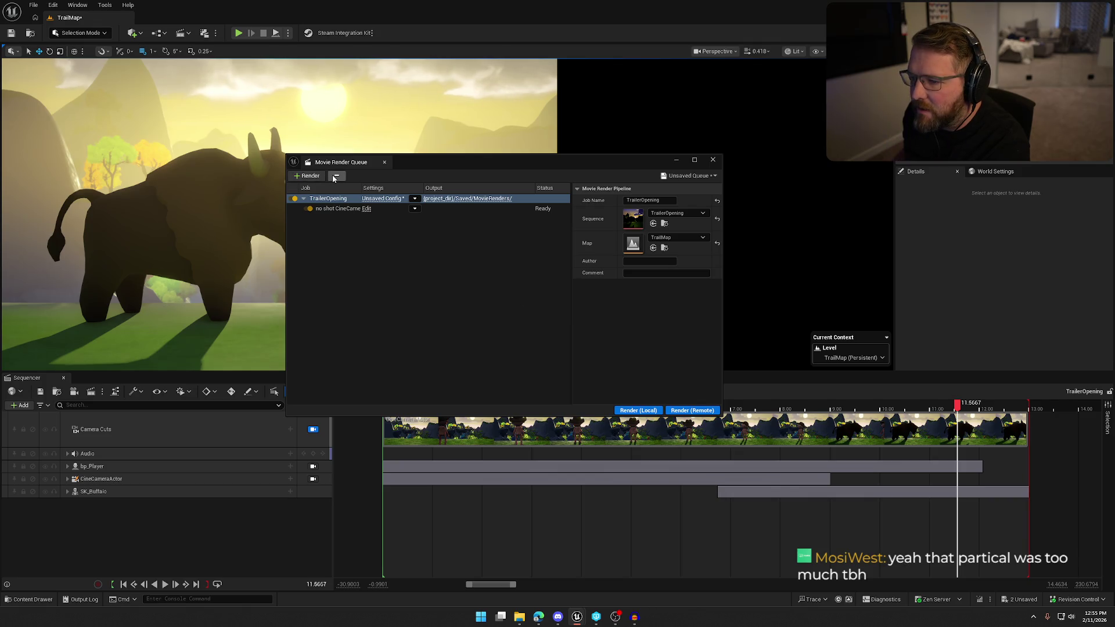
left_click(640, 410)
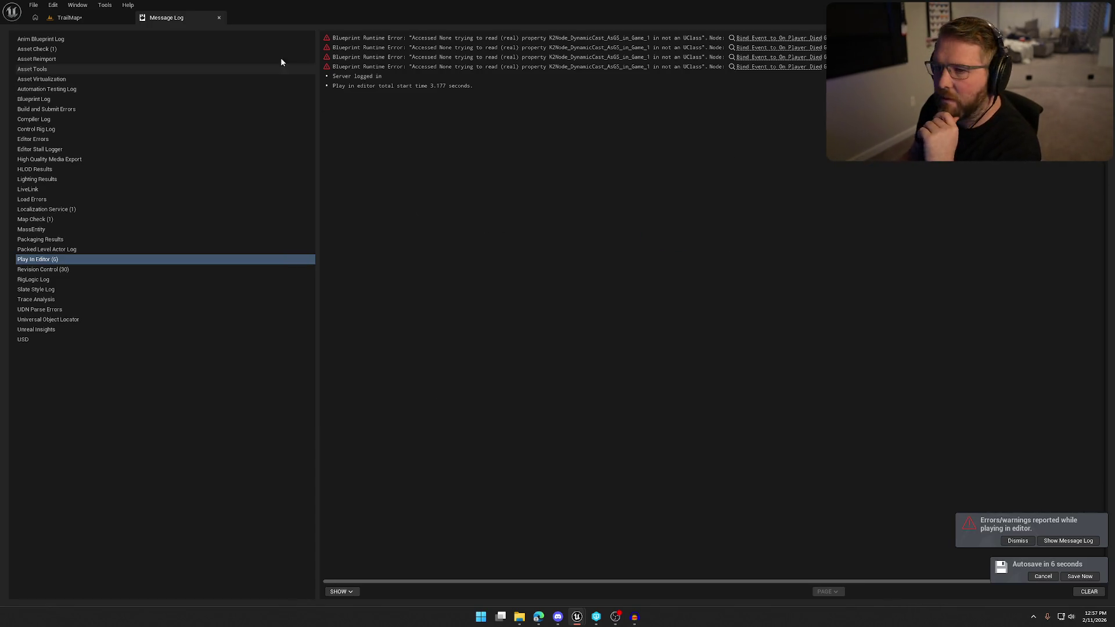
left_click(219, 17)
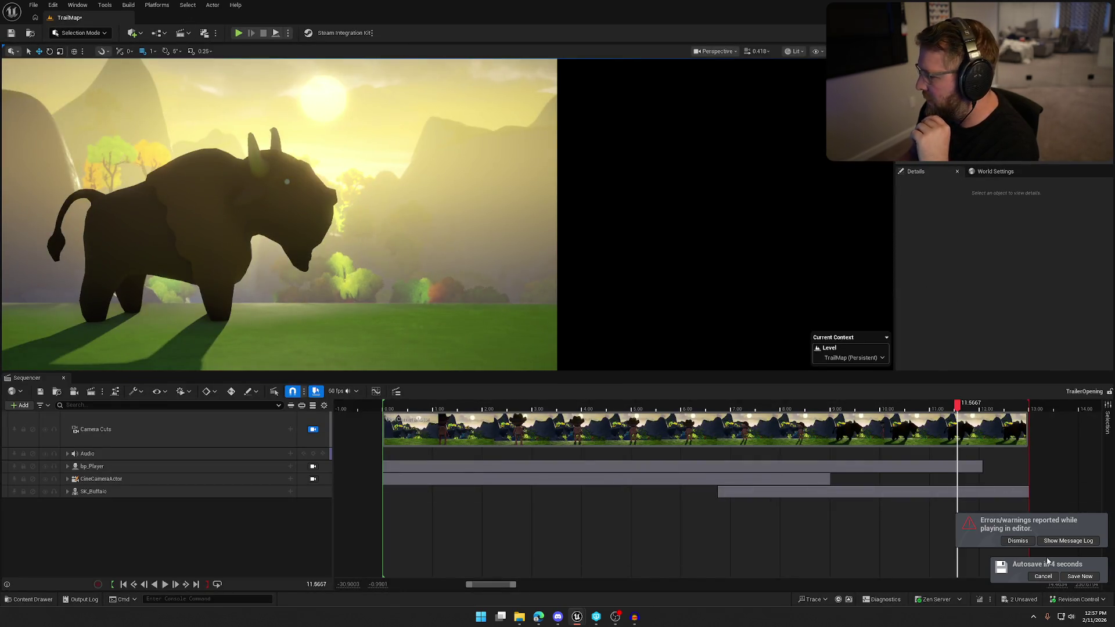
Step: Dismiss the play-in-editor error and cancel autosave, then choose Movie Render Queue for rendering
left_click(1017, 541)
left_click(1044, 577)
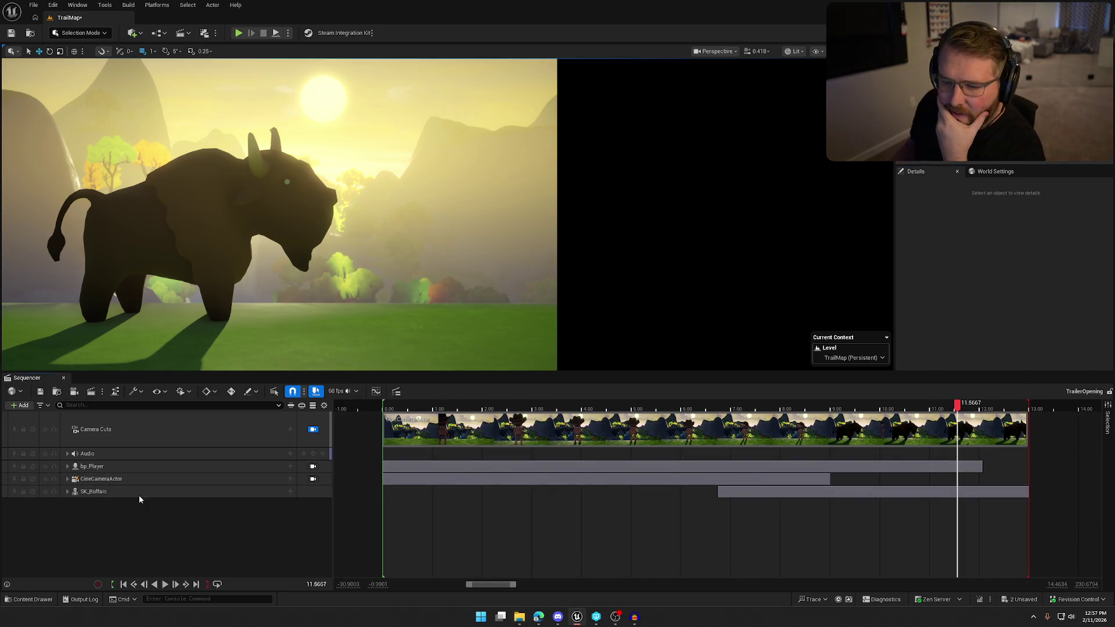
left_click(102, 393)
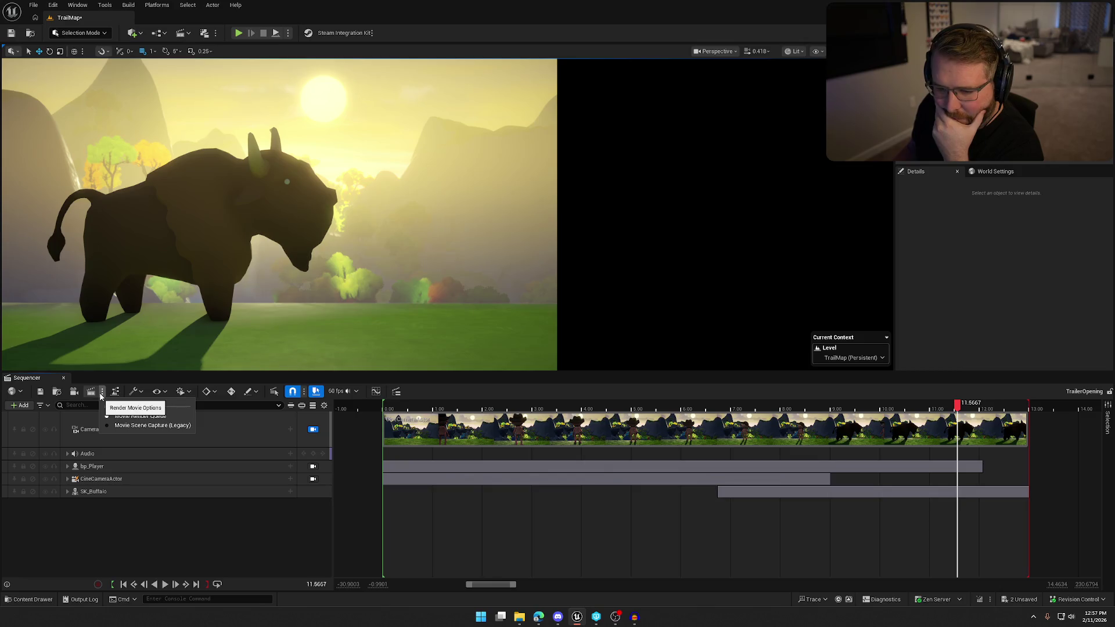
left_click(140, 416)
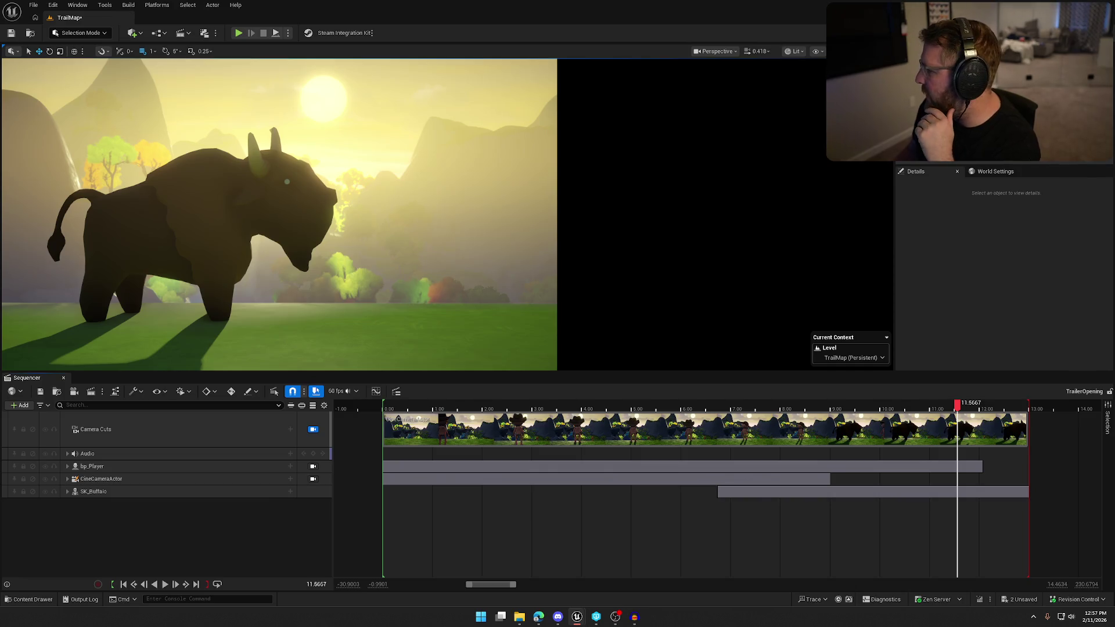
Step: In the TrailerOpening job's config, turn off the .jpg Sequence export and add H.264 MP4 [8bit]
left_click(316, 156)
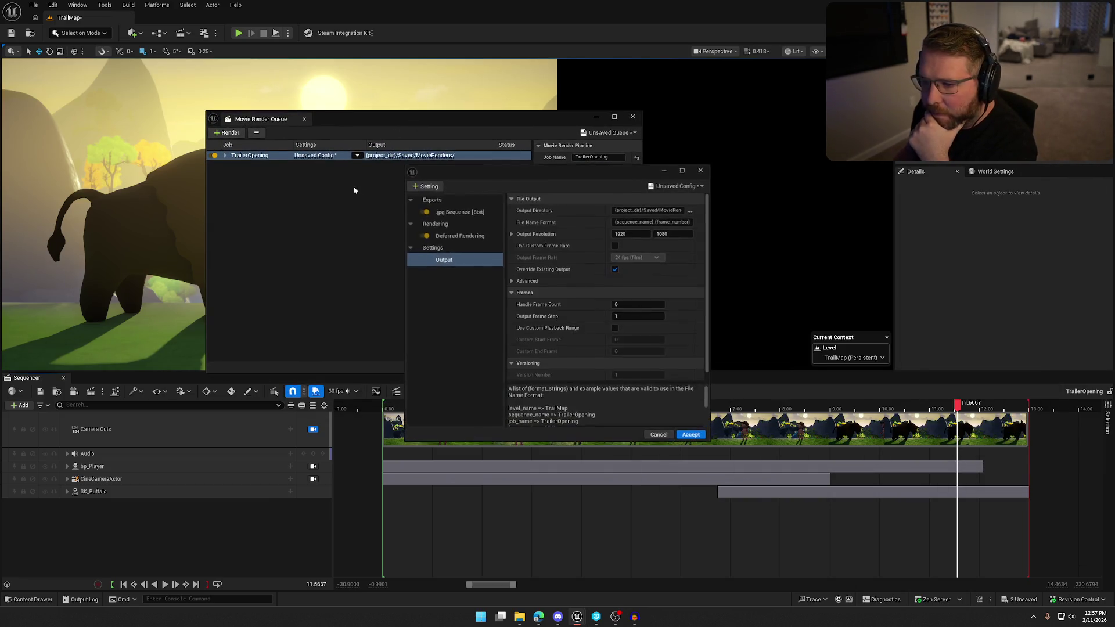
left_click_drag(556, 175, 436, 180)
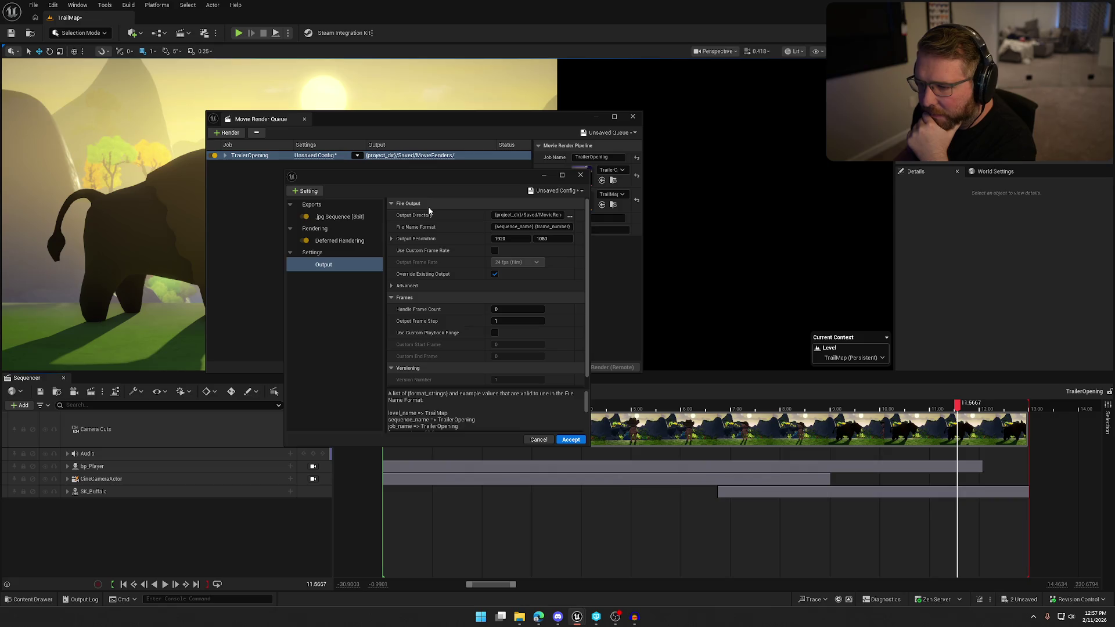
left_click_drag(587, 253, 722, 254)
left_click_drag(540, 181, 445, 181)
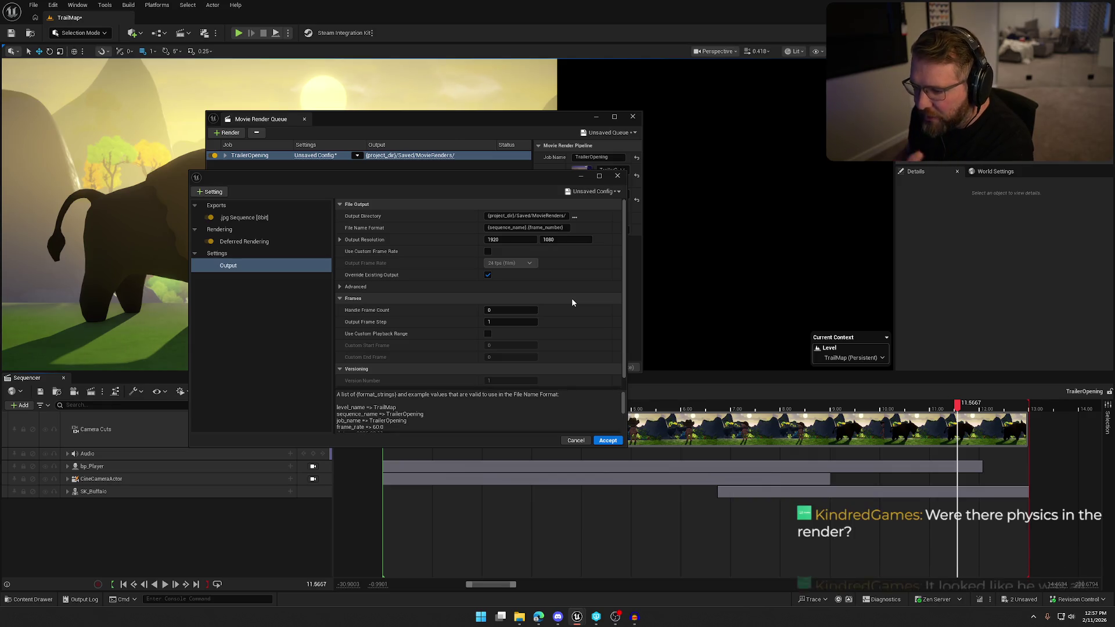
scroll(572, 299, "down", 1)
scroll(572, 300, "up", 1)
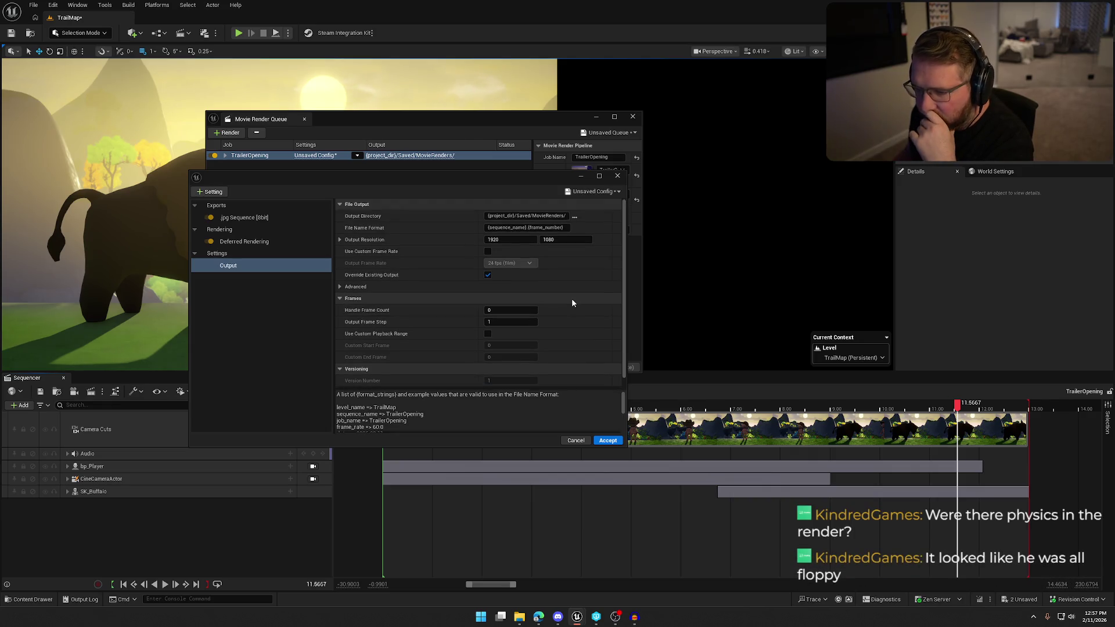
left_click(245, 218)
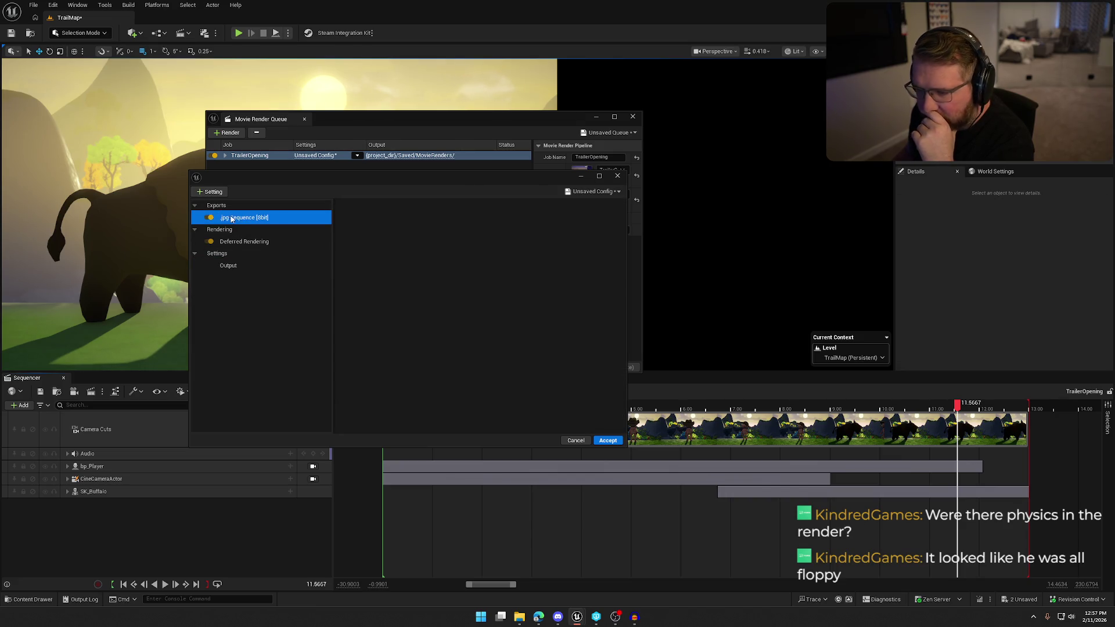
left_click(210, 218)
left_click(222, 206)
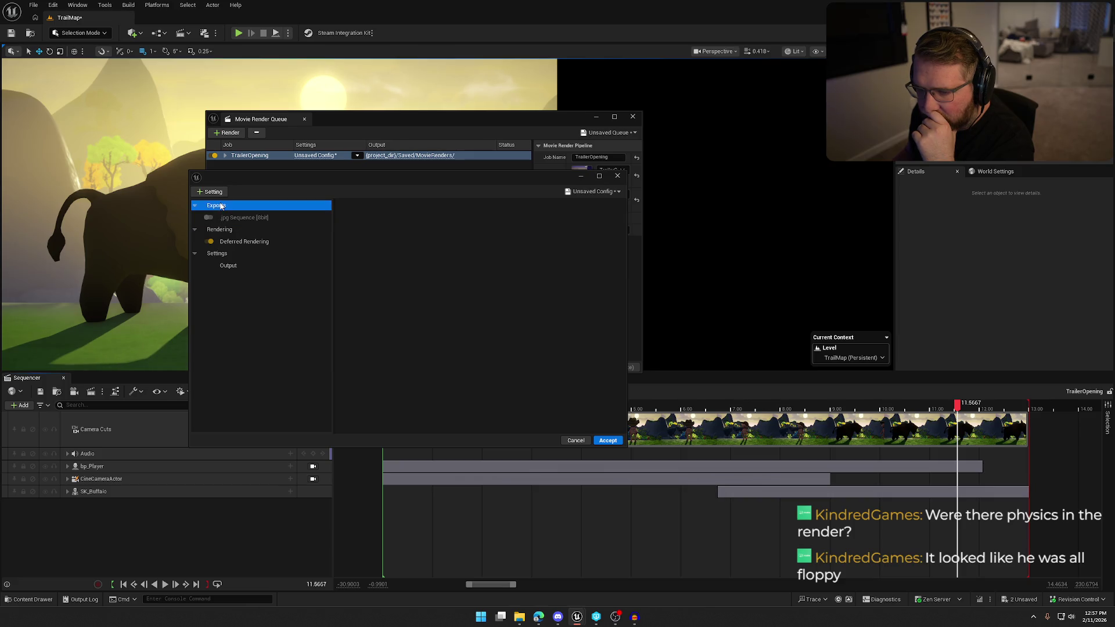
left_click(214, 193)
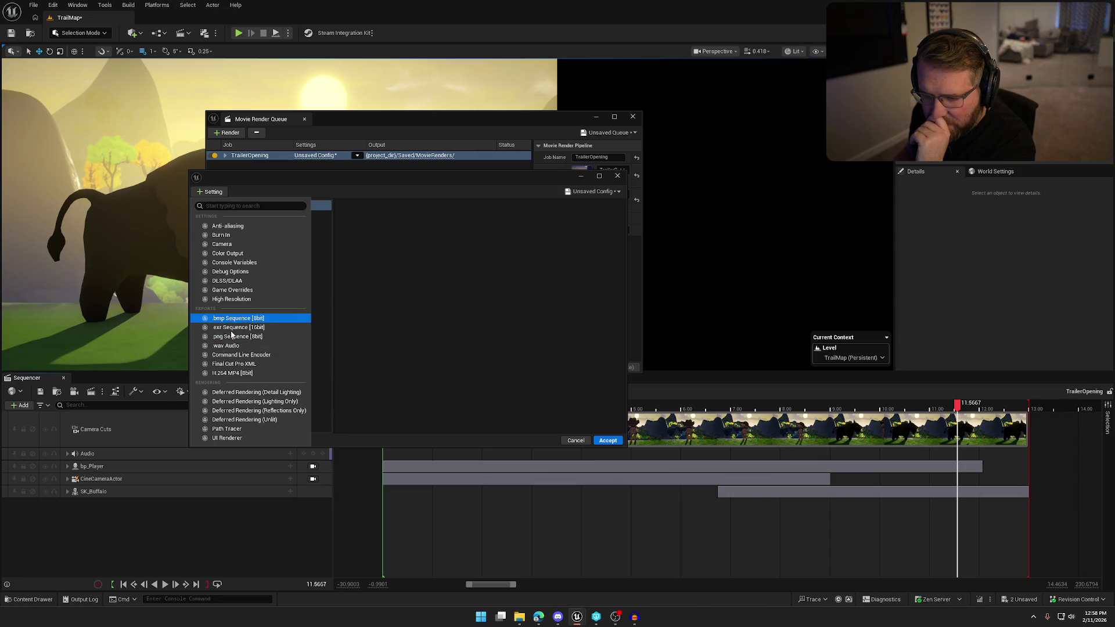
left_click(239, 374)
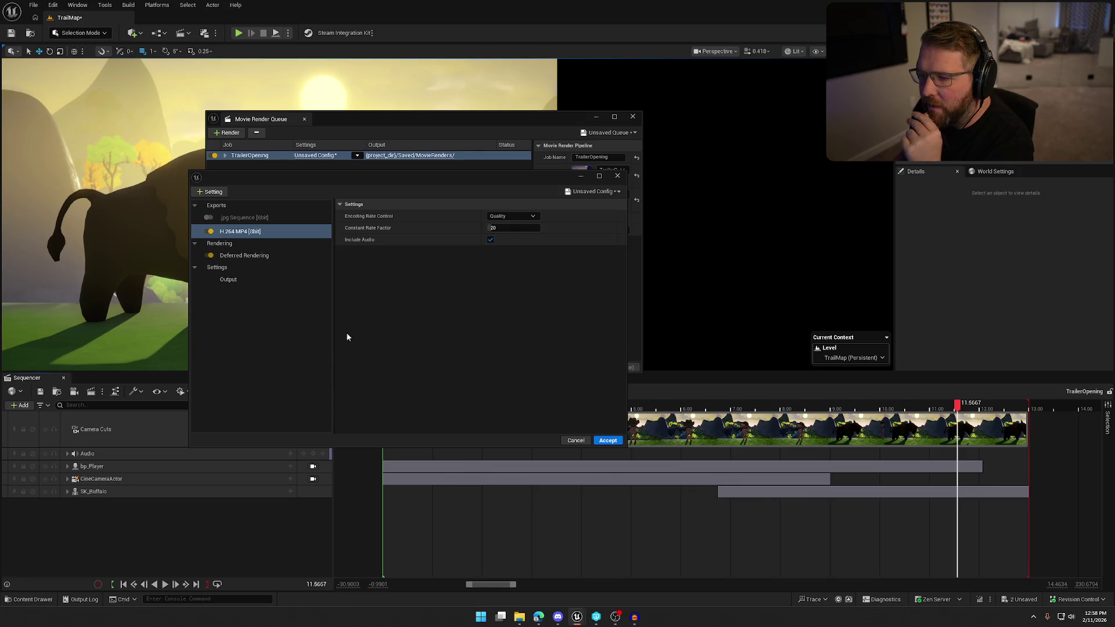
Step: Review the Deferred Rendering and Output (1920×1080) settings, then accept the config
left_click(243, 260)
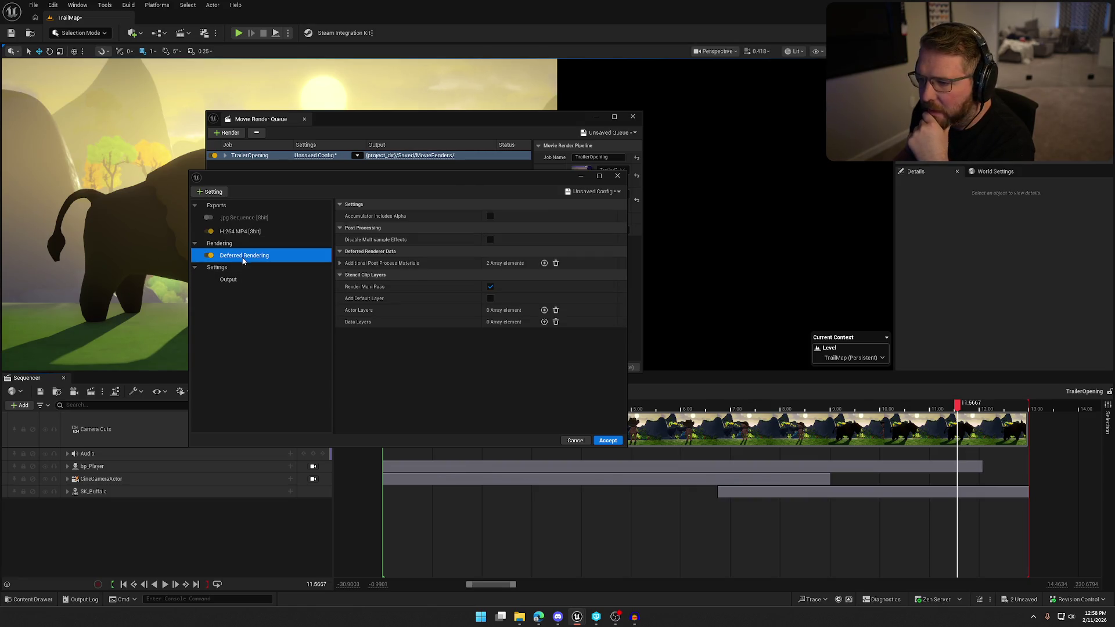
left_click(247, 282)
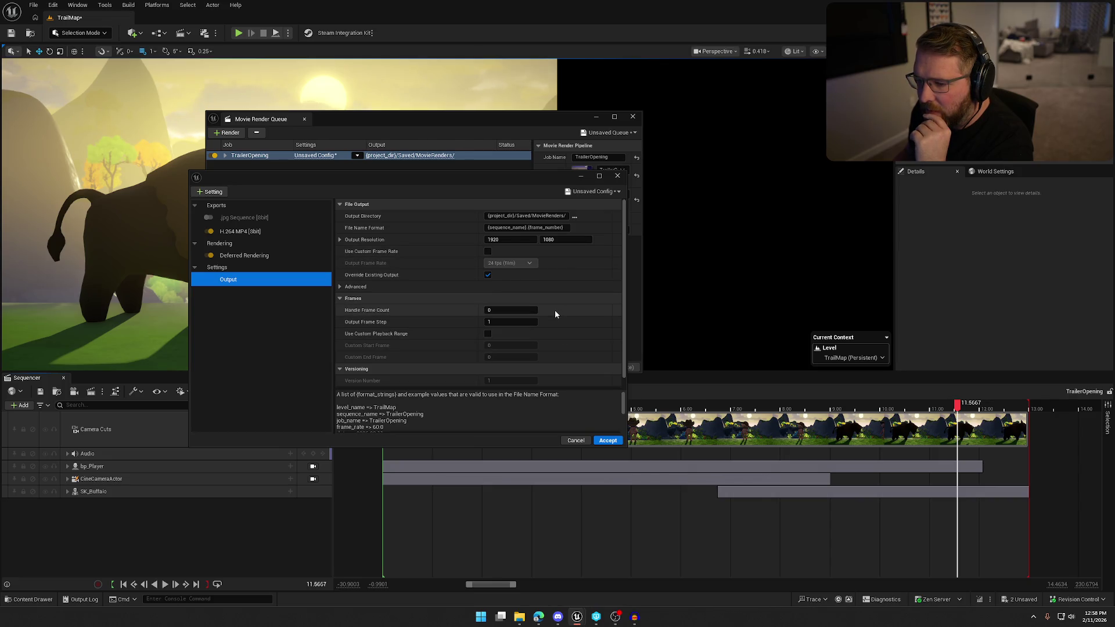
scroll(555, 315, "down", 1)
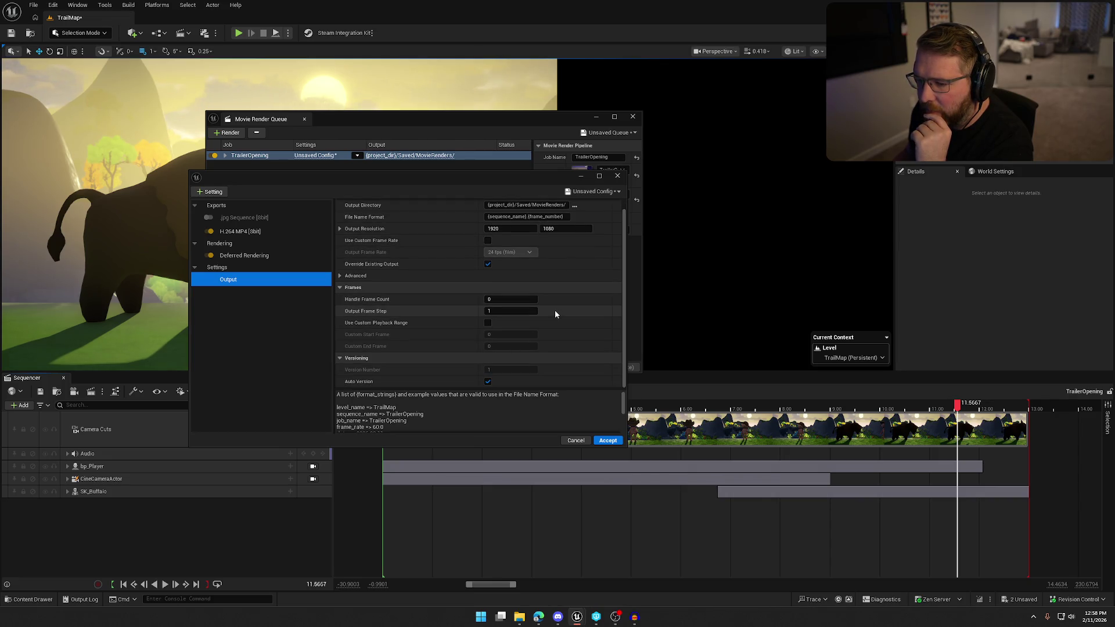
scroll(555, 314, "up", 1)
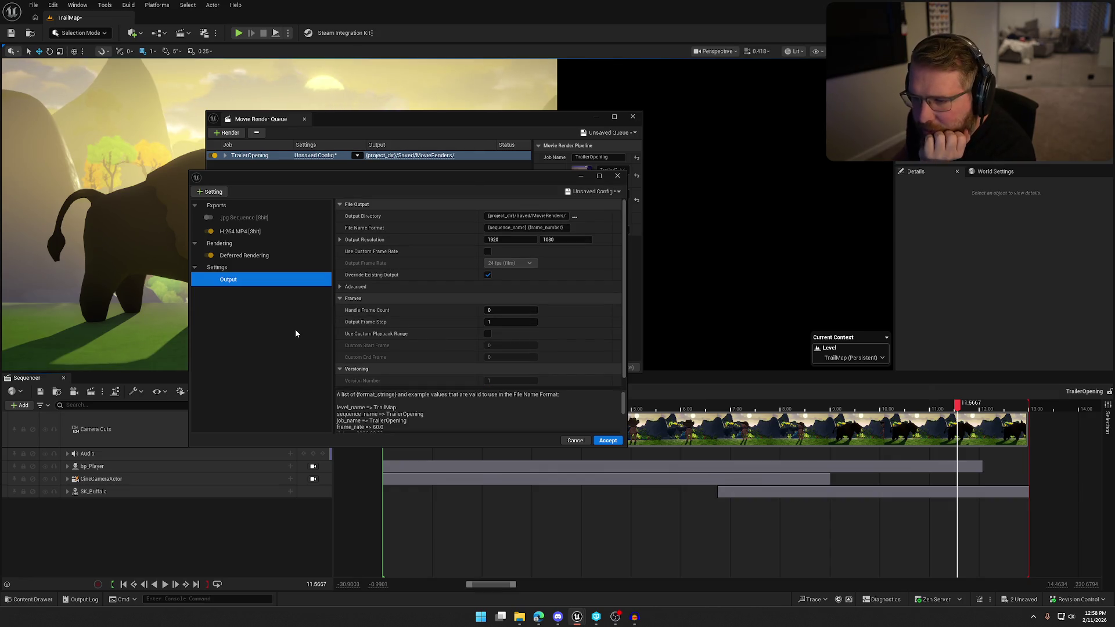
left_click(608, 440)
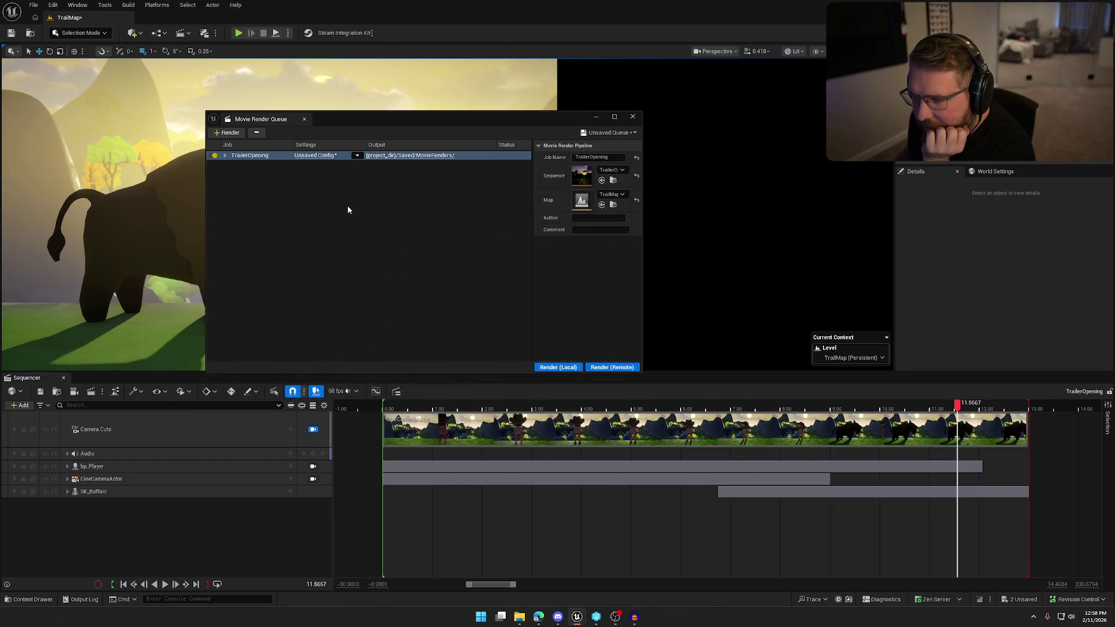
Step: Check the presets and queue options, then remove the TrailerOpening job and re-add it
left_click(358, 155)
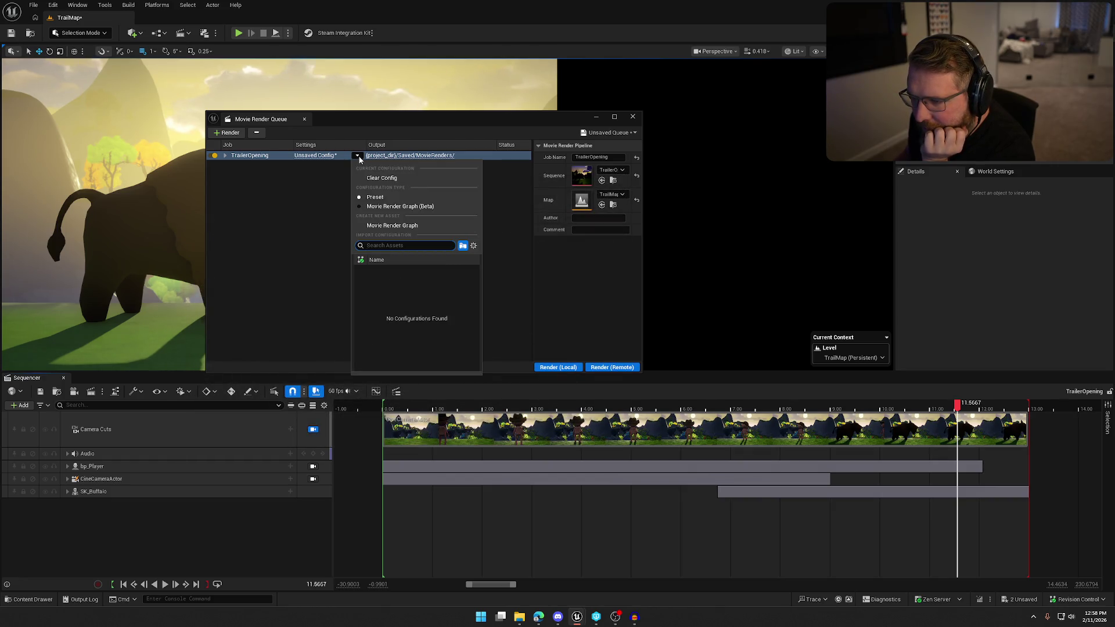
left_click(359, 156)
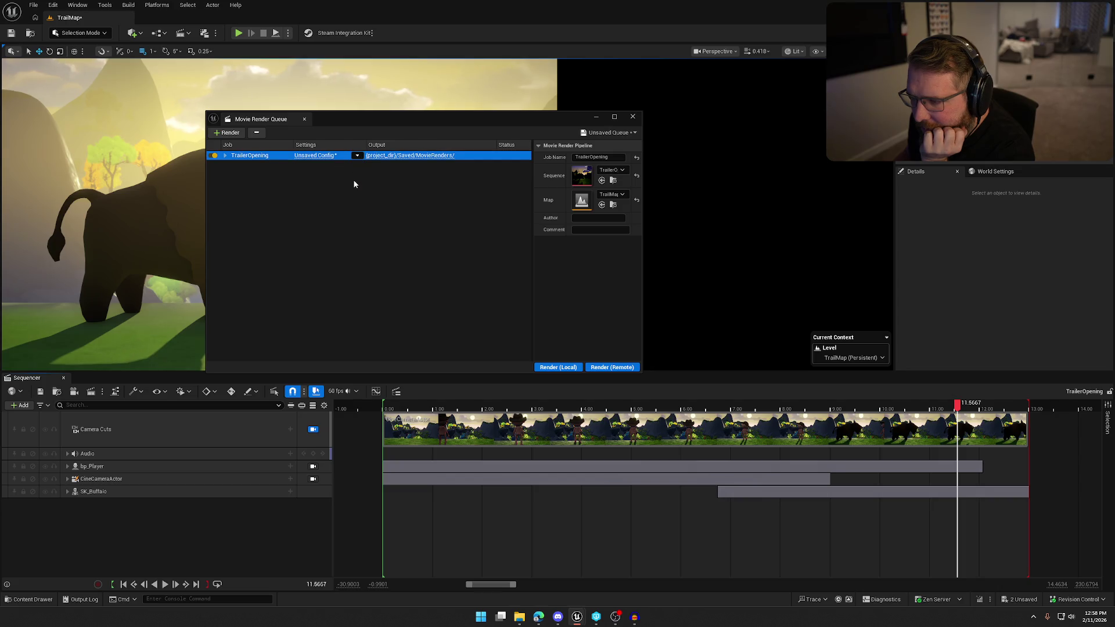
left_click(609, 134)
left_click(555, 277)
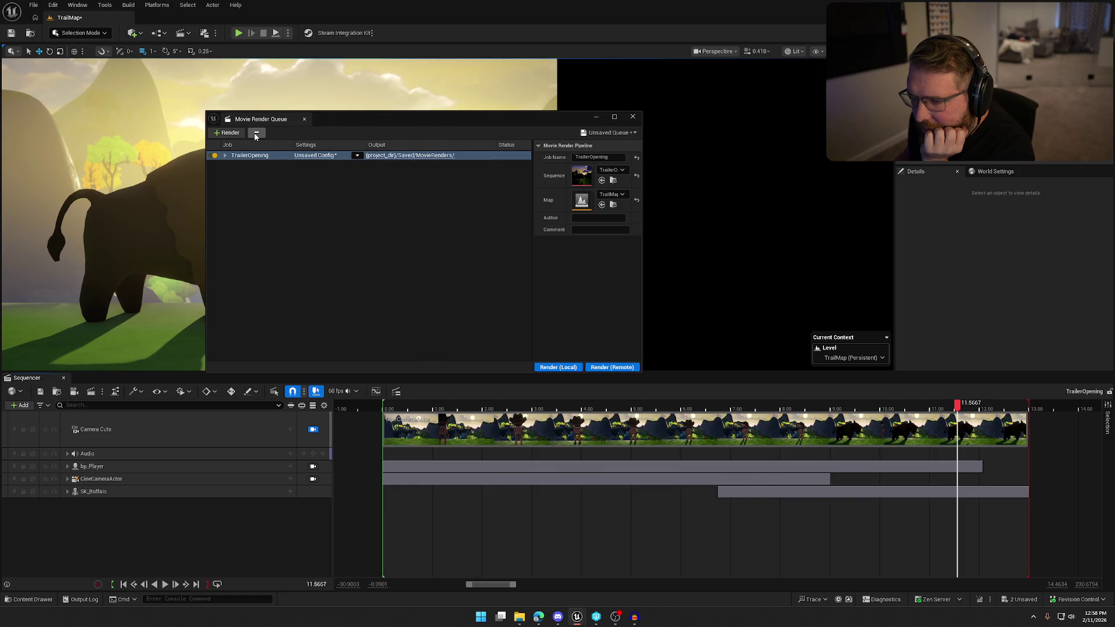
left_click(235, 134)
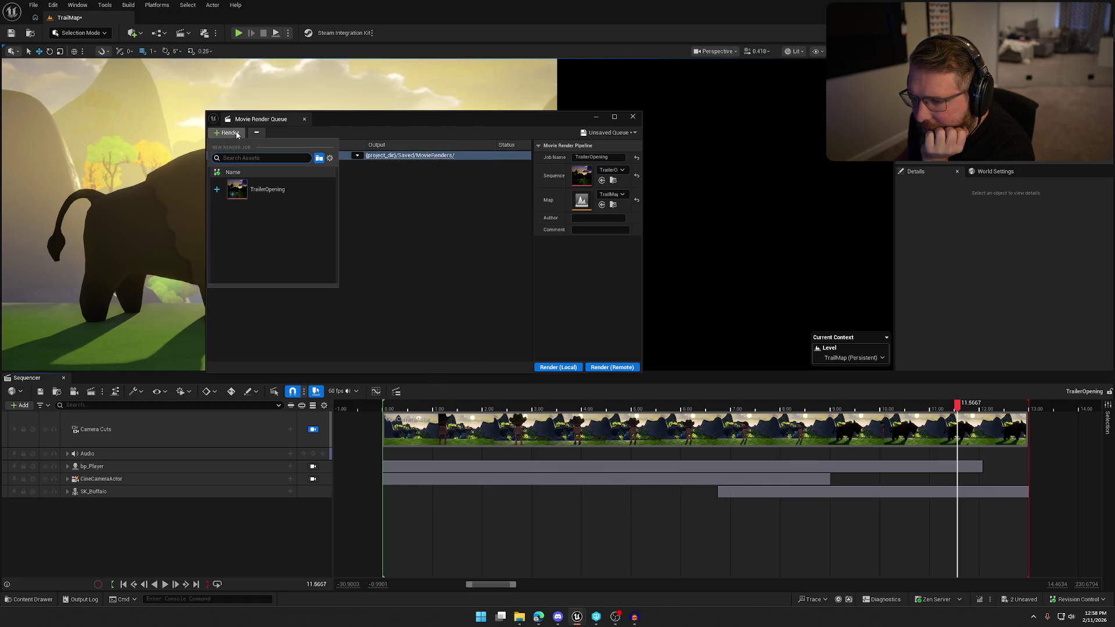
left_click(362, 187)
left_click(256, 133)
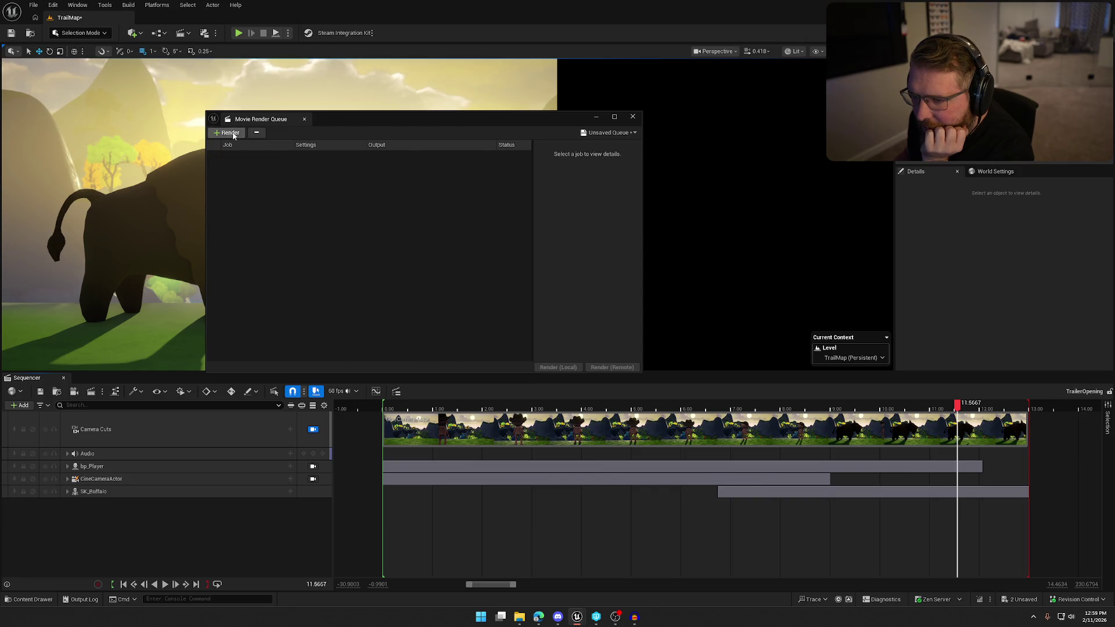
left_click(236, 135)
left_click(291, 190)
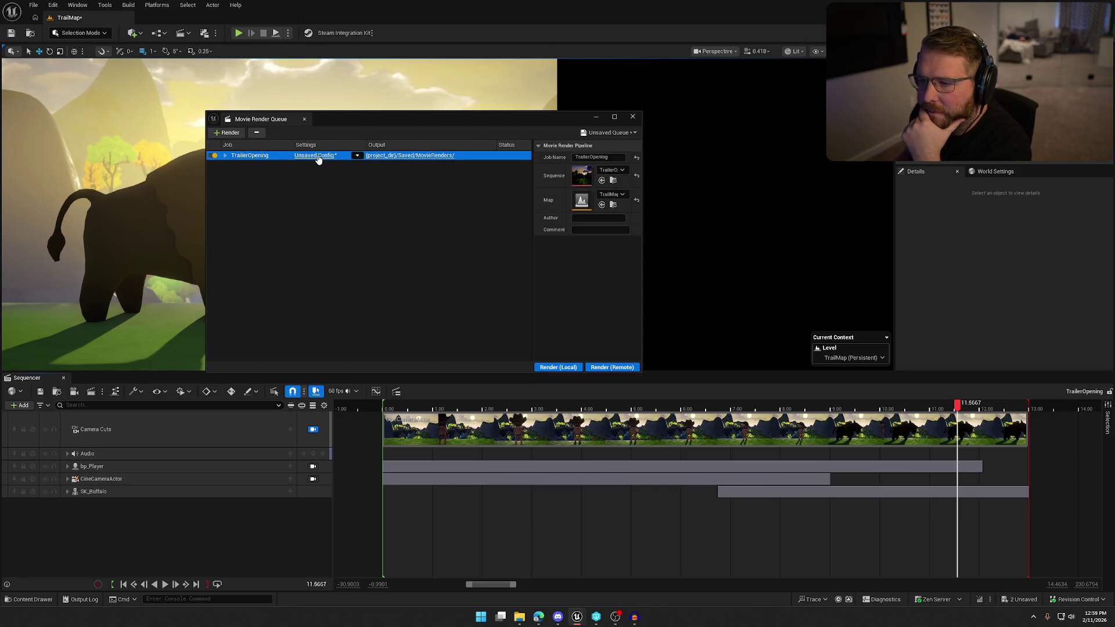
Step: Add an H.264 MP4 export to the new job and review its Deferred Rendering and Output settings
left_click(314, 156)
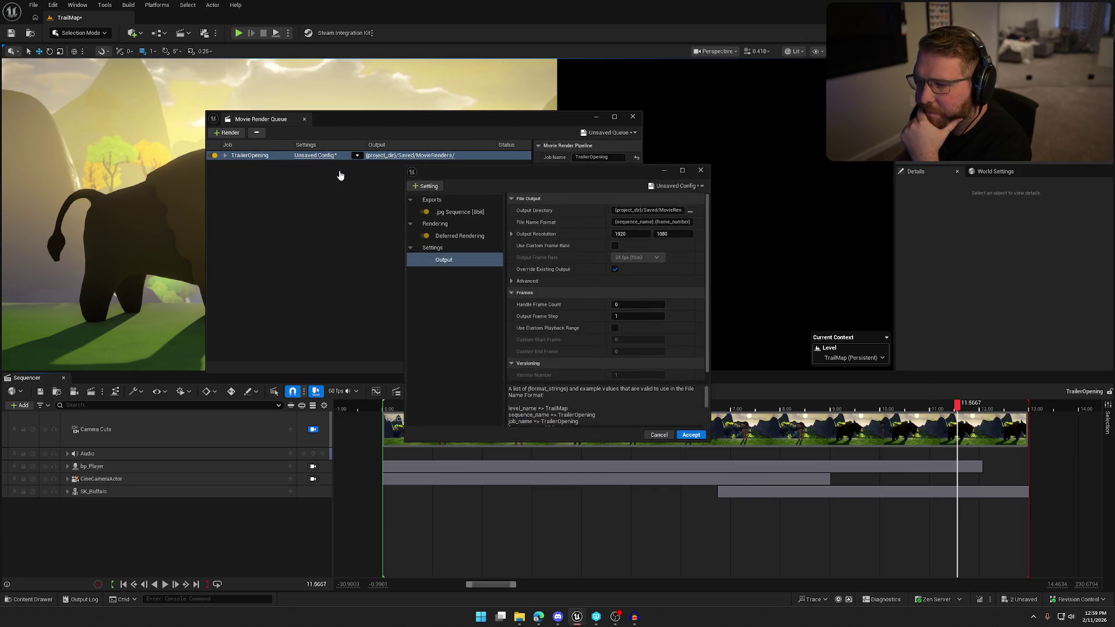
left_click(451, 213)
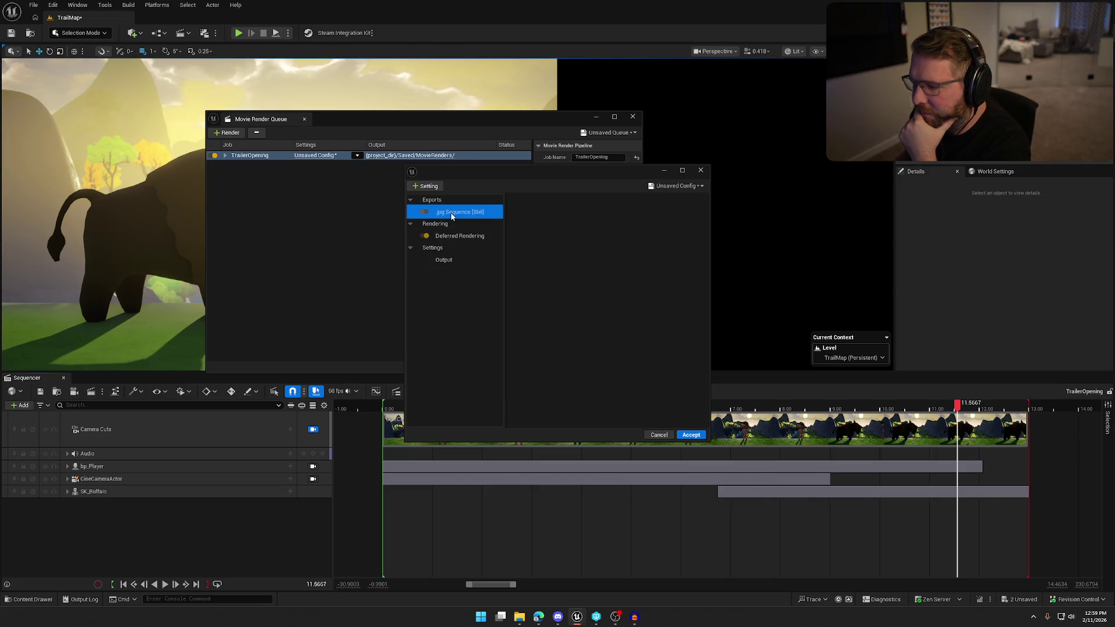
left_click(425, 185)
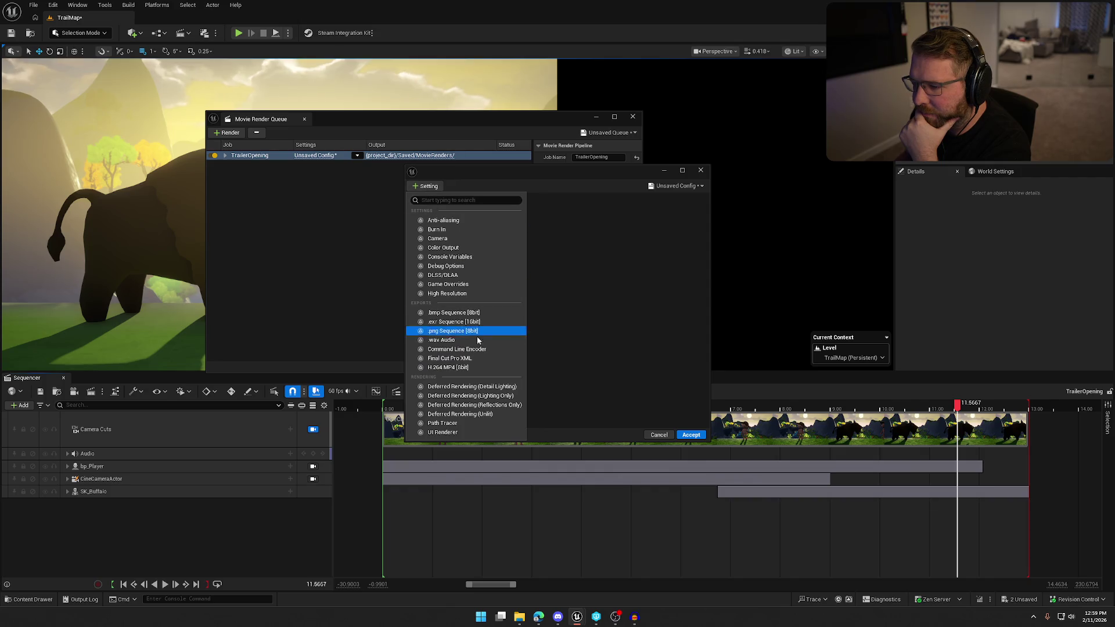
left_click(480, 368)
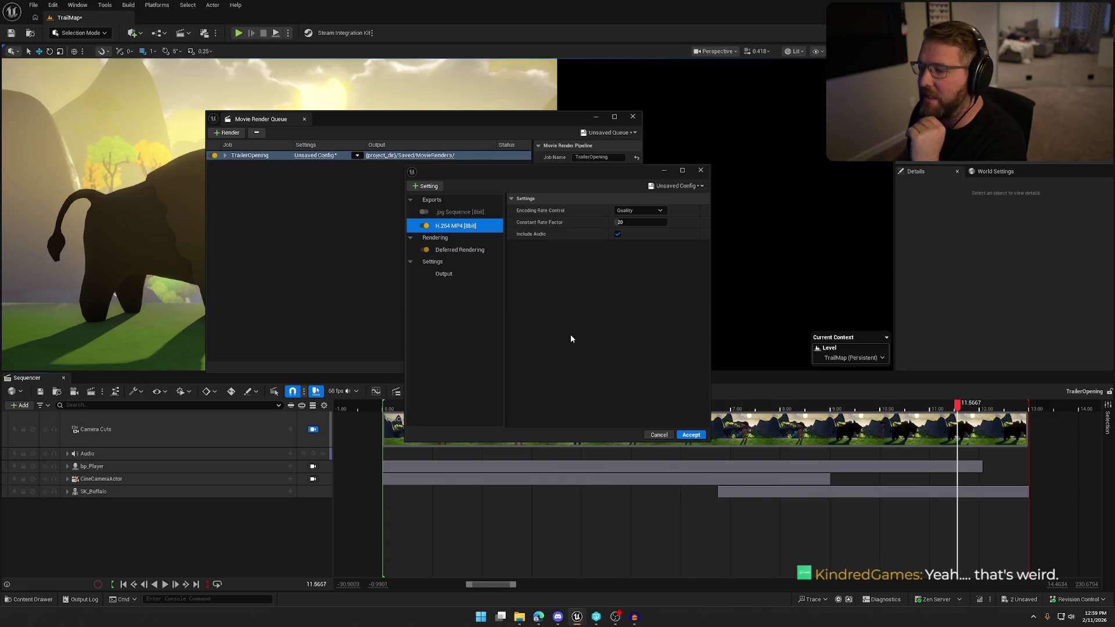
left_click(467, 251)
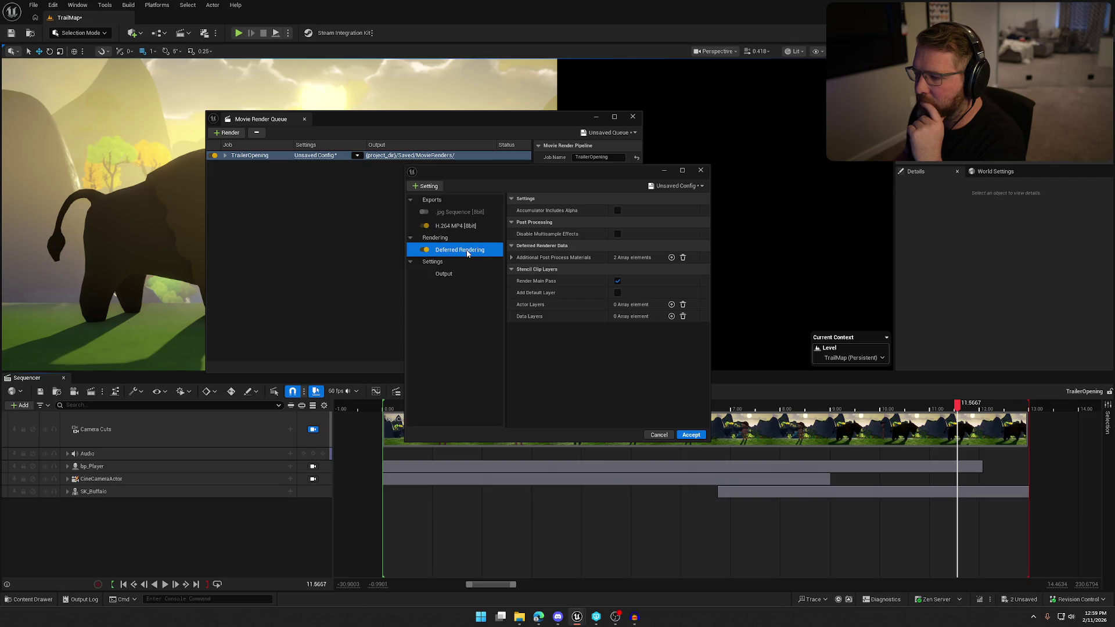
left_click(444, 273)
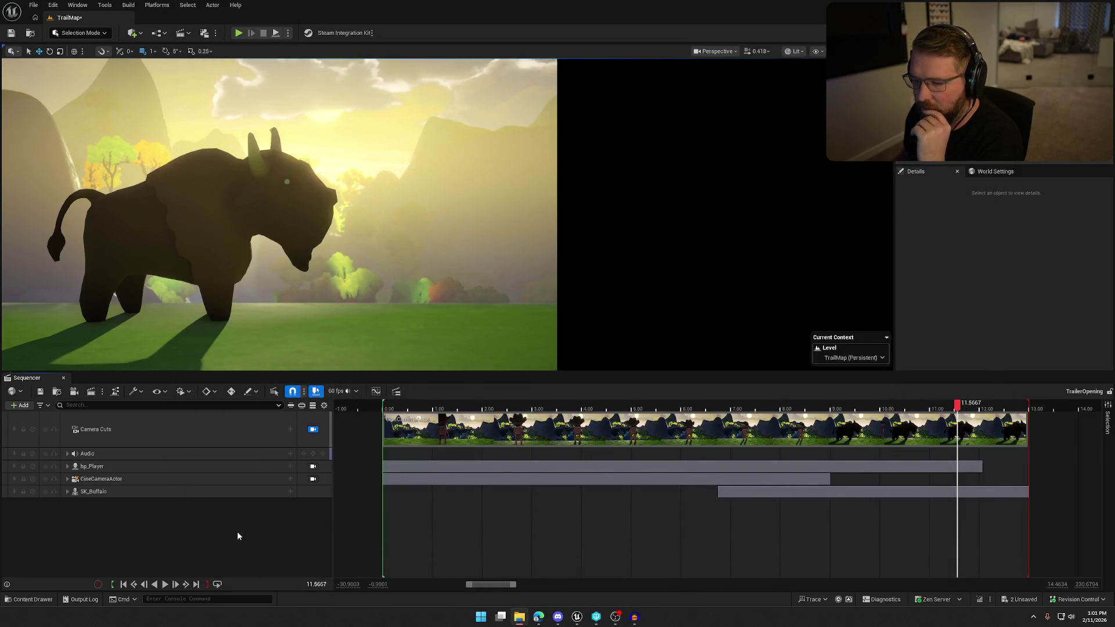
left_click(91, 391)
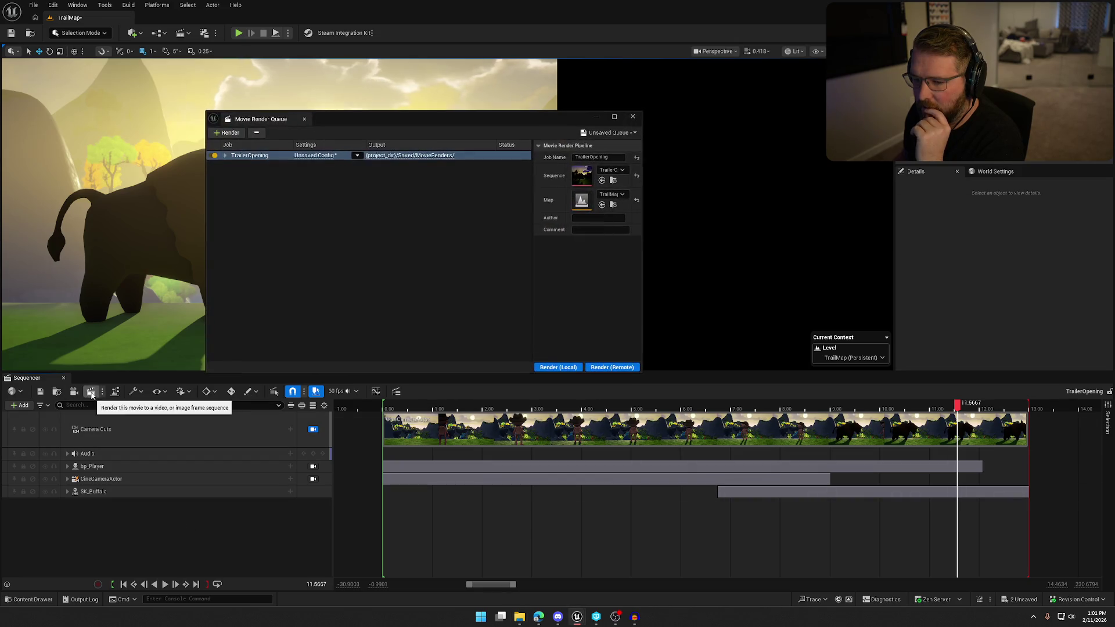
Step: Switch to legacy movie capture: Video Sequence (avi), Master Audio Submix, 1920 x 1080 resolution
left_click(633, 117)
left_click(102, 391)
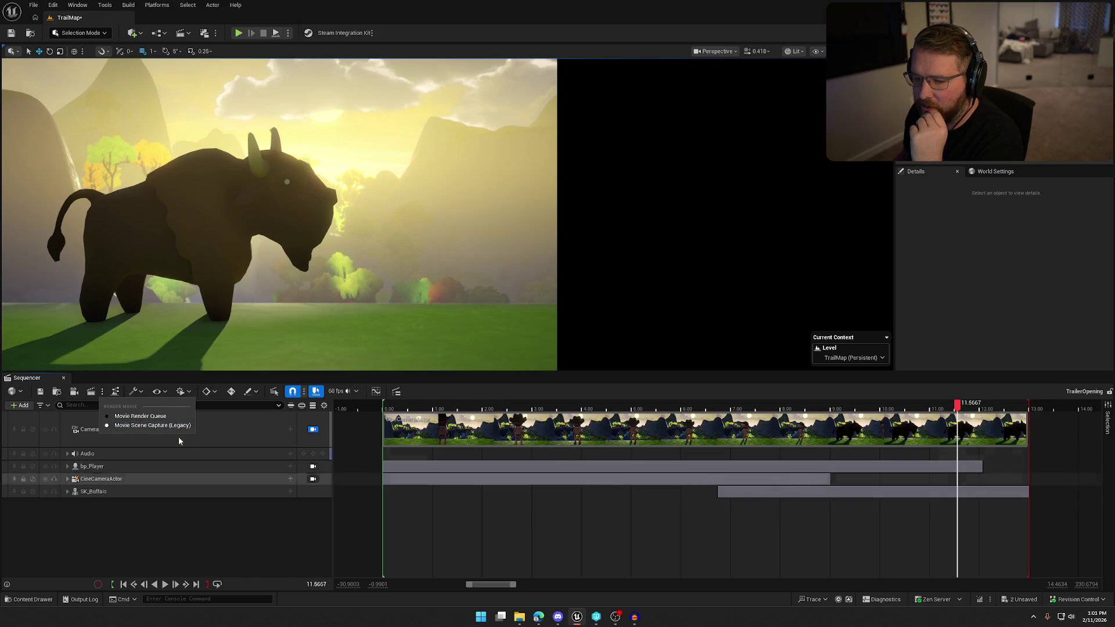
left_click(145, 427)
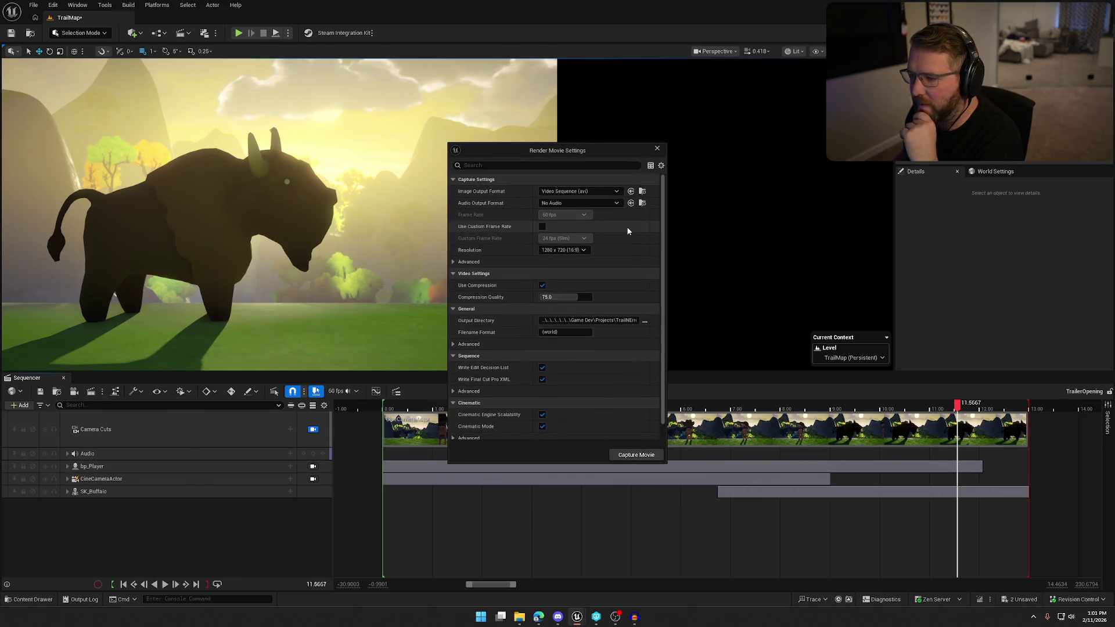
left_click(600, 192)
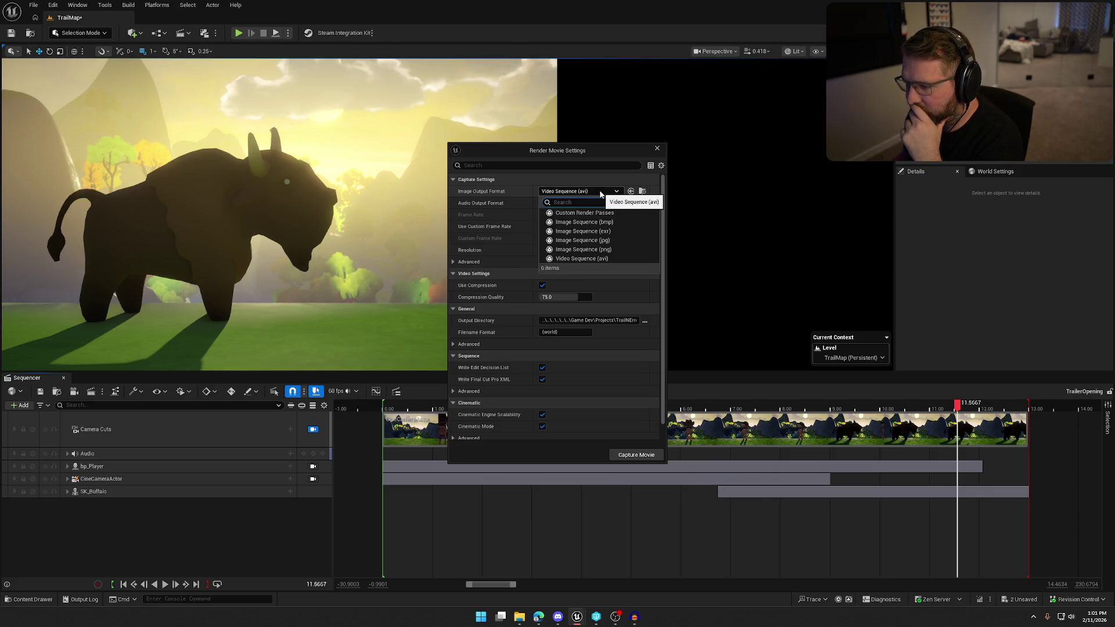
left_click(597, 192)
left_click(576, 204)
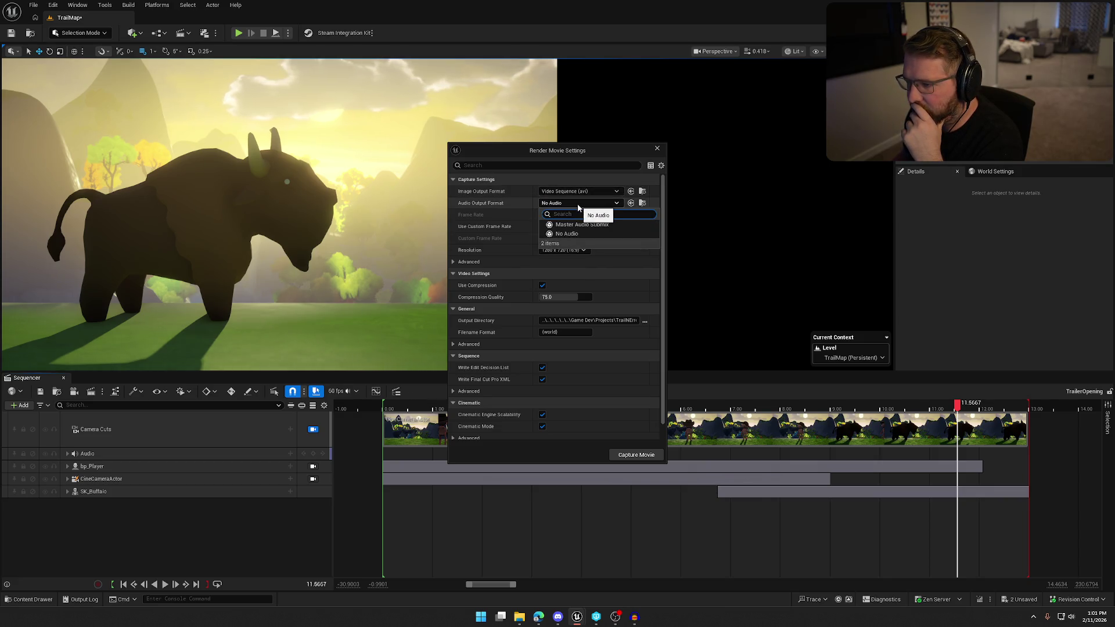
left_click(605, 228)
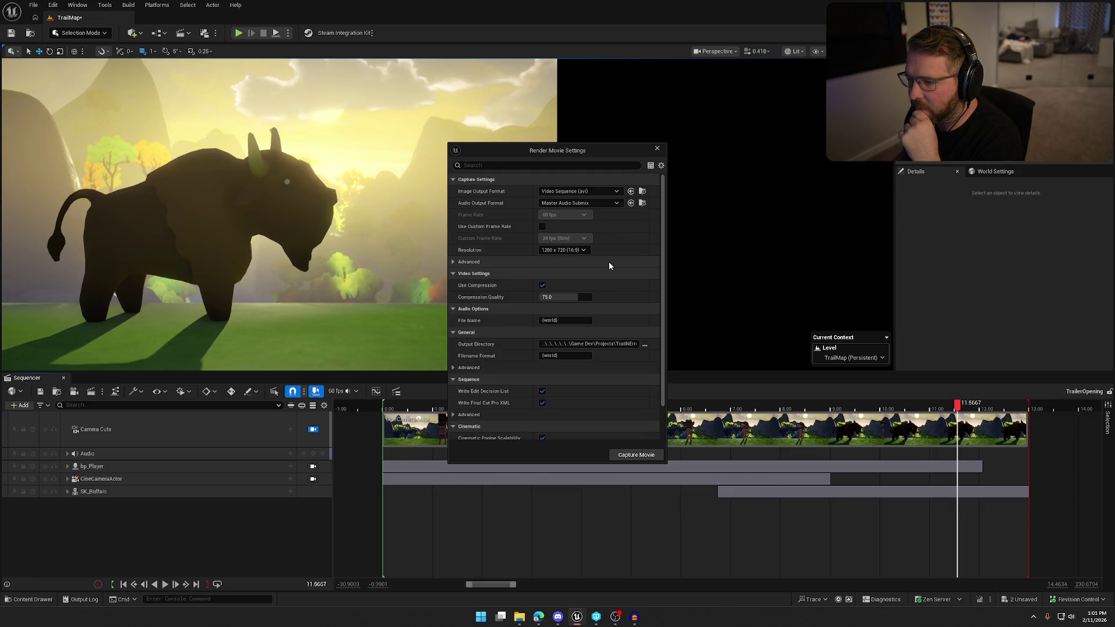
left_click(581, 250)
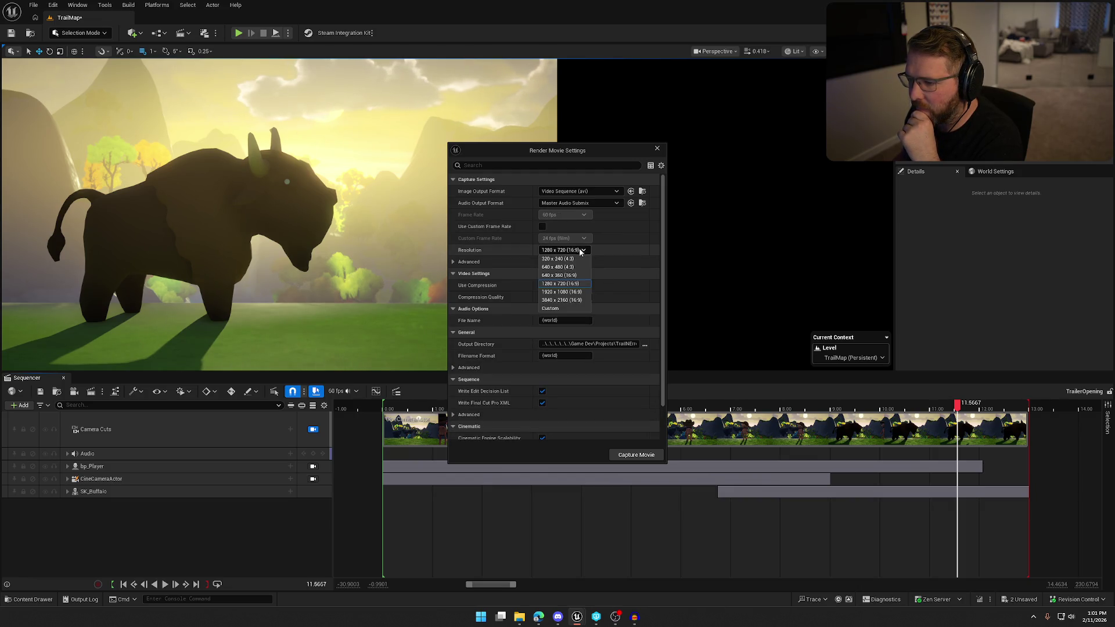
left_click(577, 292)
Step: Expand the advanced capture and burn-in settings and turn off video compression
left_click(607, 262)
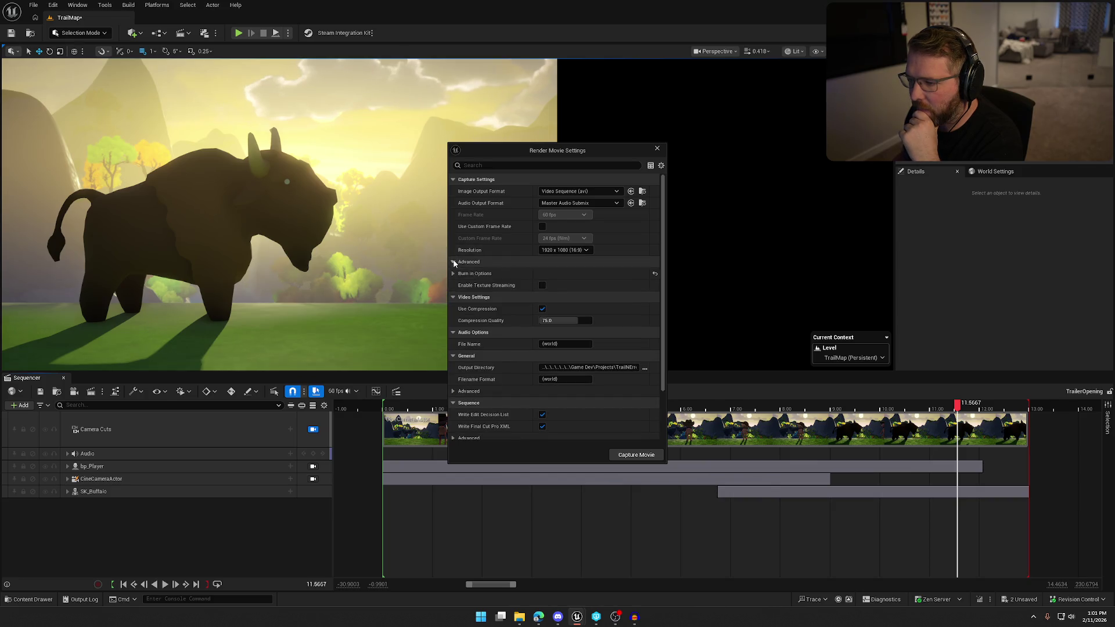
left_click(453, 275)
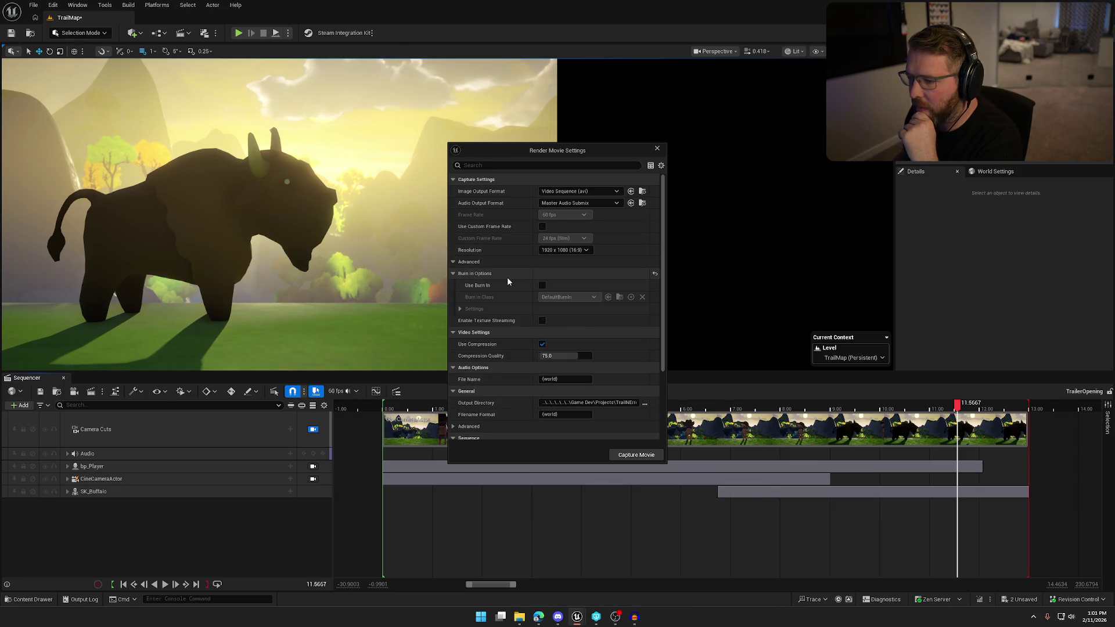
scroll(616, 338, "down", 3)
scroll(616, 338, "down", 3)
left_click(543, 247)
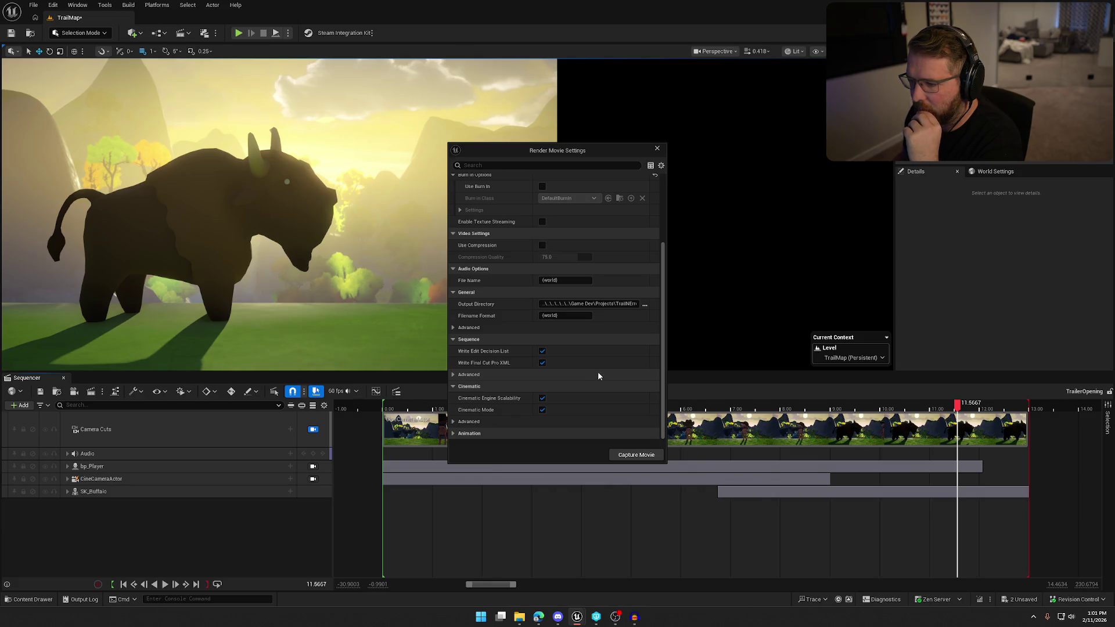
Step: Expand the general, sequence, cinematic and Animation sections, then capture the movie, saving modified assets
left_click(452, 328)
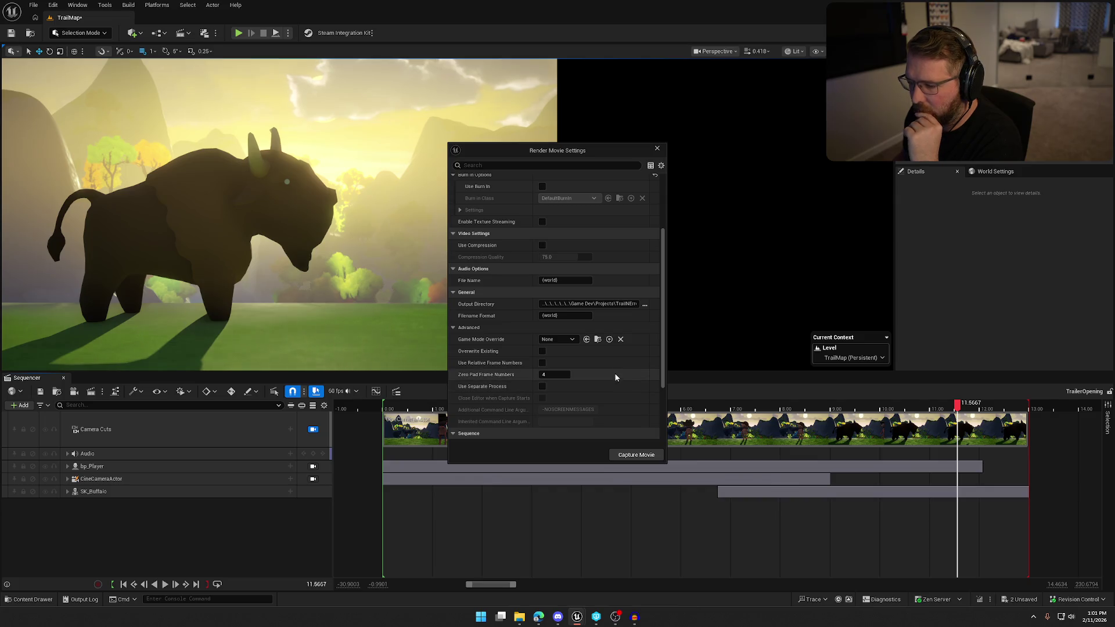
scroll(616, 378, "down", 3)
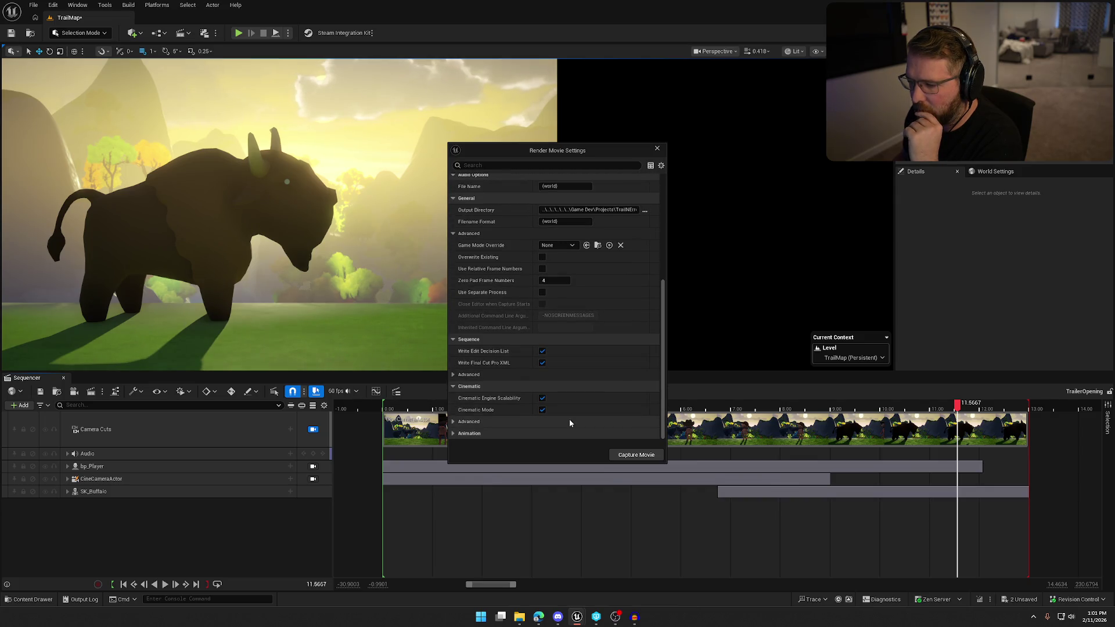
left_click(452, 375)
scroll(621, 383, "down", 1)
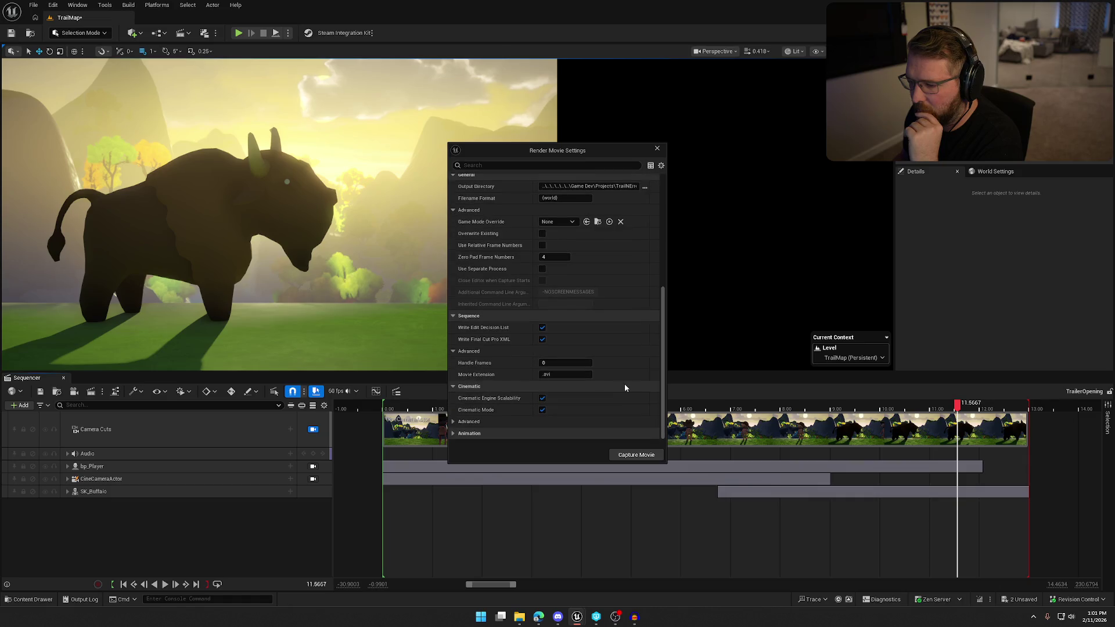
left_click(455, 422)
scroll(477, 405, "down", 2)
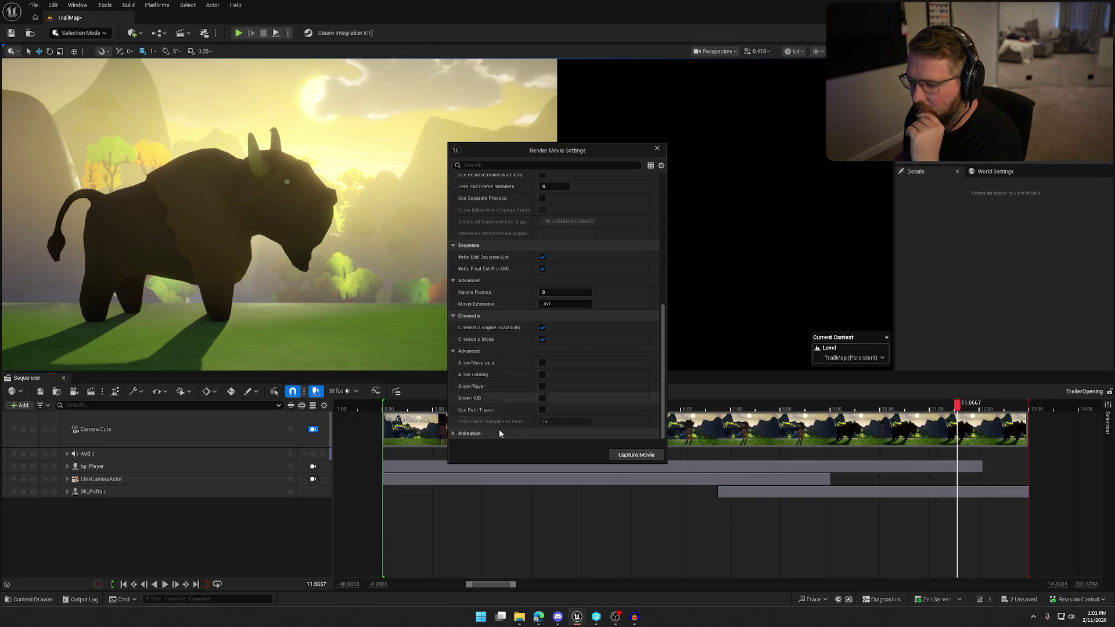
left_click(470, 433)
scroll(486, 392, "down", 2)
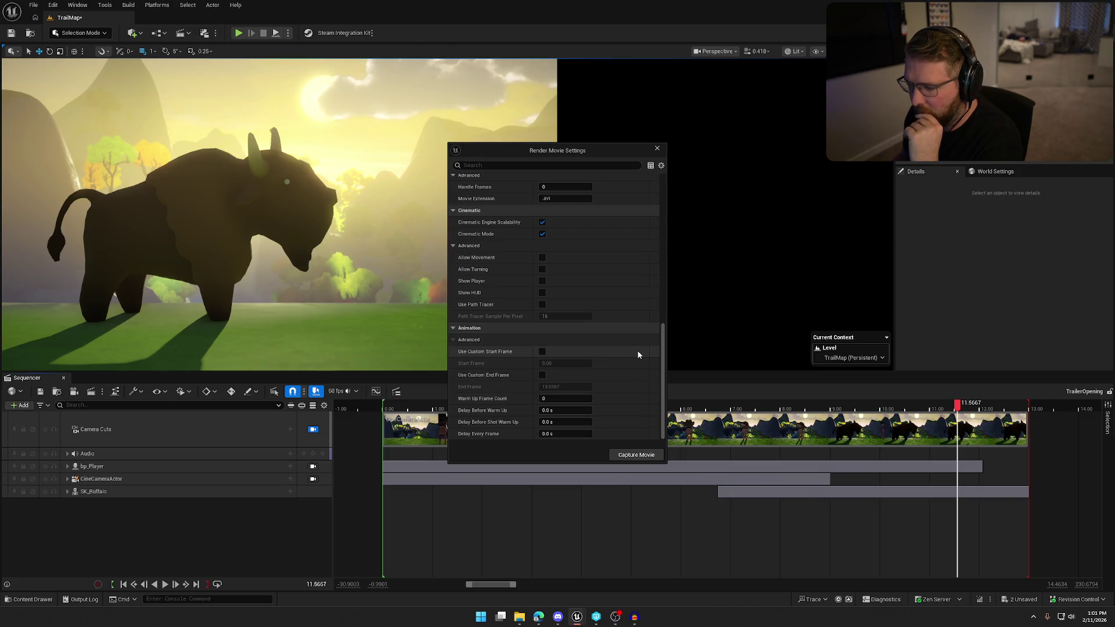
left_click(632, 456)
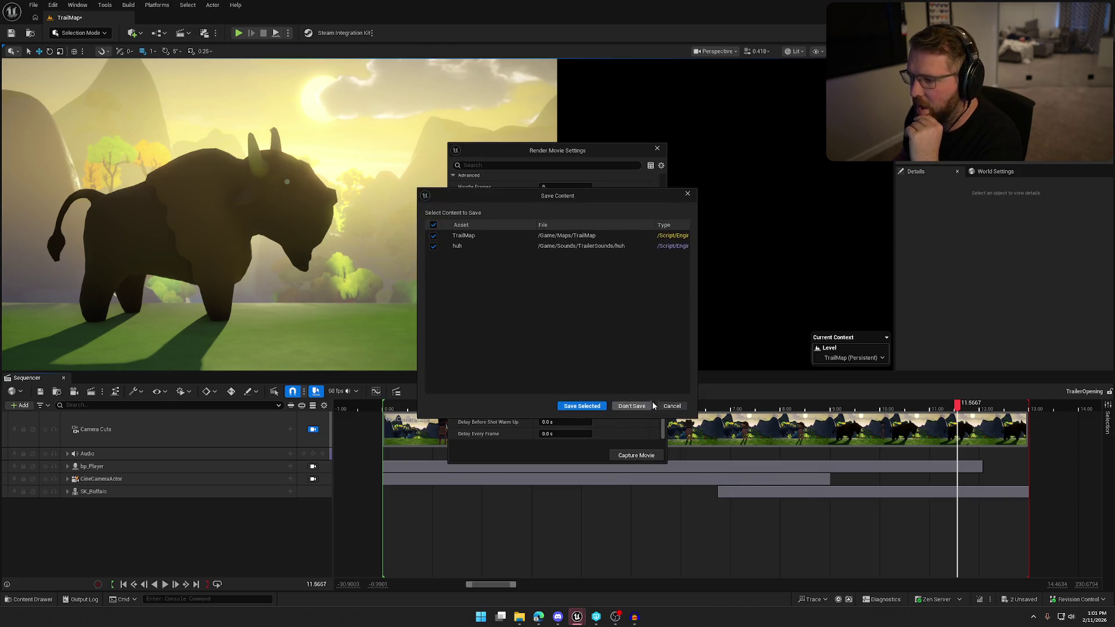
left_click(589, 406)
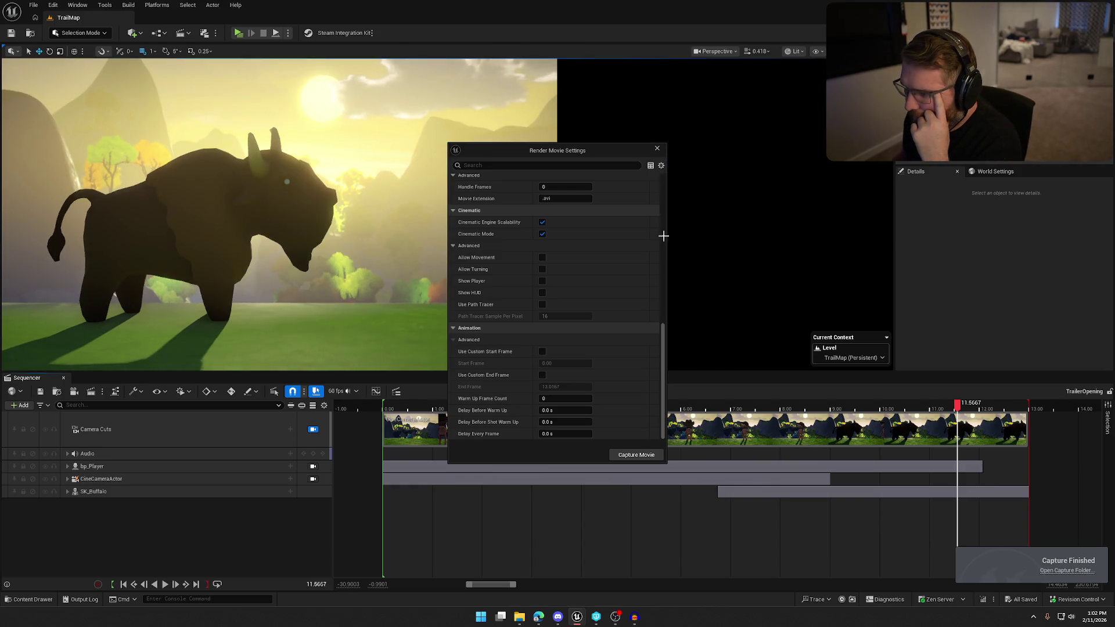
Step: Close the Render Movie Settings window once the capture has finished
left_click(657, 148)
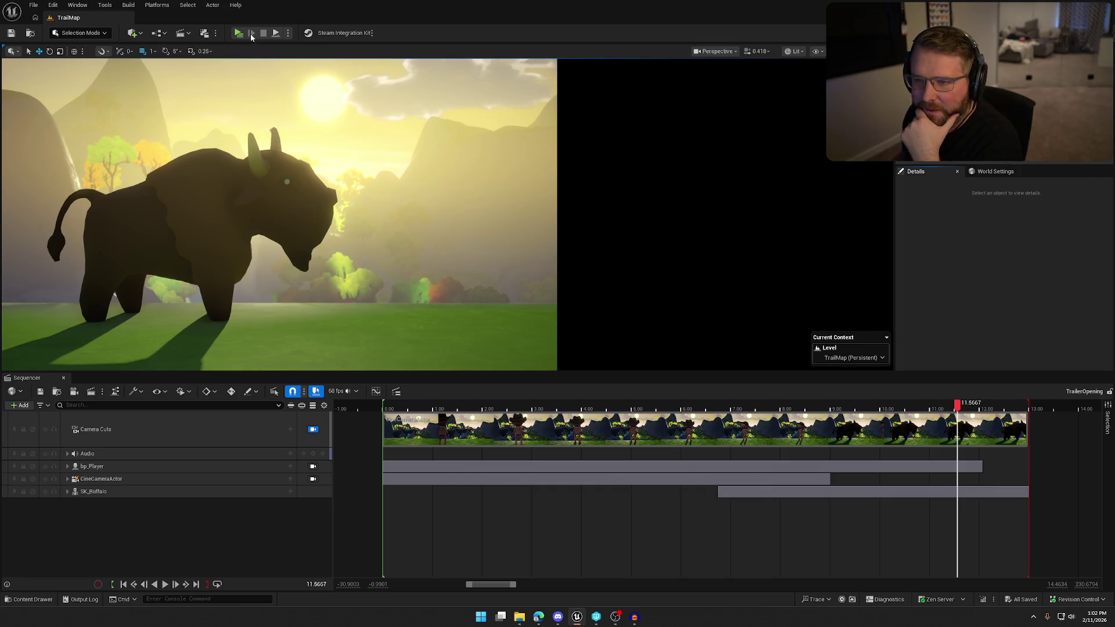
left_click(288, 34)
Step: Test-play in the viewport, attempt a quick render, close the Message Log, and save TrailerOpening
left_click(329, 68)
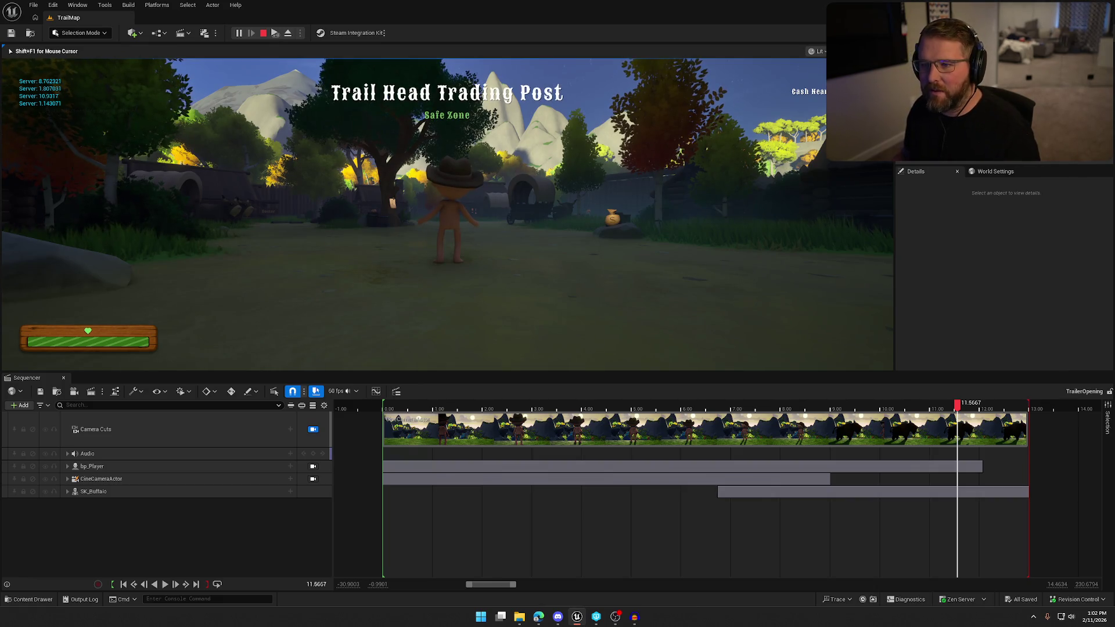
key("Escape")
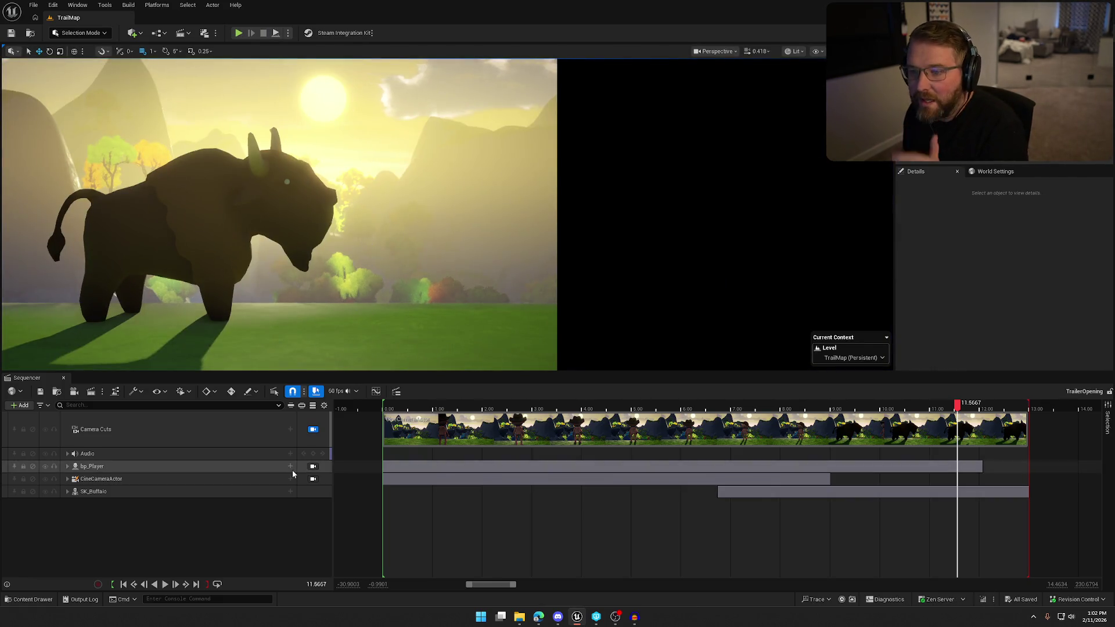
left_click(204, 34)
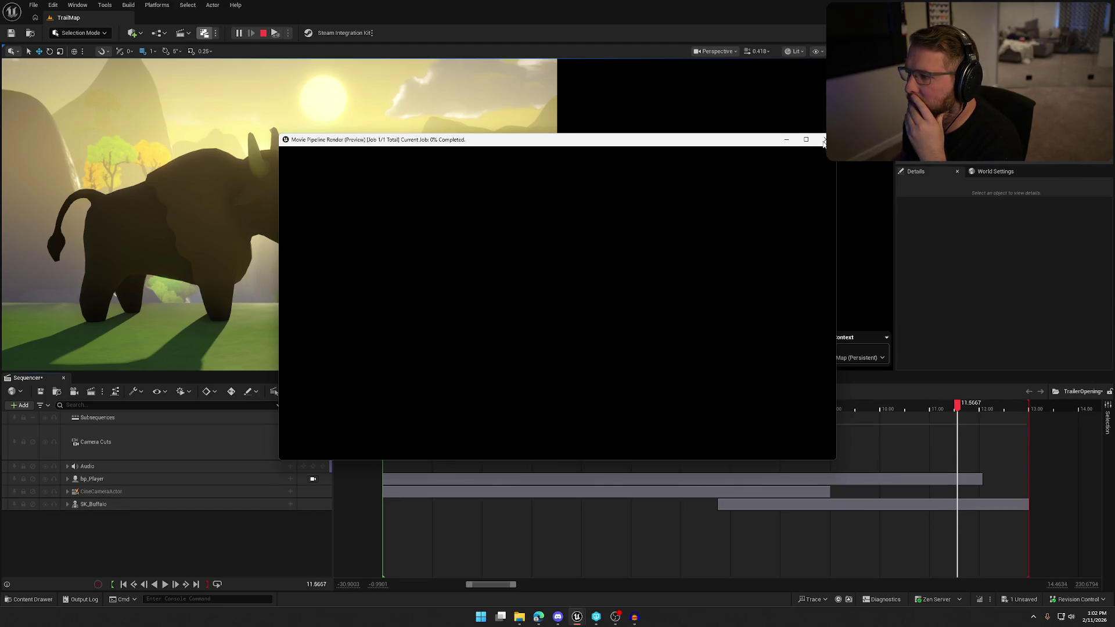
left_click(825, 139)
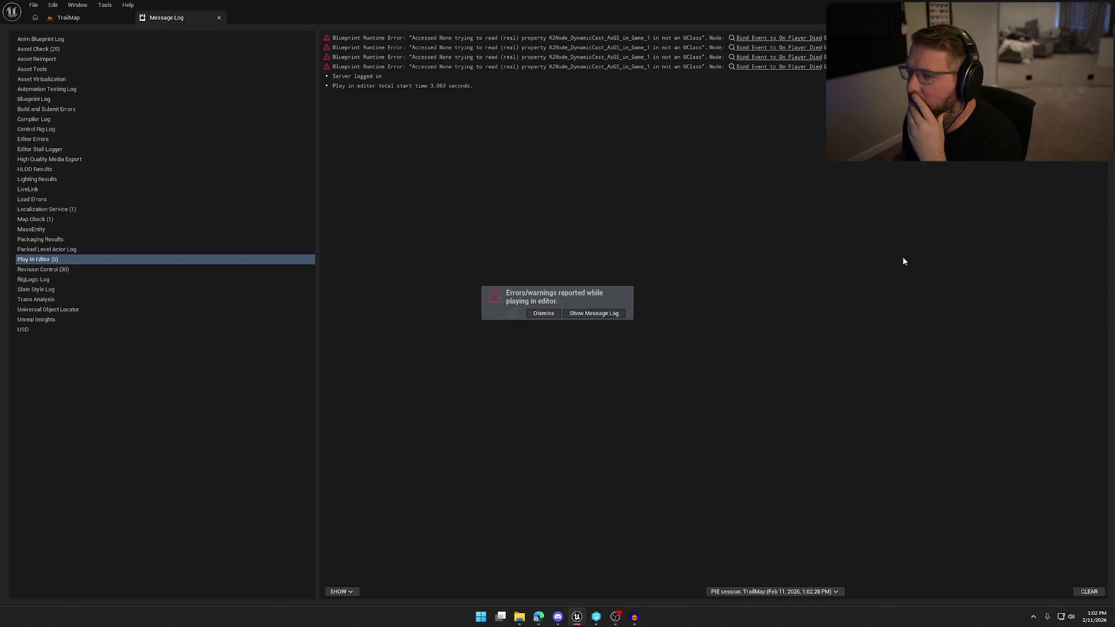
left_click(219, 17)
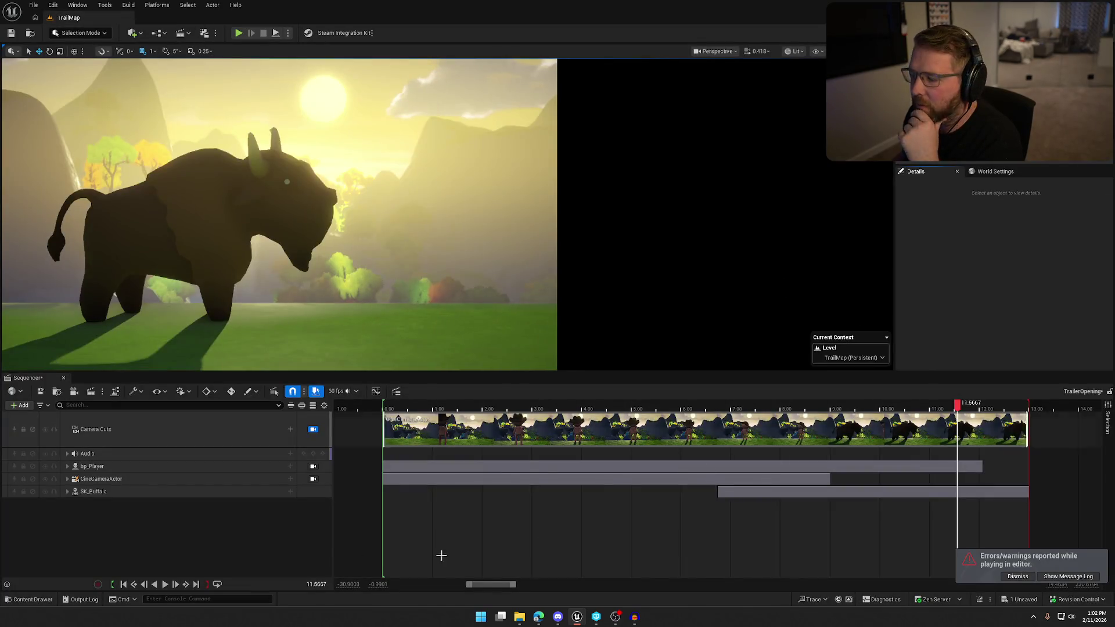
left_click(40, 391)
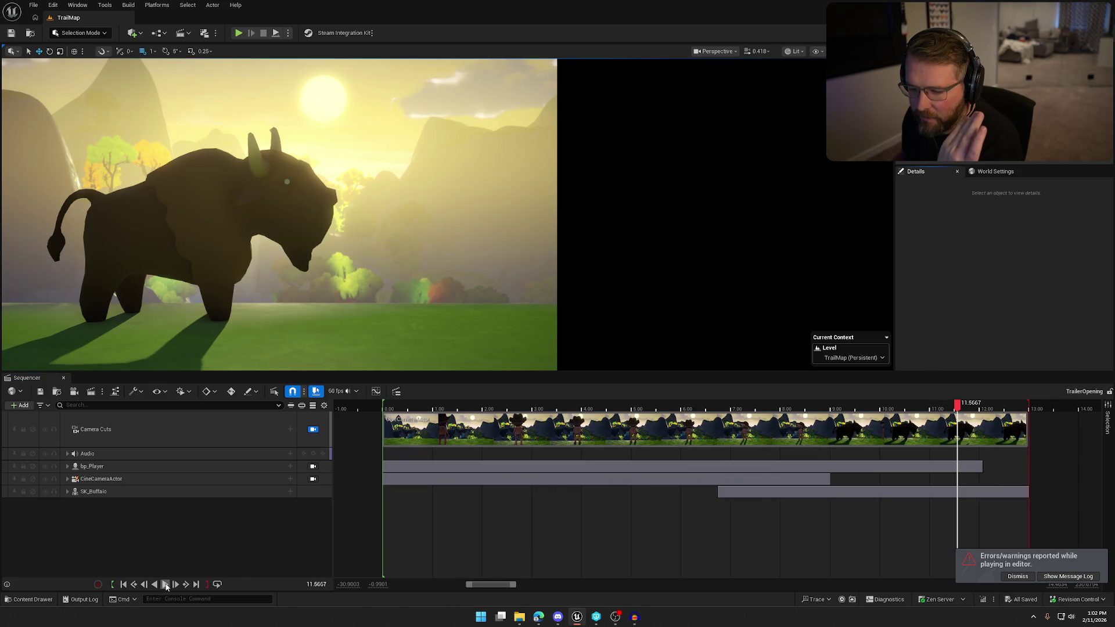
Step: Play back the TrailerOpening sequence and stop it near its 12.9167 end
left_click(166, 584)
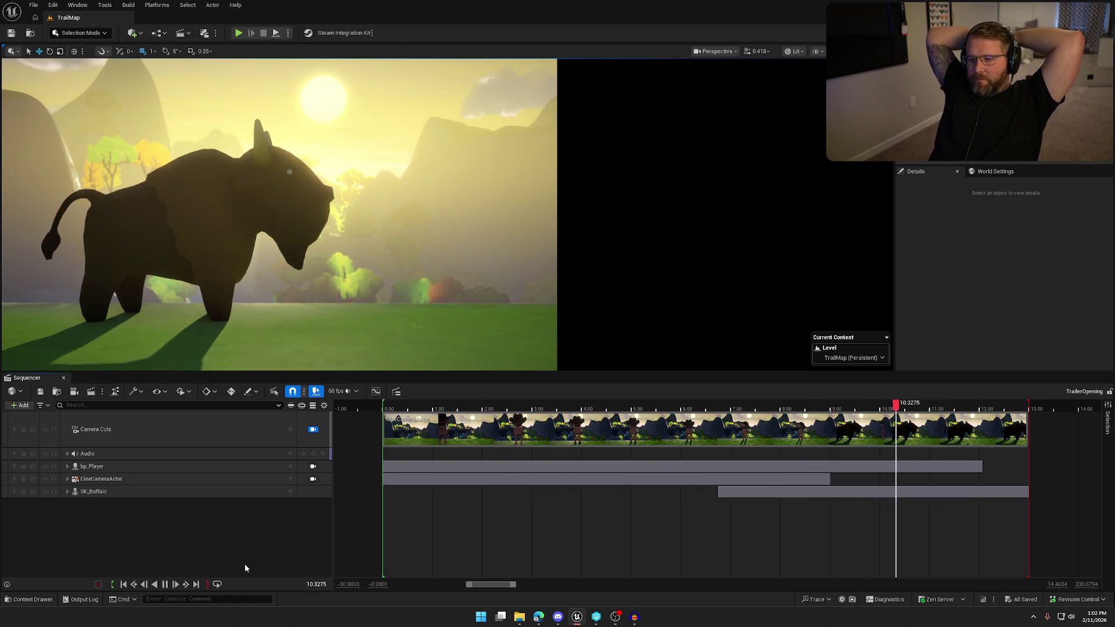
left_click(165, 584)
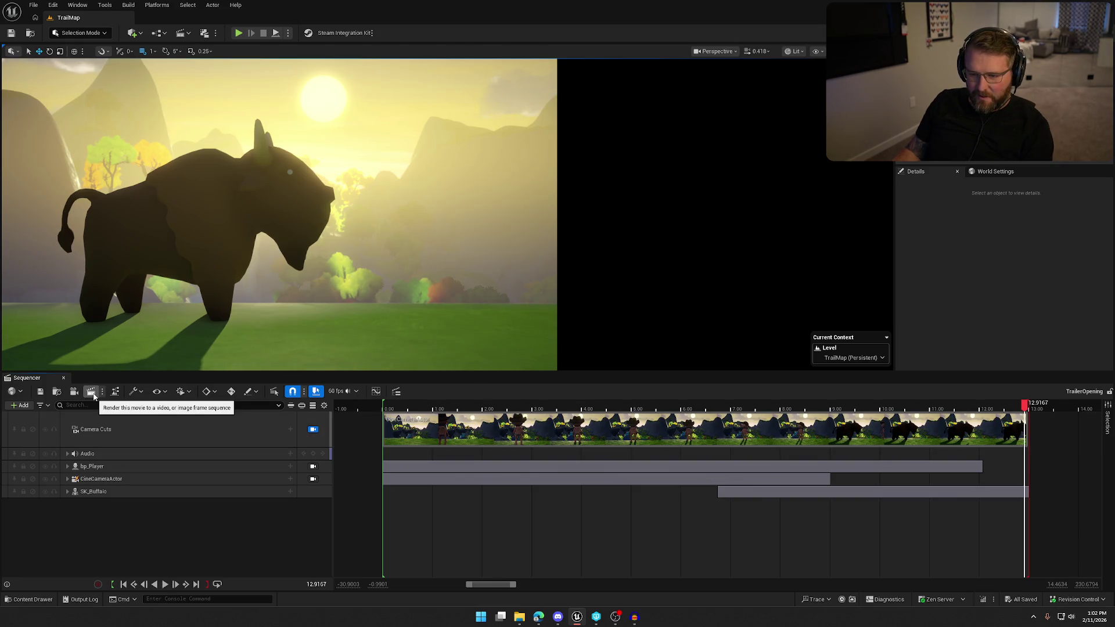
left_click(191, 394)
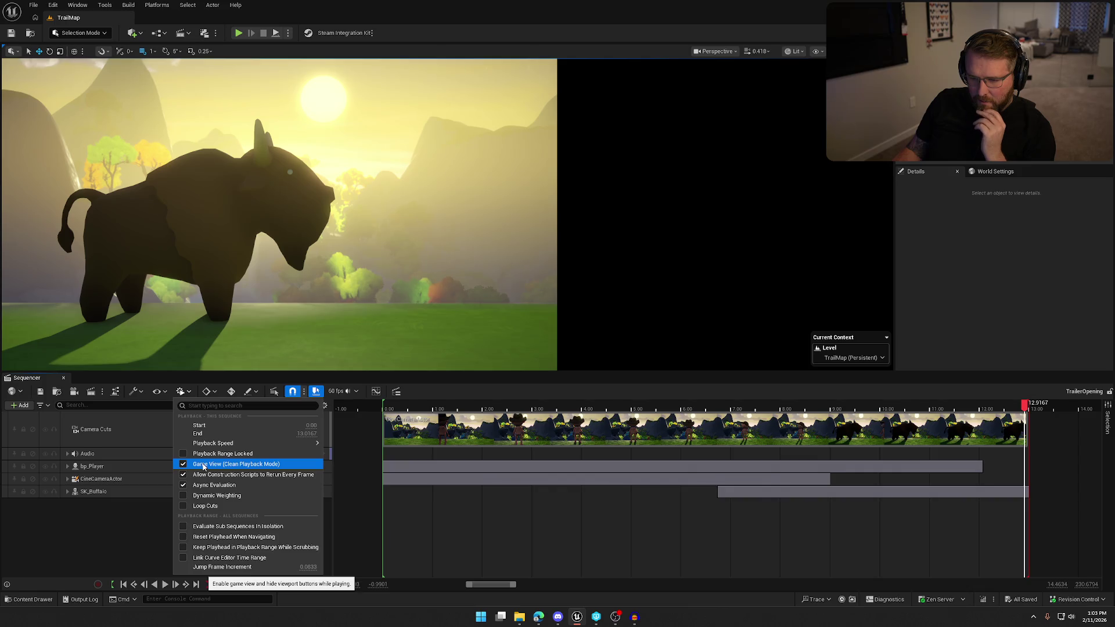
Step: Browse the Sequencer View and Actions menus, then open the Movie Render Queue and widen its details pane
left_click(165, 393)
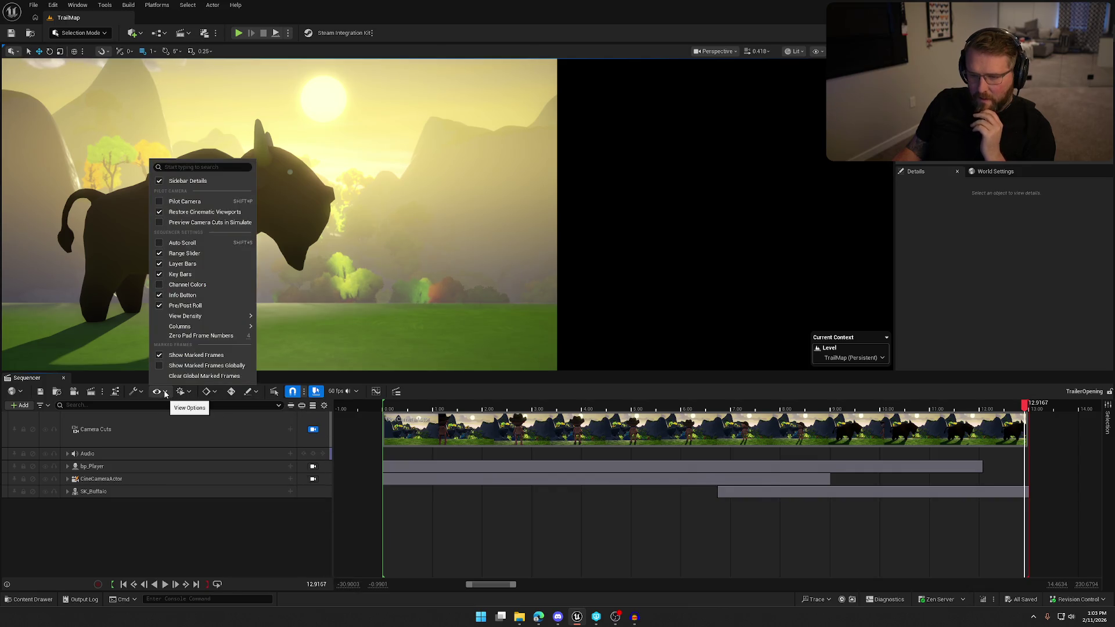
left_click(166, 393)
left_click(141, 394)
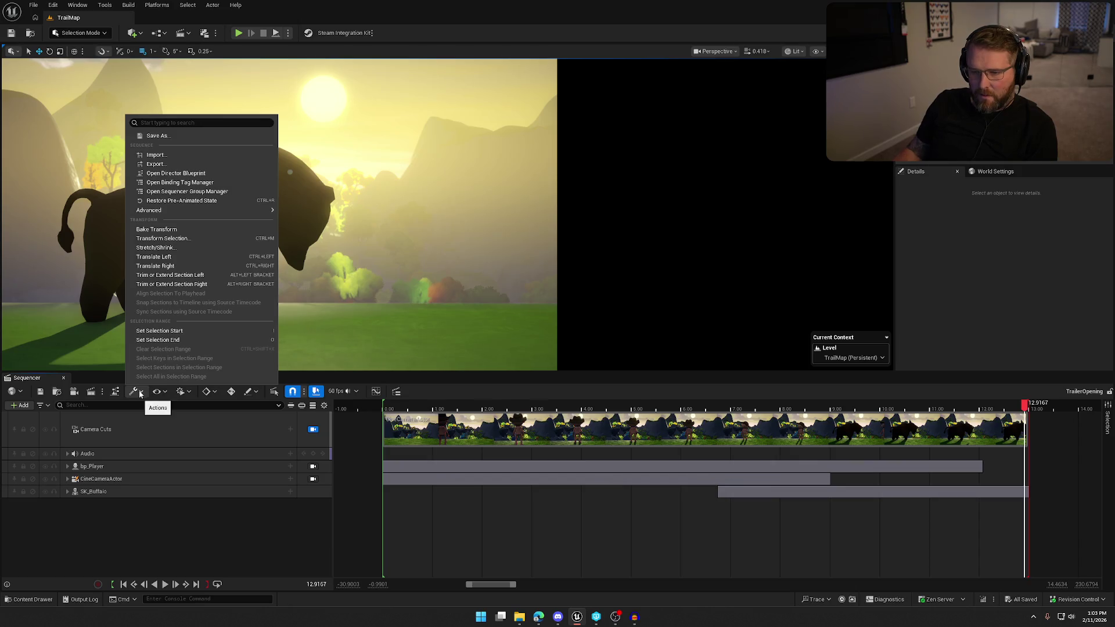
left_click(140, 394)
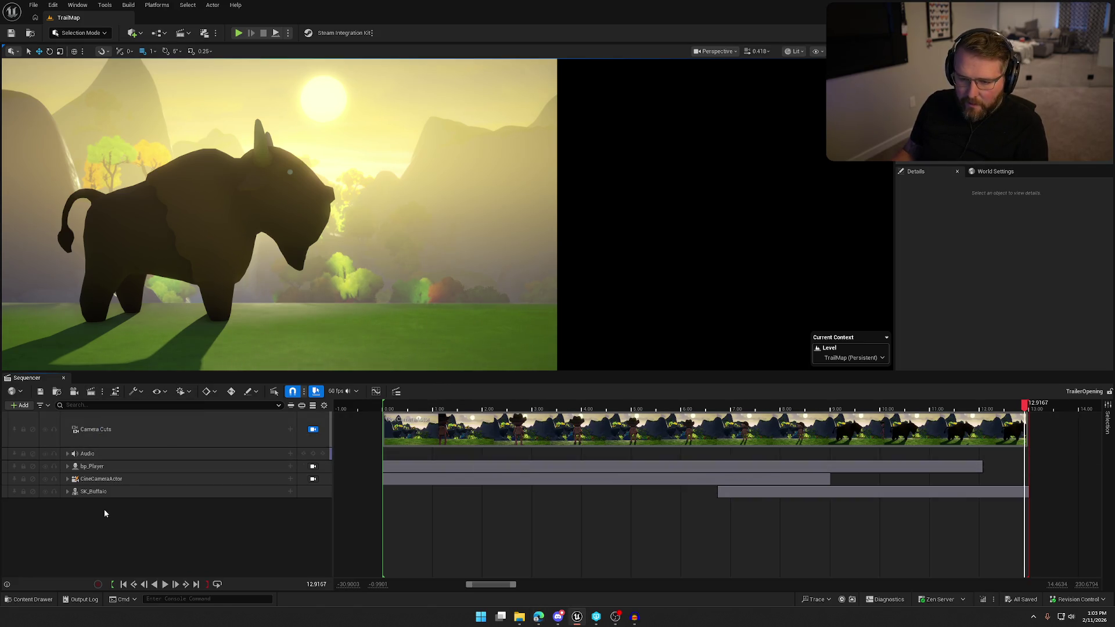
left_click(91, 393)
left_click_drag(534, 256, 469, 250)
Step: Open the job's Unsaved Config and inspect the .jpg export, addable settings and presets
left_click(296, 156)
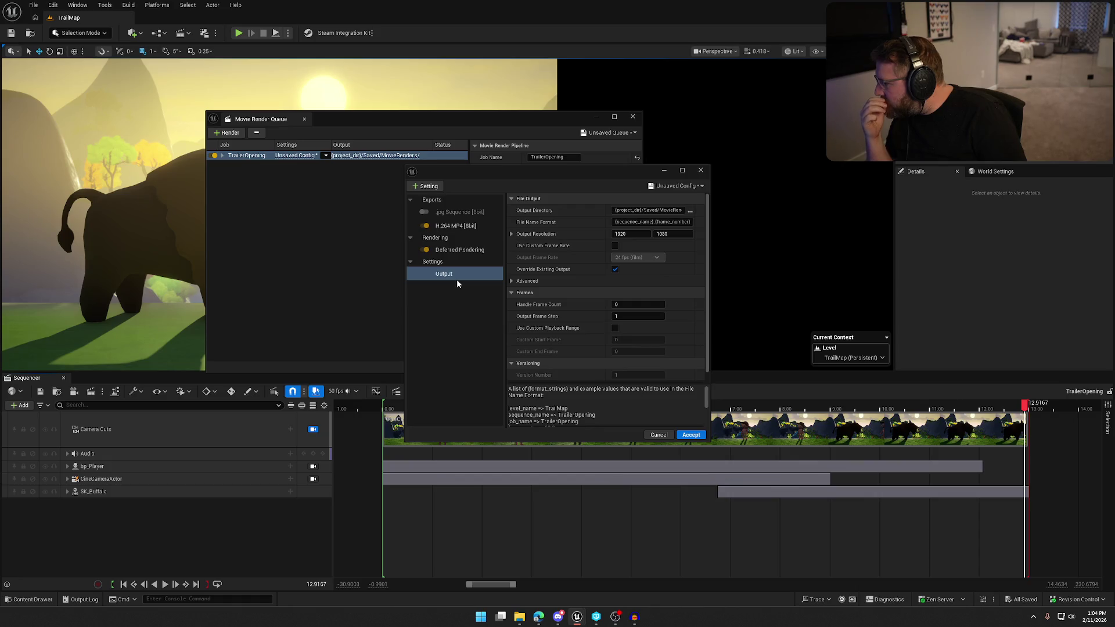
left_click(468, 212)
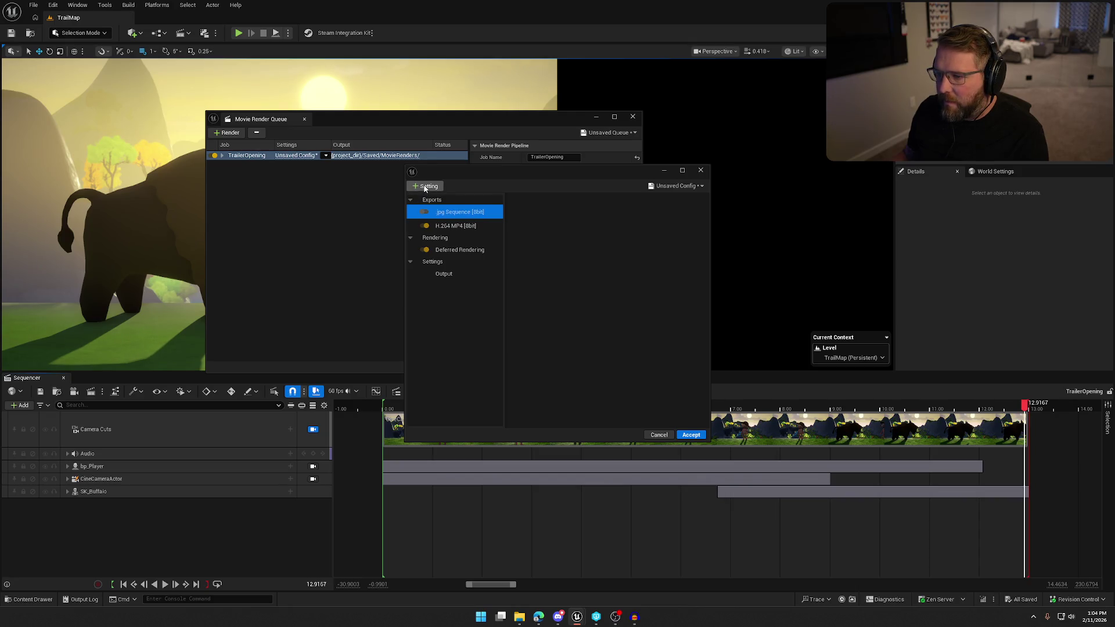
left_click(426, 187)
left_click(425, 187)
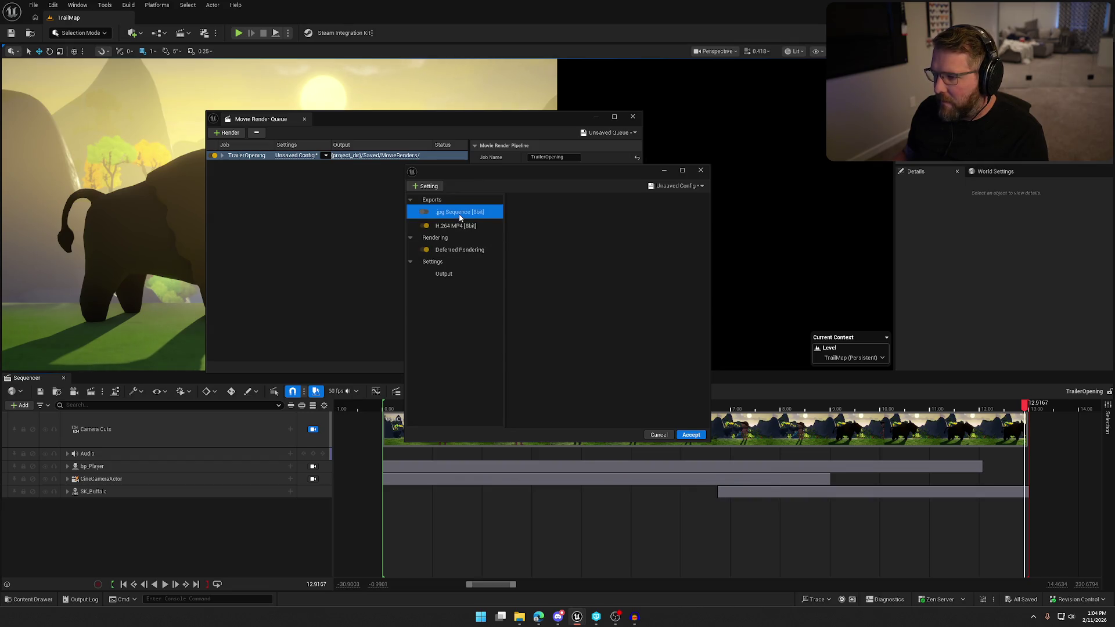
left_click(702, 186)
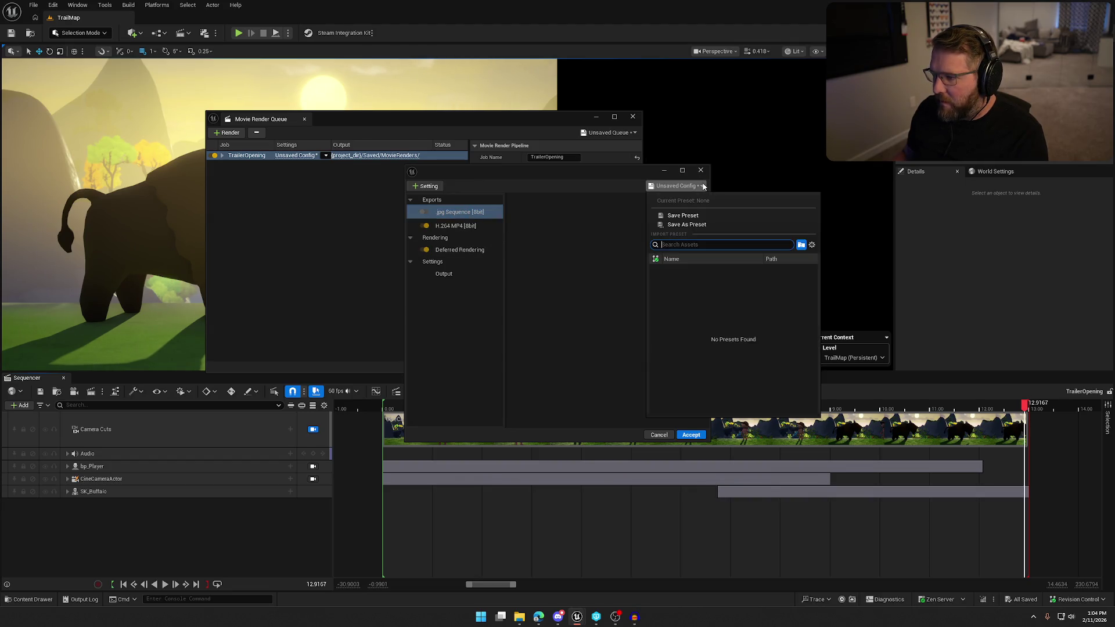
left_click(703, 186)
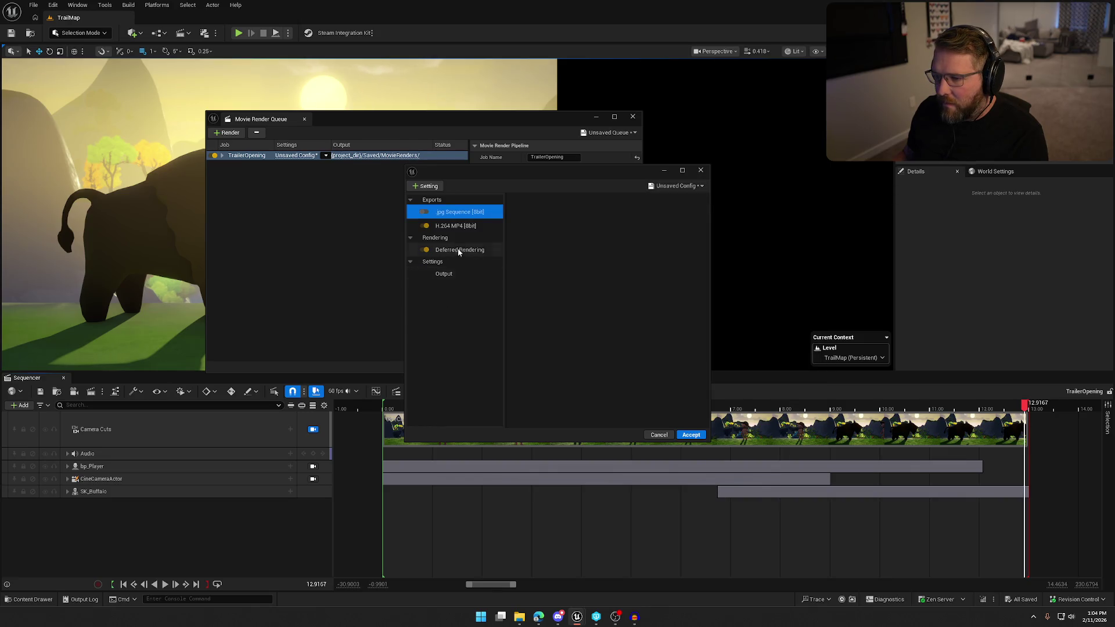
Step: Turn off the .jpg Sequence export, keeping H.264 MP4, accept, and close the queue
left_click(458, 227)
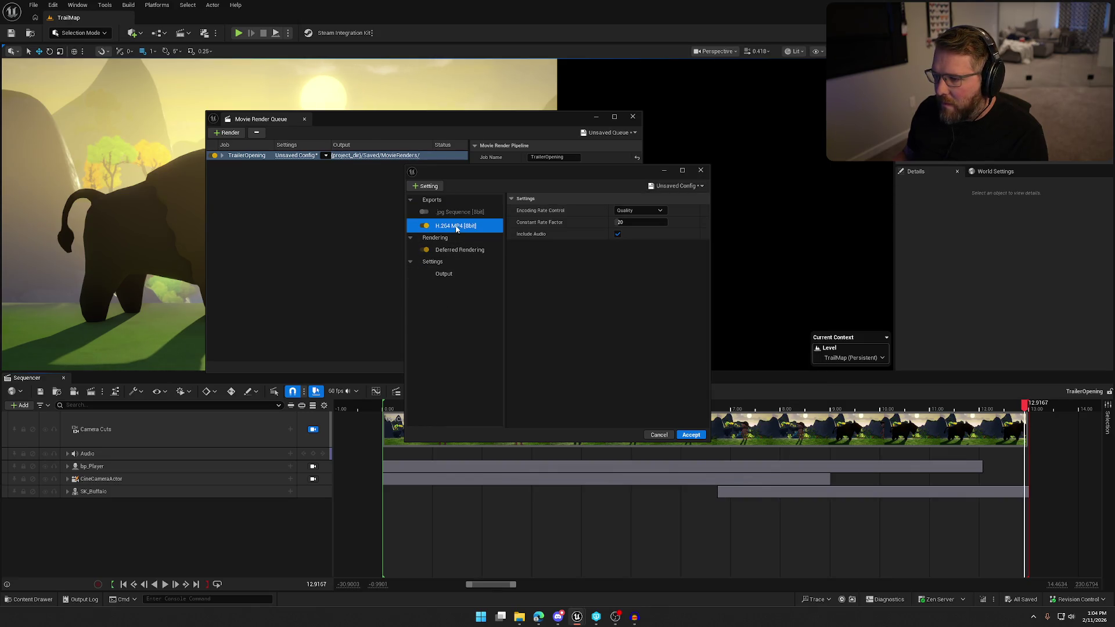
left_click(456, 212)
left_click(425, 212)
left_click(429, 213)
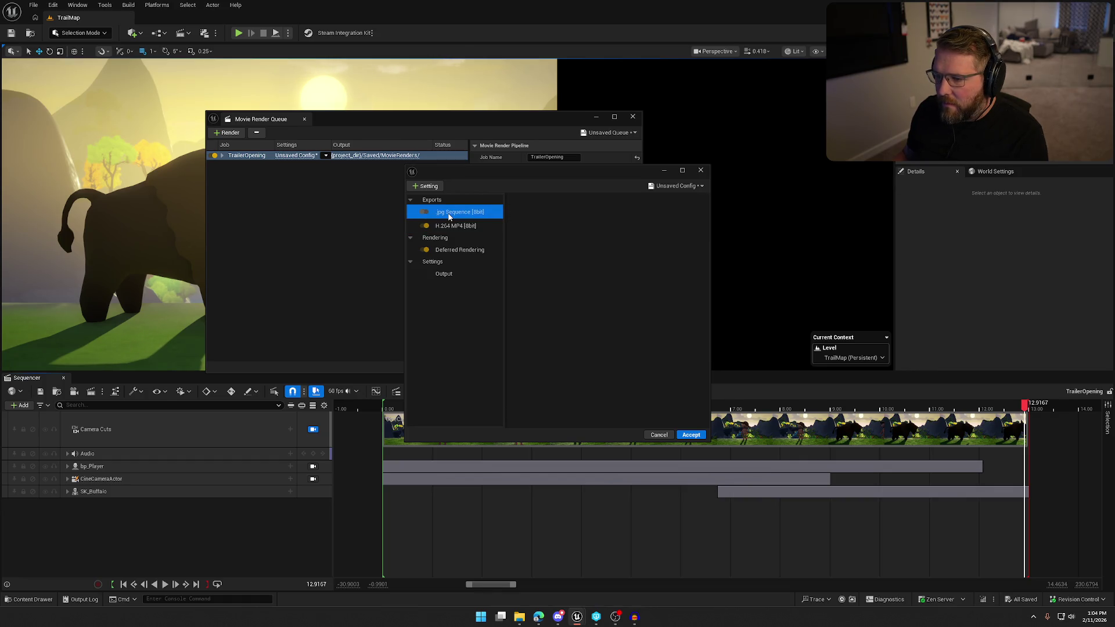
left_click(659, 435)
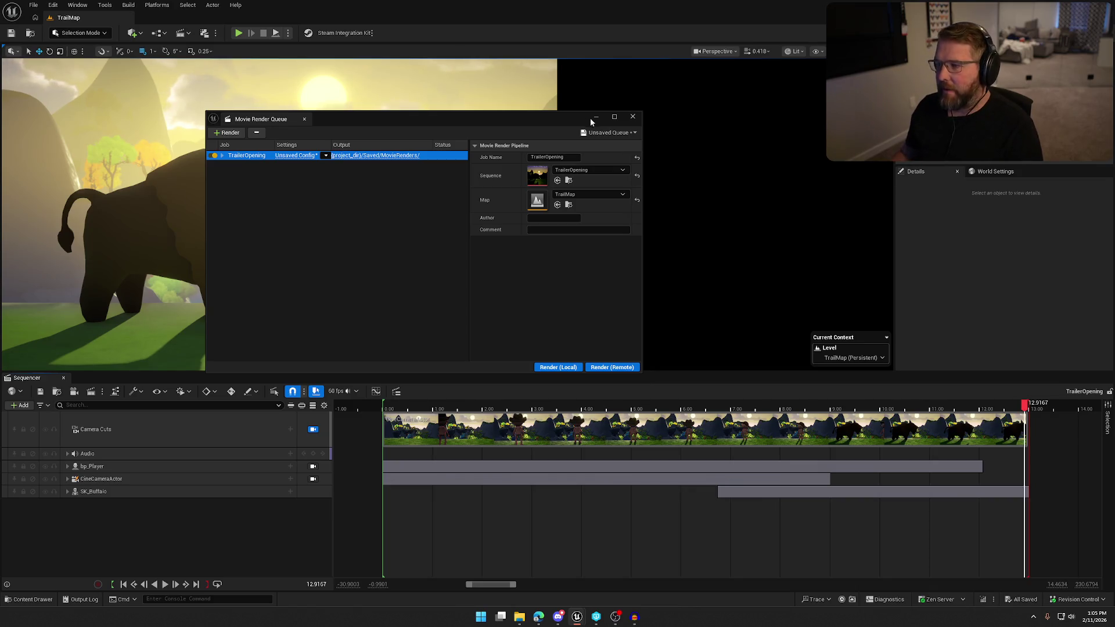
left_click(632, 116)
Step: Focus the Sequencer panel showing the TrailerOpening tracks and the backlit buffalo shot
left_click(96, 528)
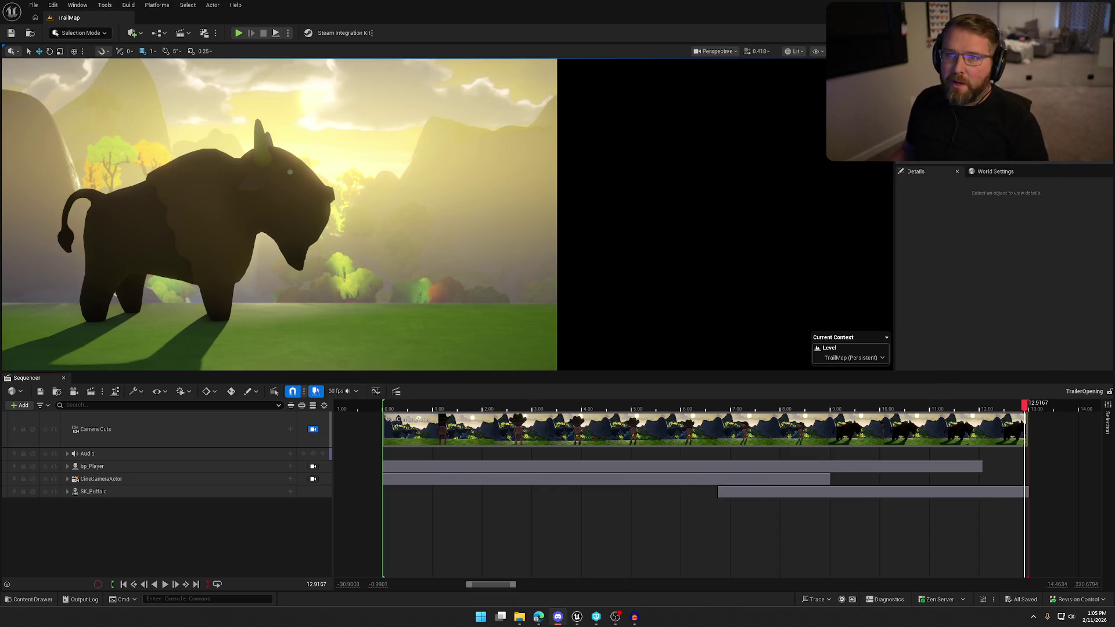
Step: Drag SK_Char_Male_Naked from Content/Art/Characters/Player/Male into the level
left_click(995, 305)
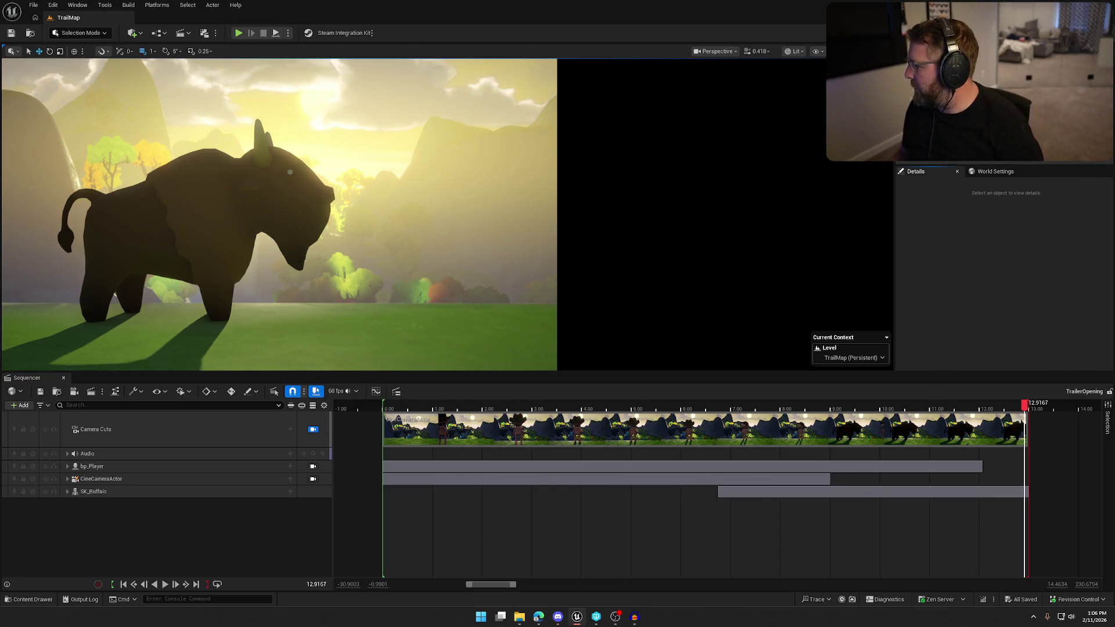
key("alt+Tab")
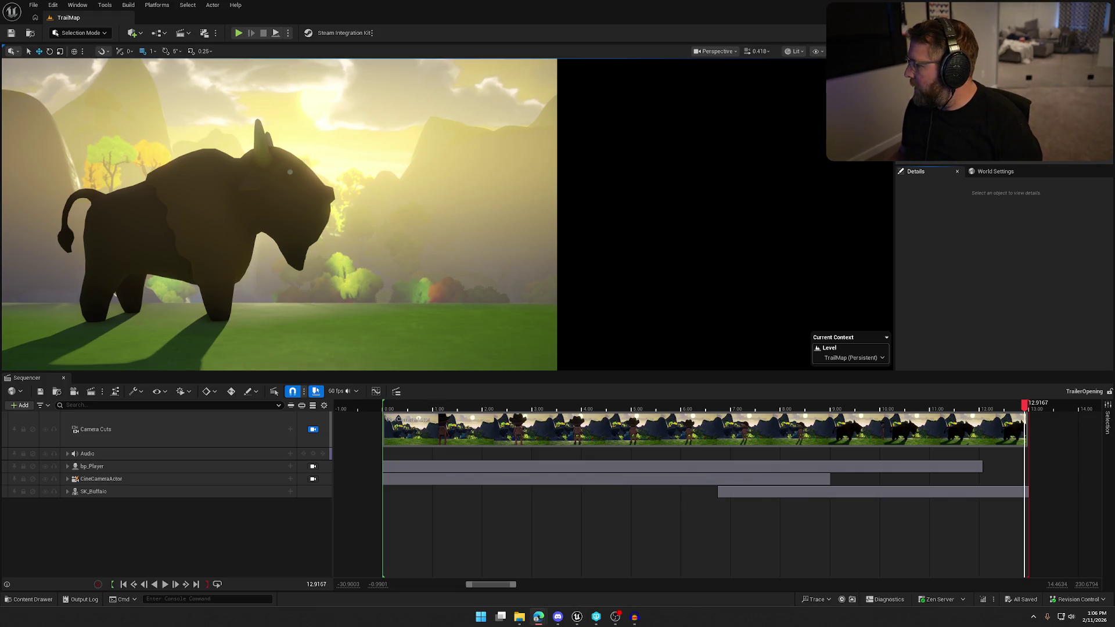
left_click(115, 517)
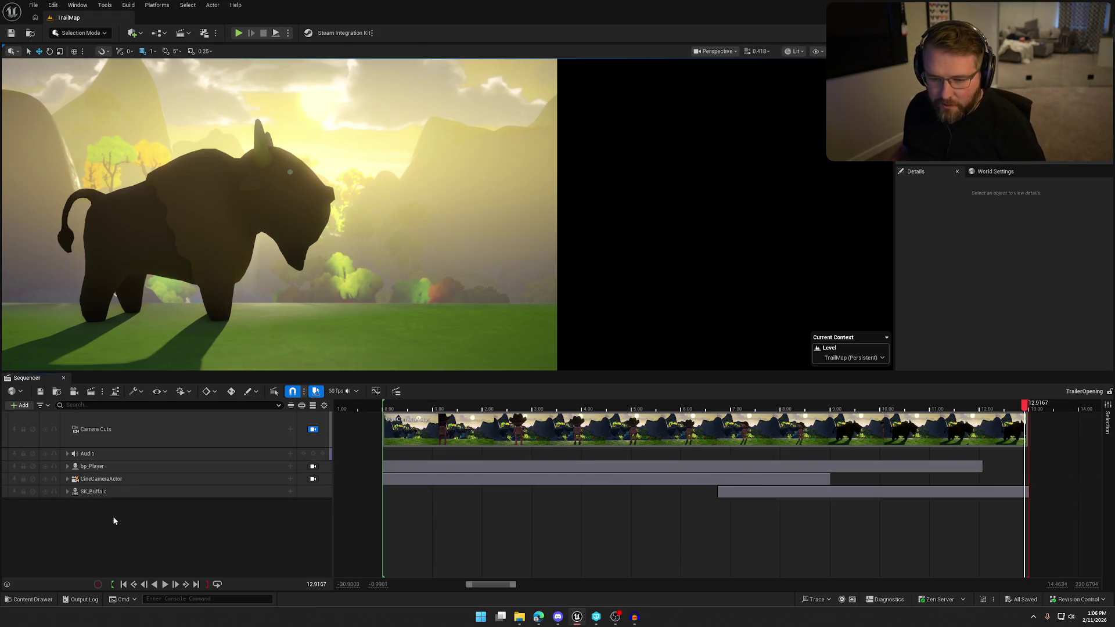
key("ctrl+space")
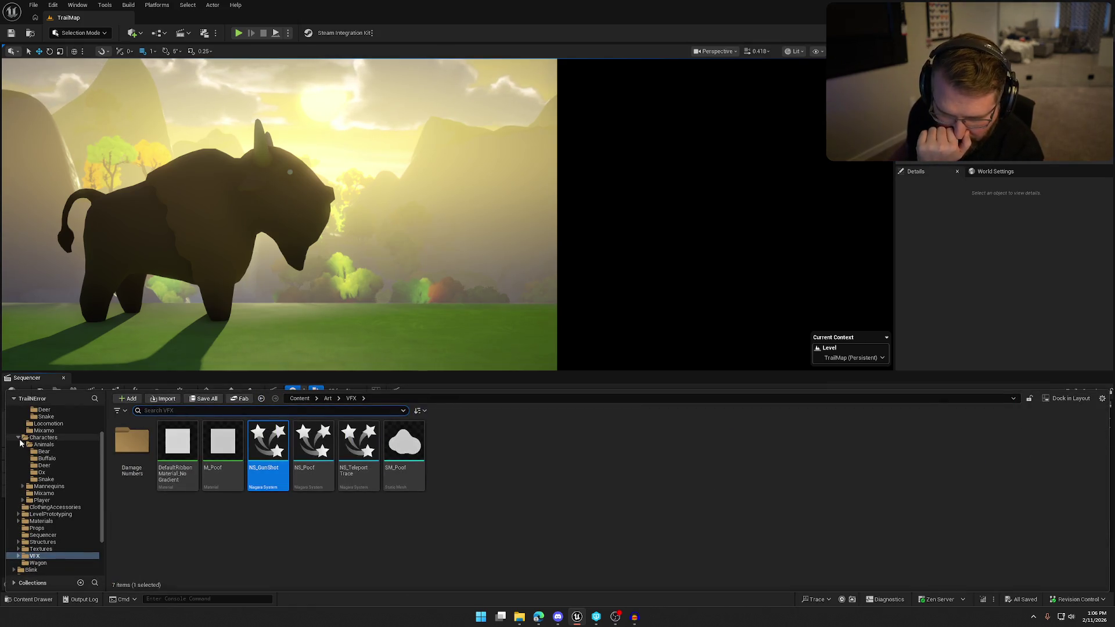
left_click(44, 439)
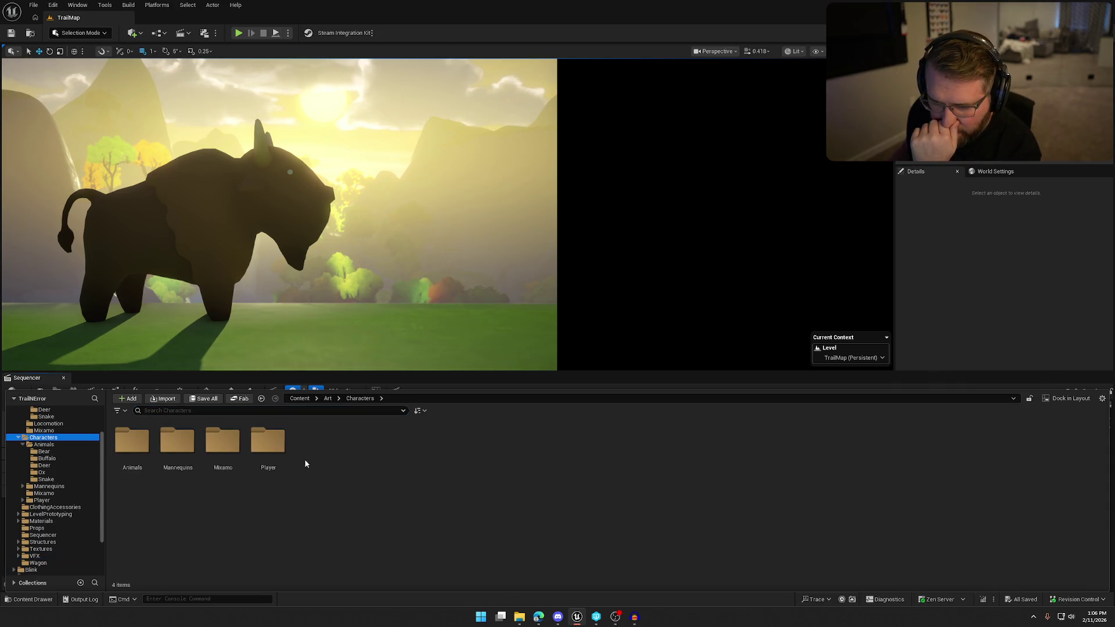
double_click(278, 447)
double_click(222, 441)
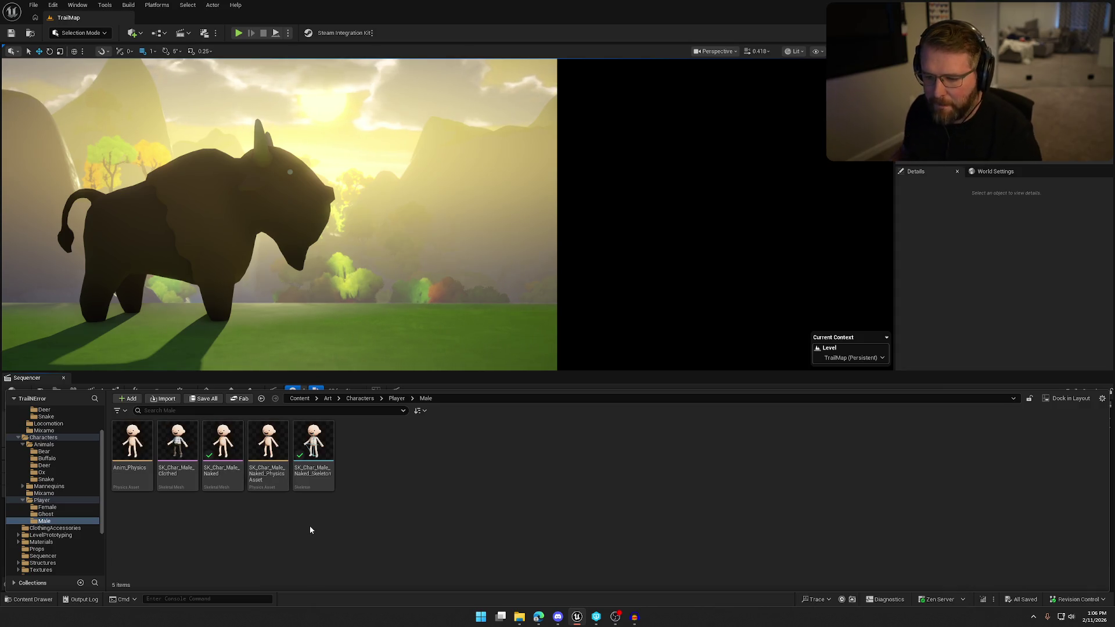
left_click(222, 442)
mouse_move(222, 443)
left_mouse_down()
mouse_move(416, 263)
mouse_move(406, 321)
mouse_move(559, 333)
left_mouse_up()
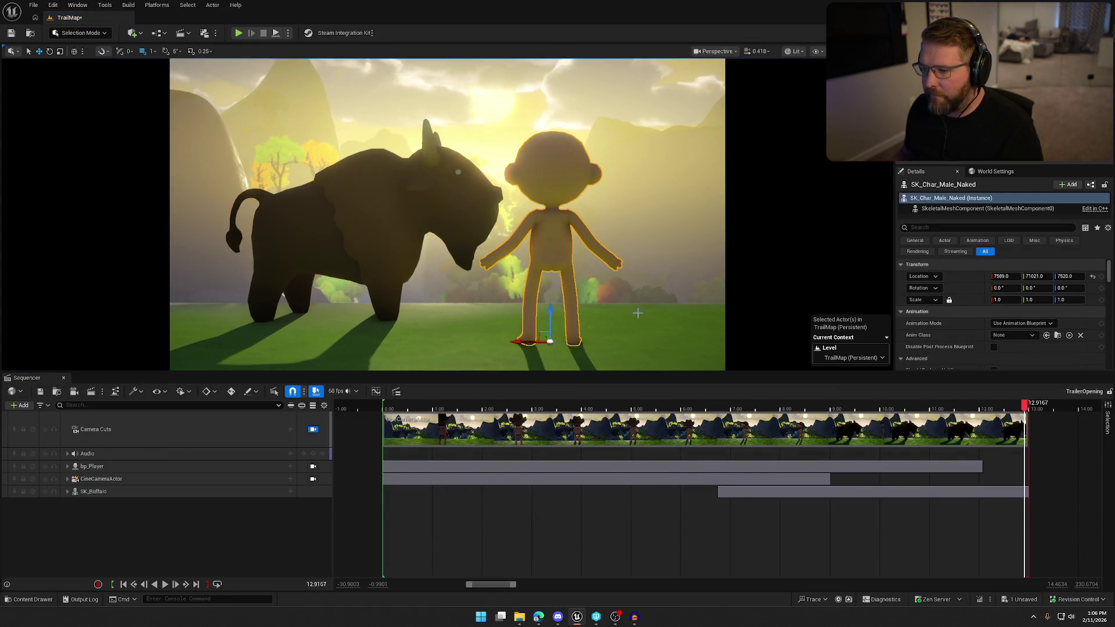
Step: Unlock the cinematic camera, frame the mannequin and move it along X beside the buffalo
left_click(313, 429)
key("f")
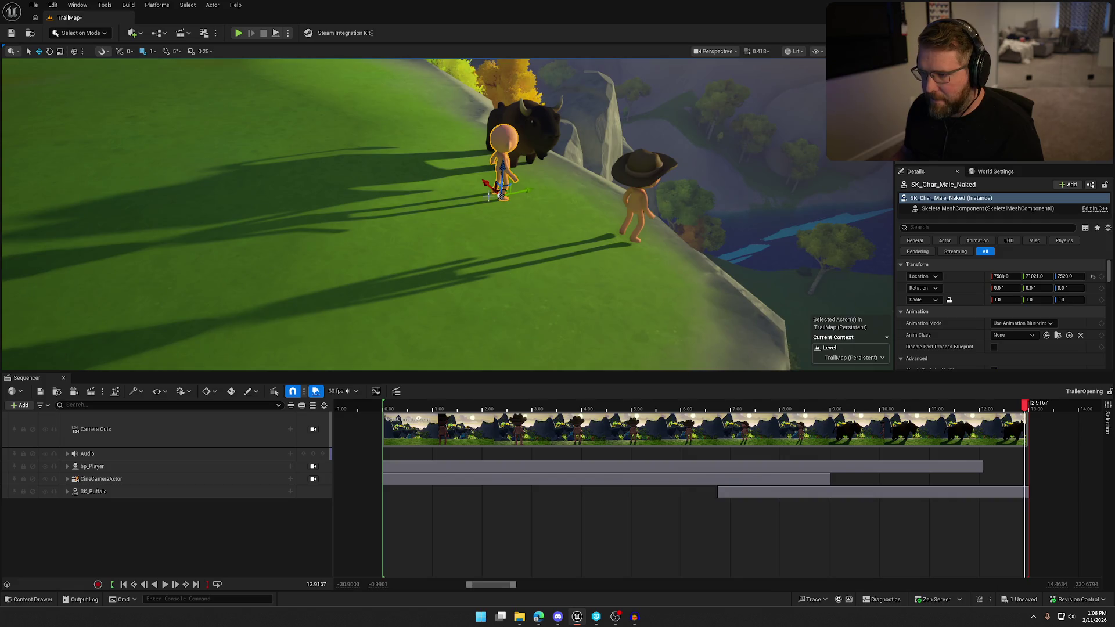
mouse_move(490, 201)
left_mouse_down()
mouse_move(527, 235)
mouse_move(508, 236)
left_mouse_up()
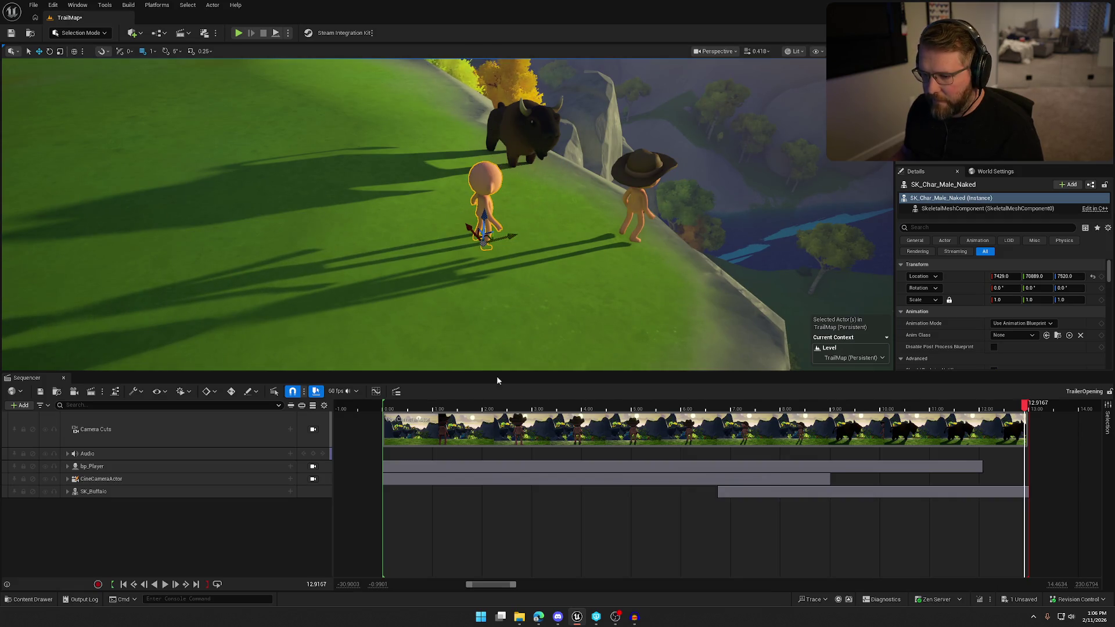
left_click(22, 406)
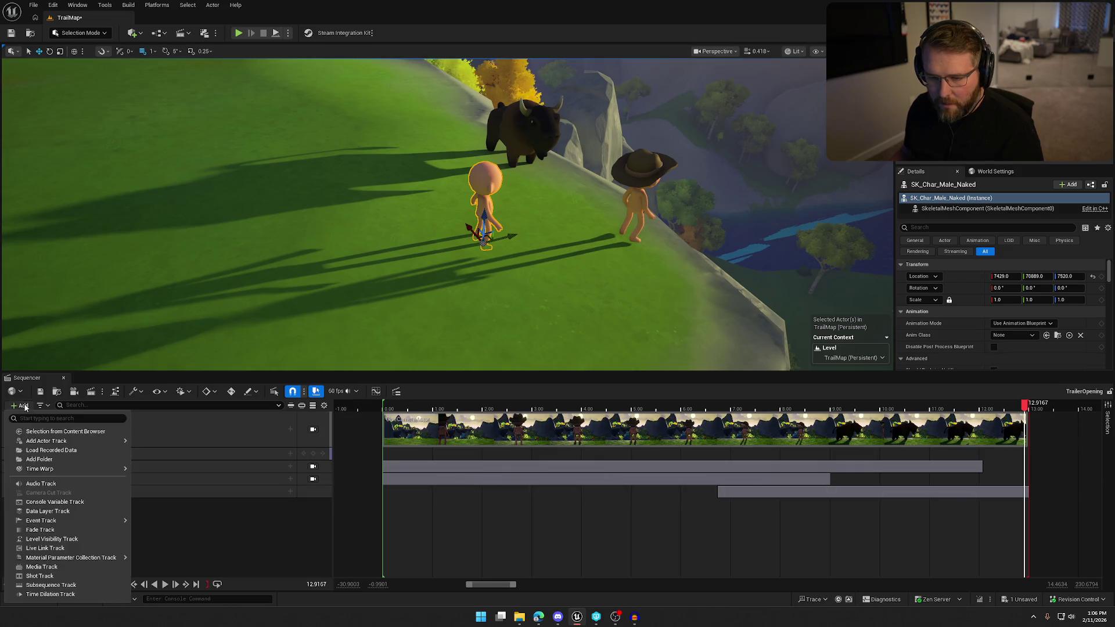
Step: Add SK_Char_Male_Naked as an actor track in TrailerOpening, then inspect its Attach track option
mouse_move(58, 440)
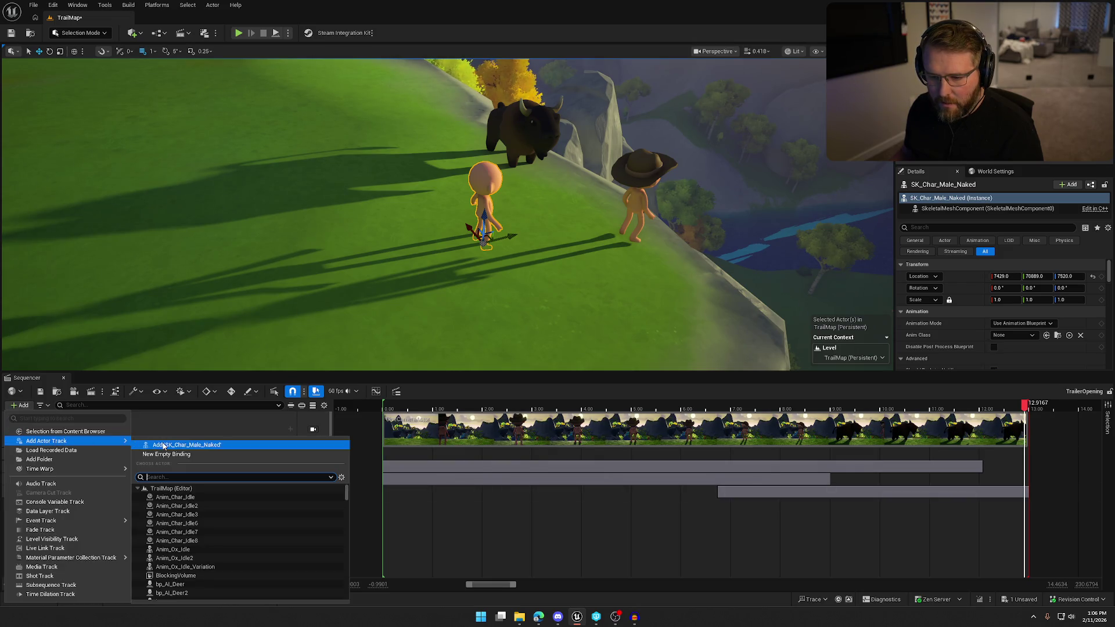
left_click(406, 452)
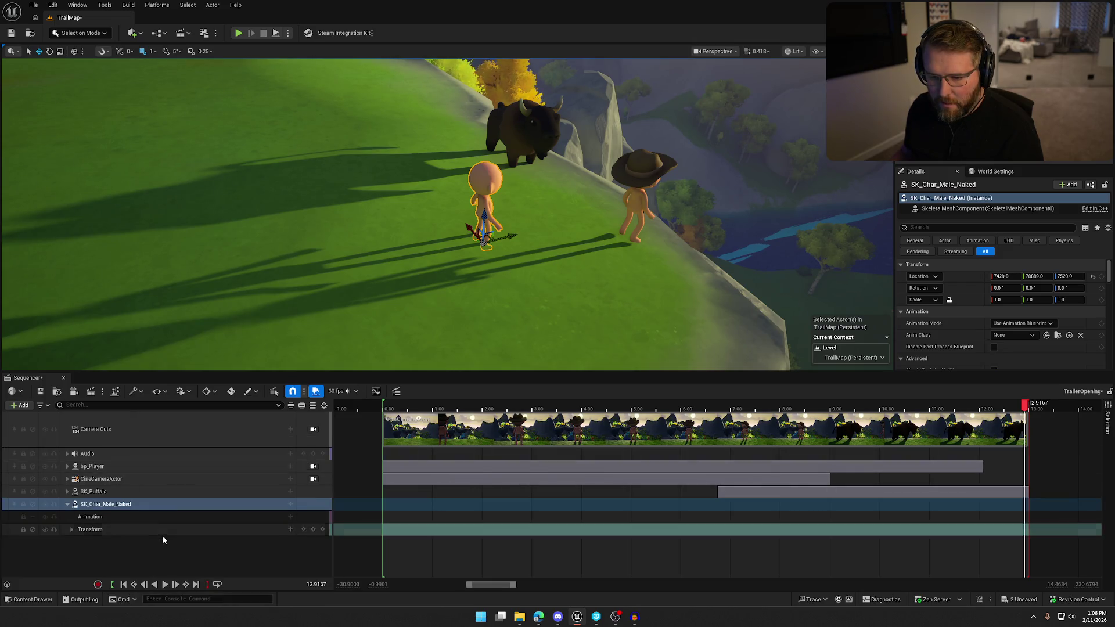
left_click(290, 505)
mouse_move(362, 379)
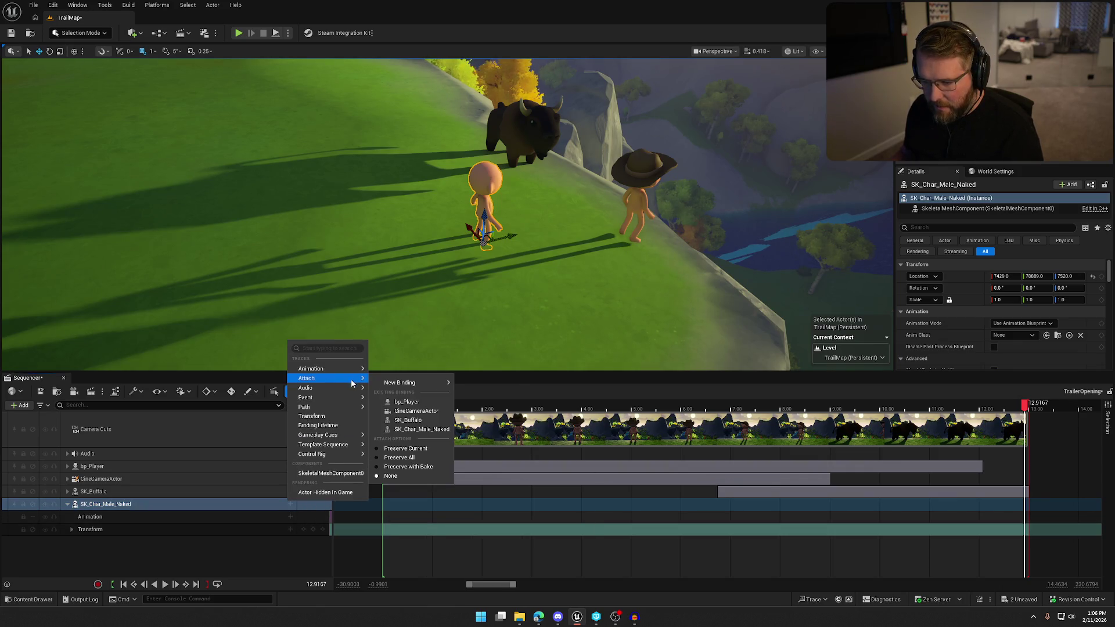
mouse_move(411, 384)
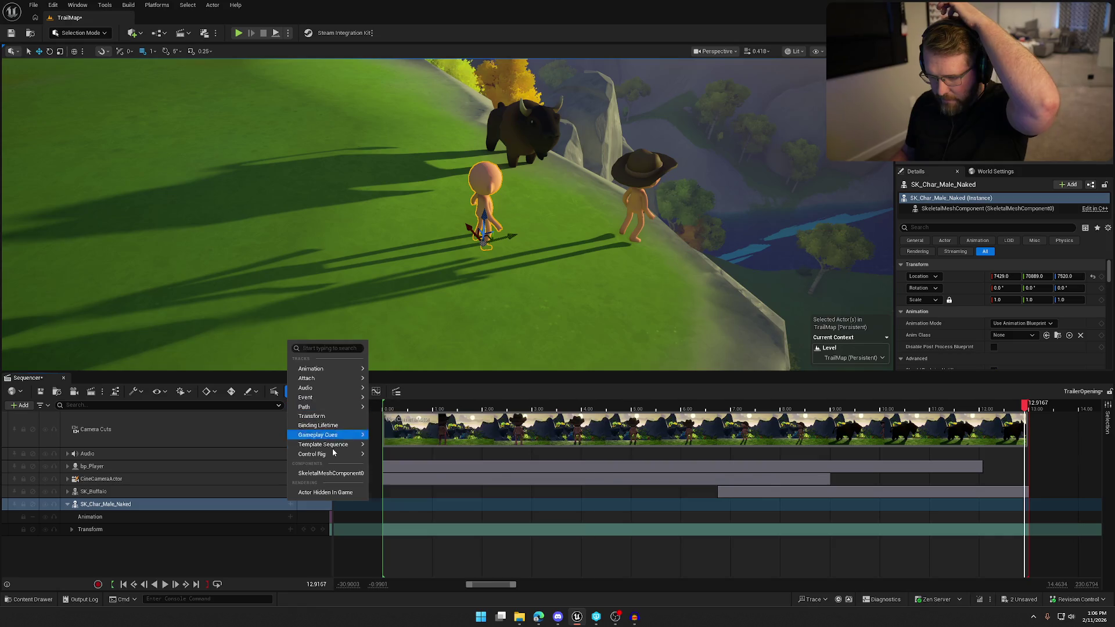
left_click(233, 546)
Step: Place SM_CensorBar from the Player folder next to the naked mannequin
key("ctrl+space")
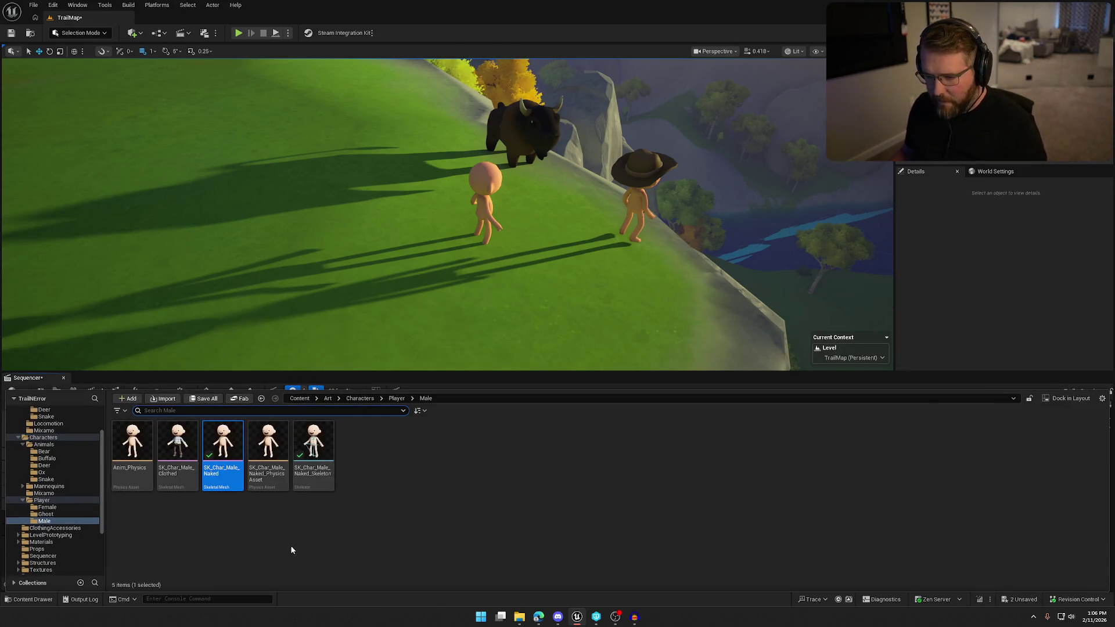
left_click(42, 501)
left_click(332, 443)
mouse_move(331, 443)
left_mouse_down()
mouse_move(493, 252)
mouse_move(507, 230)
mouse_move(510, 176)
left_mouse_up()
Step: Open the ClothingAccessories folder and drop SM_Hair_Male_02 into the scene
key("ctrl+space")
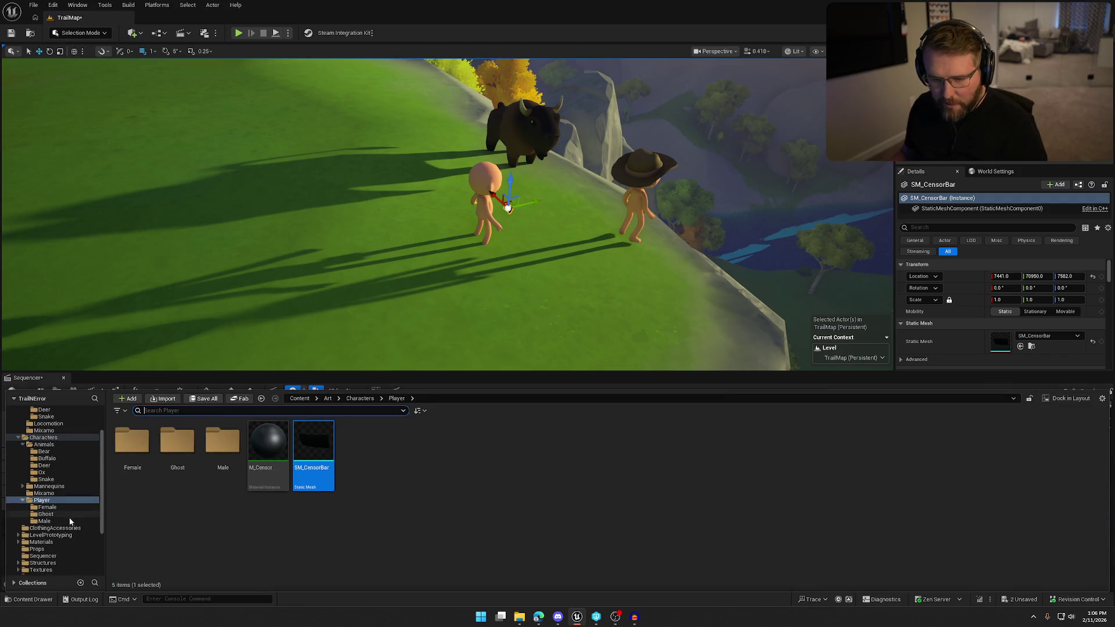
scroll(58, 521, "up", 2)
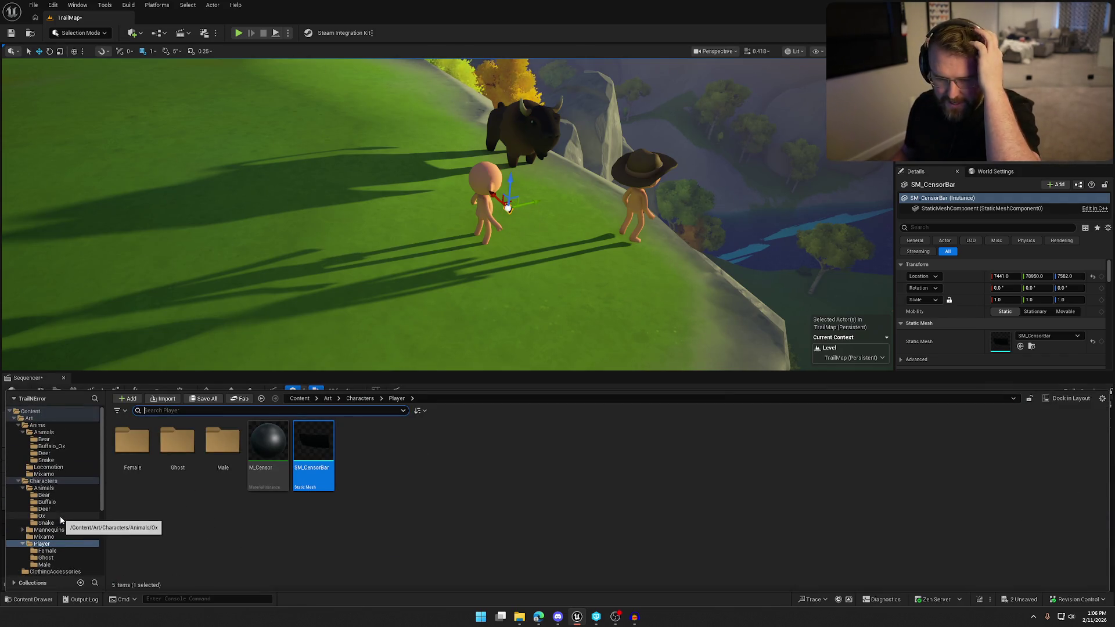
scroll(56, 513, "down", 2)
scroll(55, 510, "down", 3)
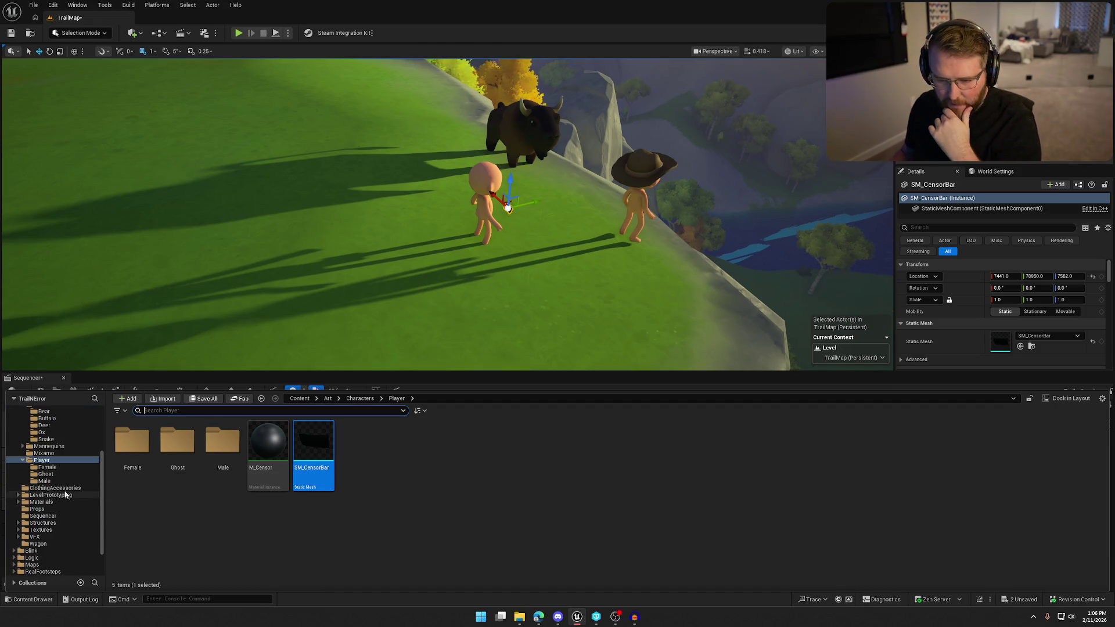
left_click(53, 488)
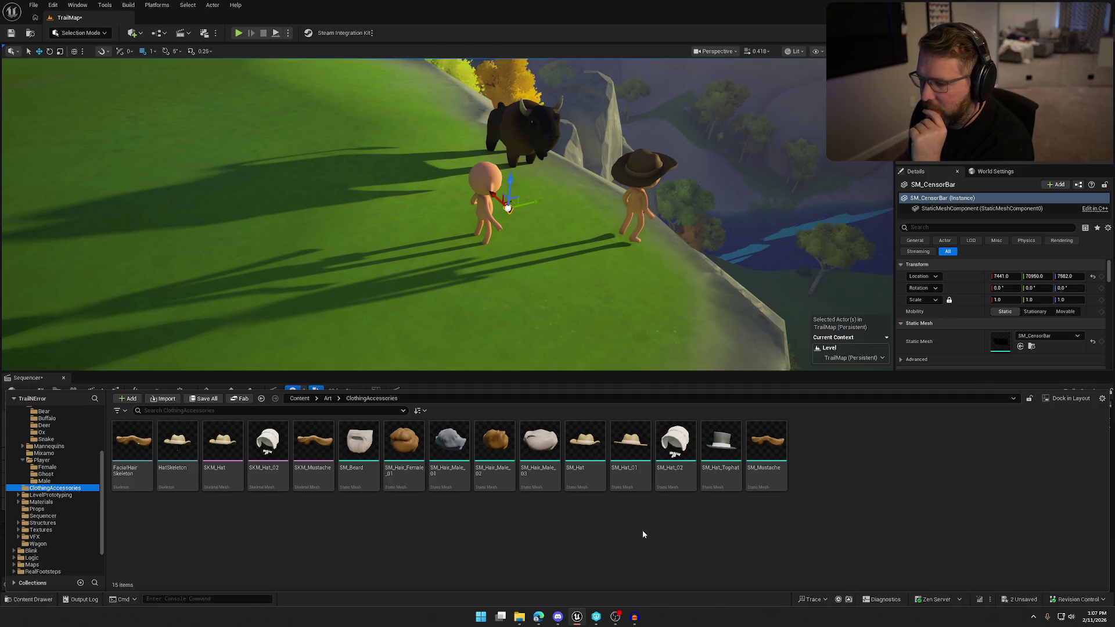
mouse_move(501, 449)
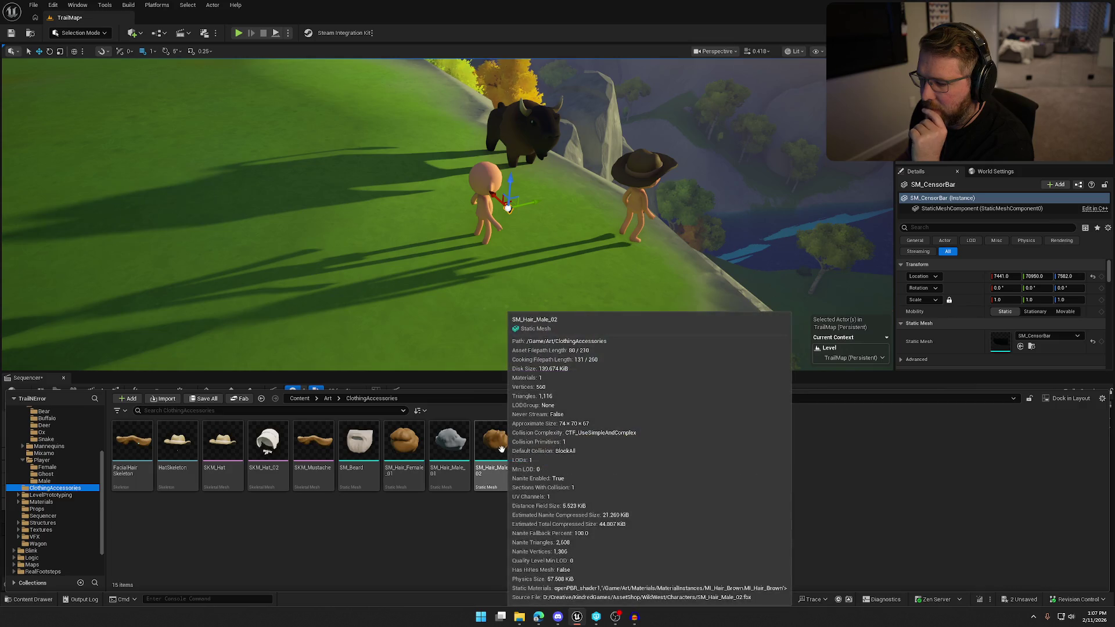
mouse_move(492, 444)
left_mouse_down()
mouse_move(504, 448)
mouse_move(543, 219)
left_mouse_up()
Step: Place an SM_Mustache mesh in the scene near the mannequin
key("ctrl+space")
left_click_drag(490, 448, 578, 229)
left_click_drag(616, 323, 580, 293)
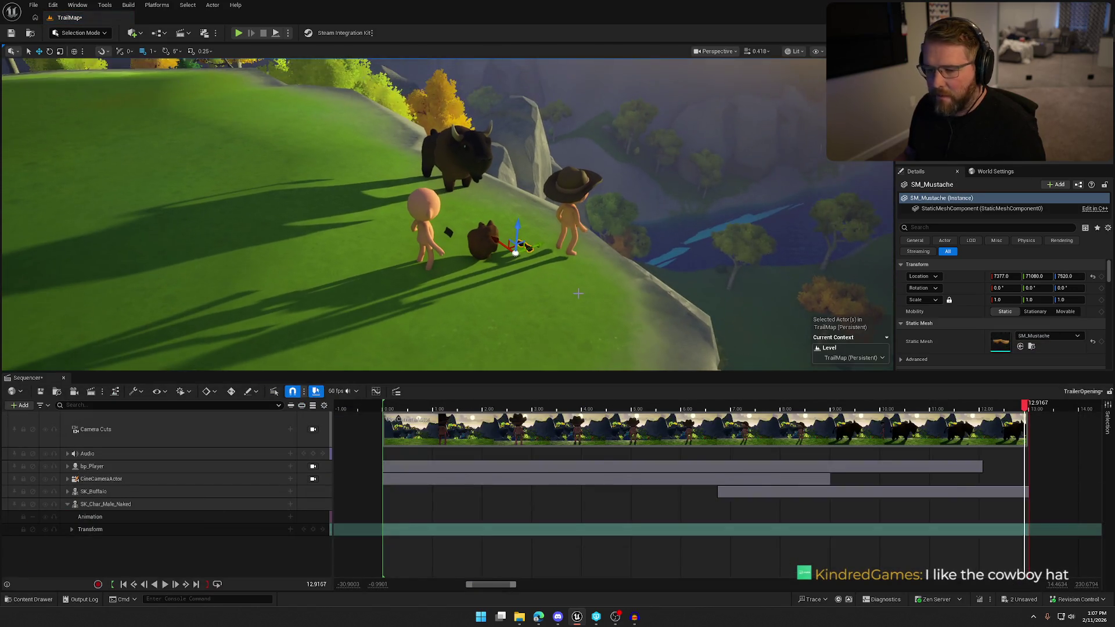
scroll(448, 214, "up", 3)
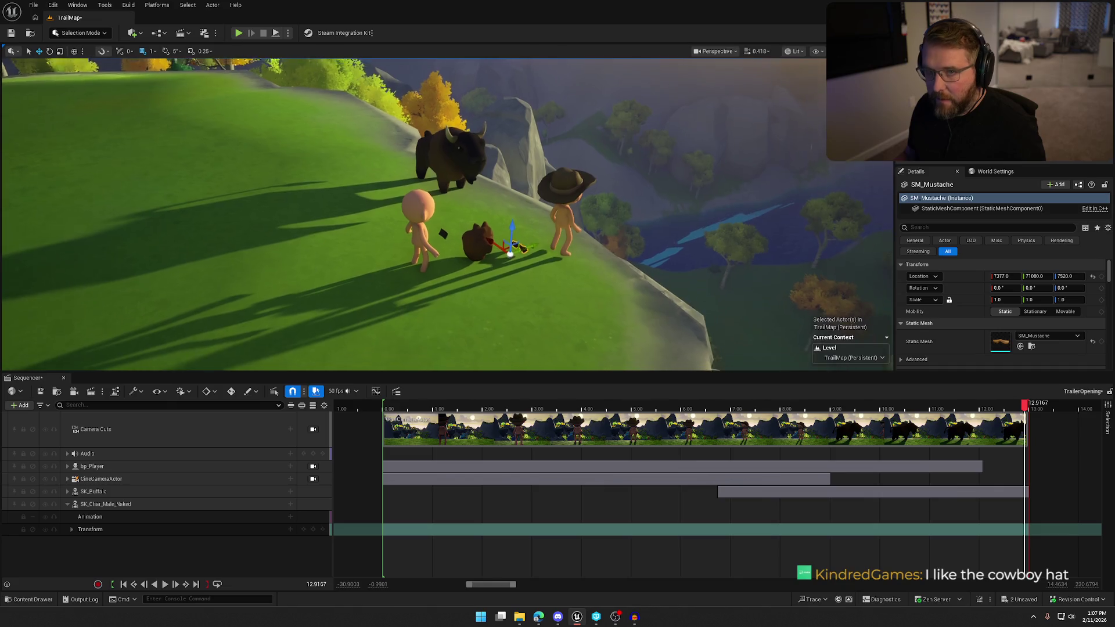
left_click_drag(549, 283, 482, 298)
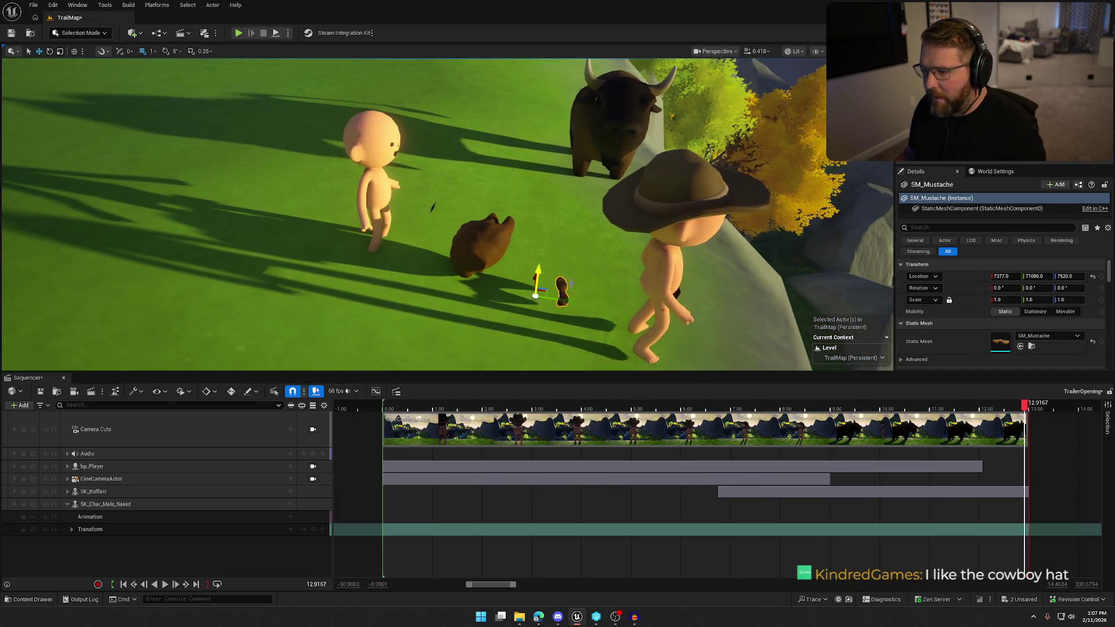
Step: Raise SK_Char_Male_Naked slightly off the ground, to Z 7544
left_click(654, 251)
key("Escape")
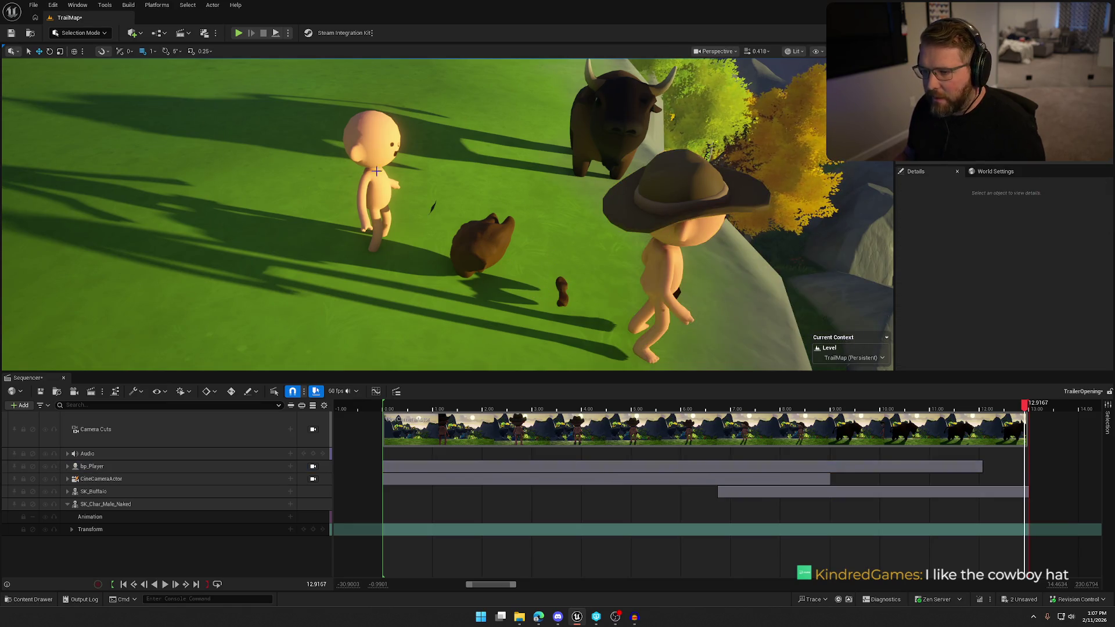
left_click(383, 226)
left_click_drag(383, 225, 382, 203)
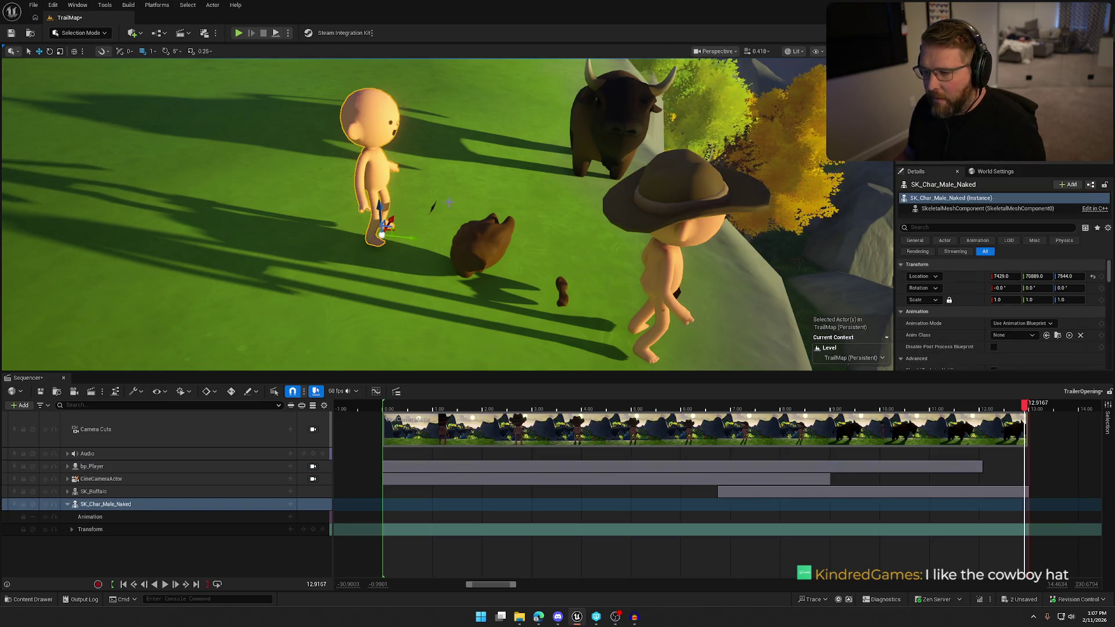
Step: Try Attach To on SM_CensorBar, cancel it, and set its mobility to Movable
left_click(432, 207)
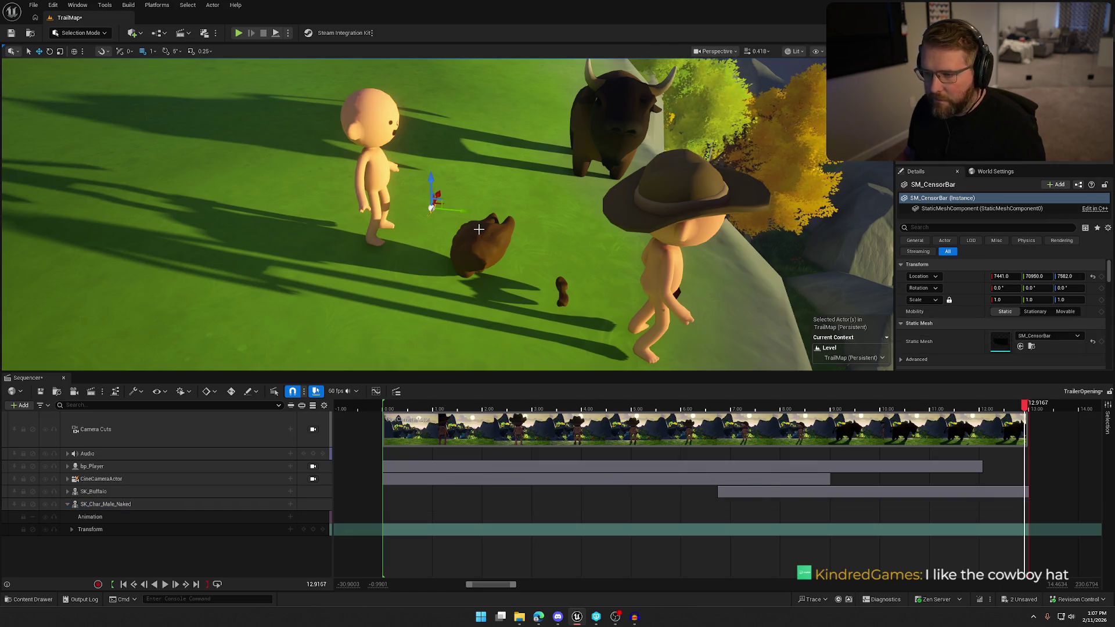
key("f")
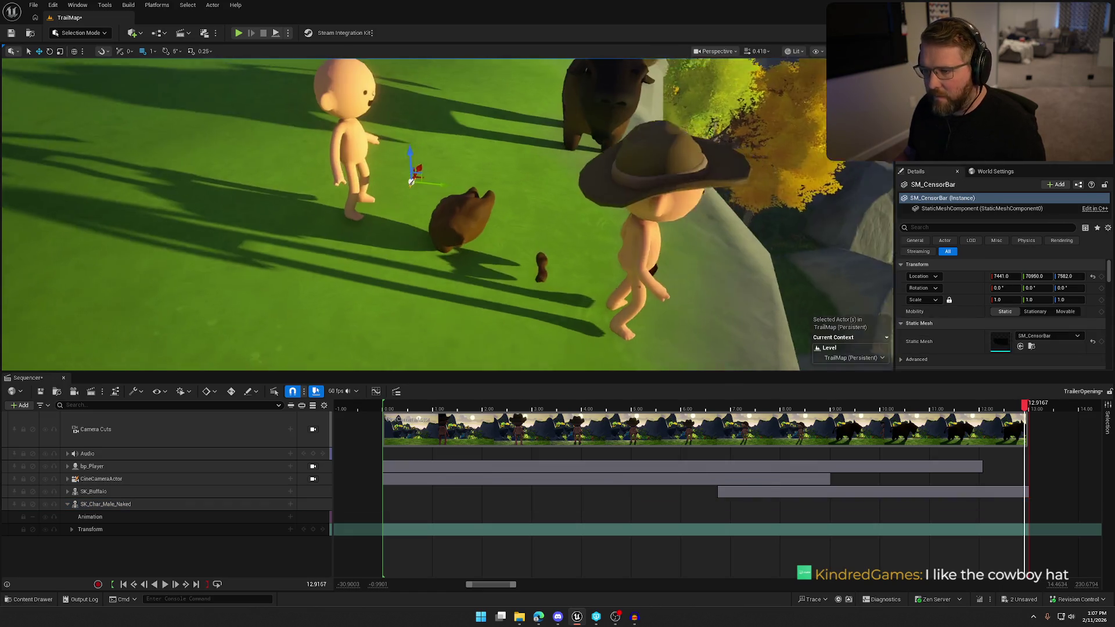
right_click(531, 233)
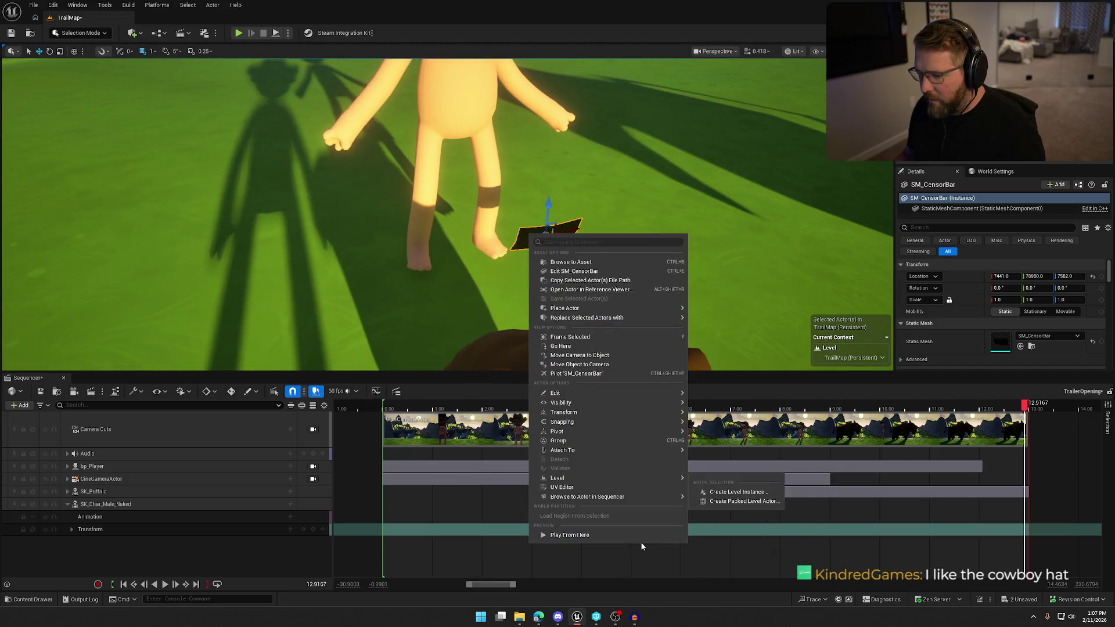
mouse_move(612, 451)
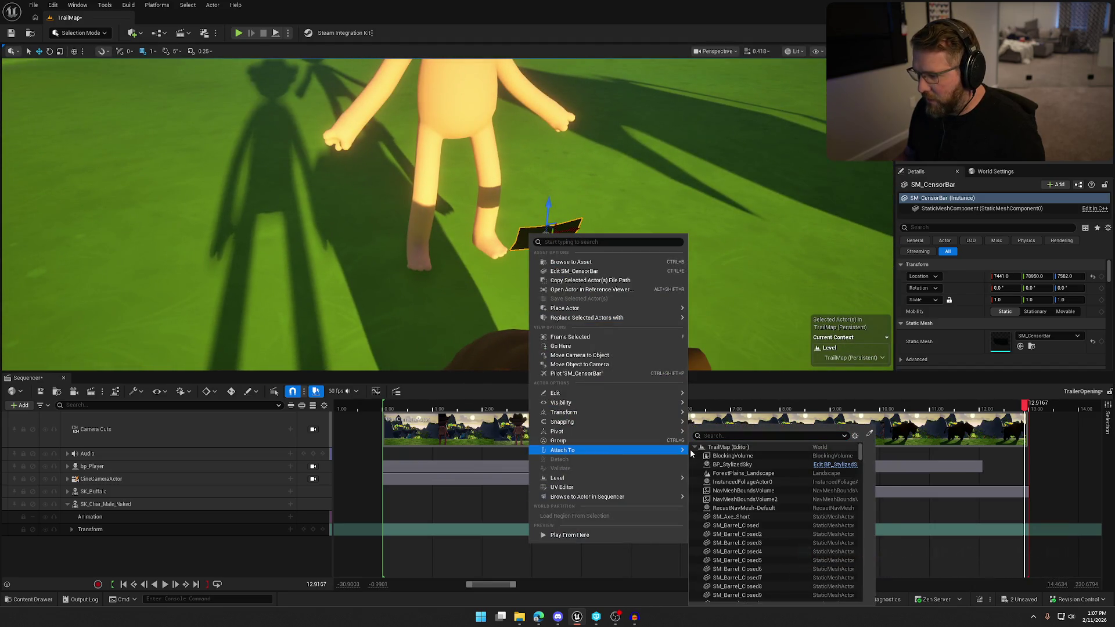
left_click(870, 434)
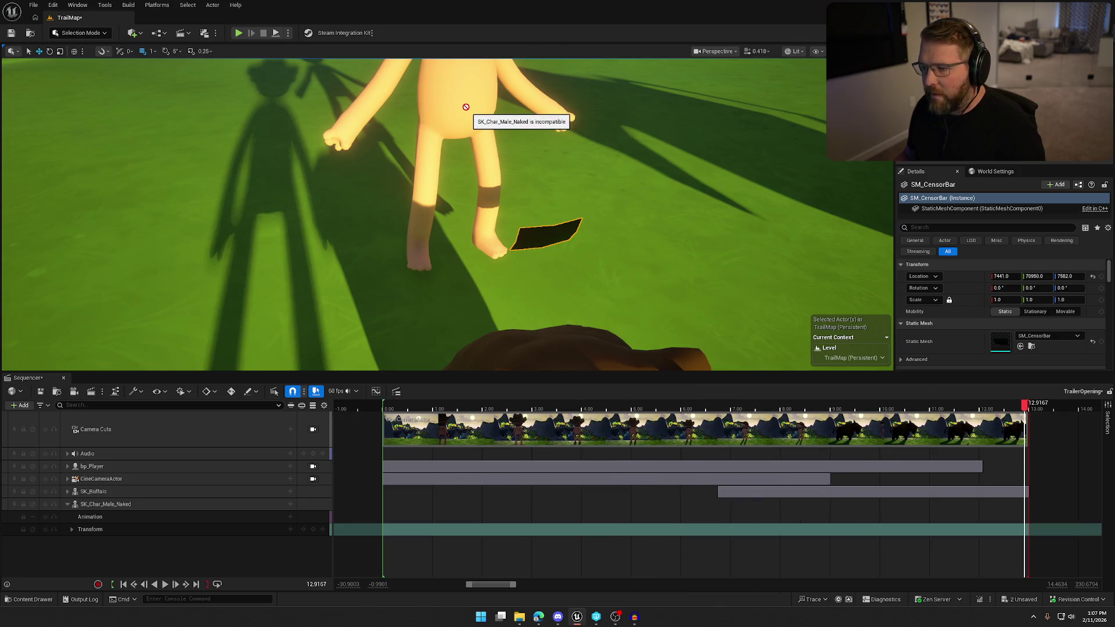
key("Escape")
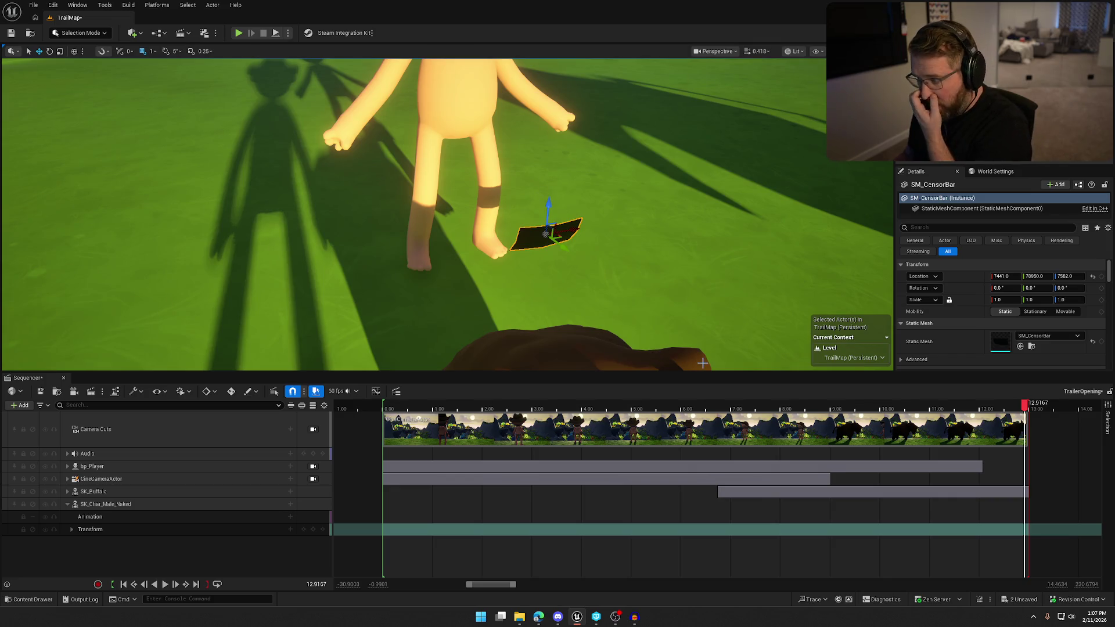
left_click_drag(707, 324, 669, 250)
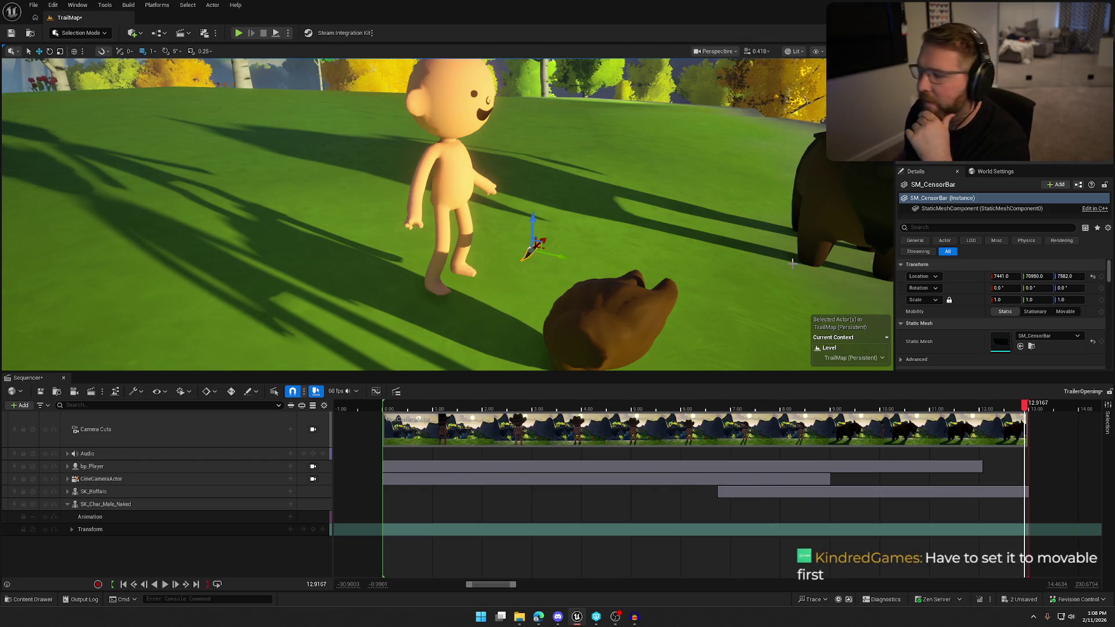
left_click(1065, 312)
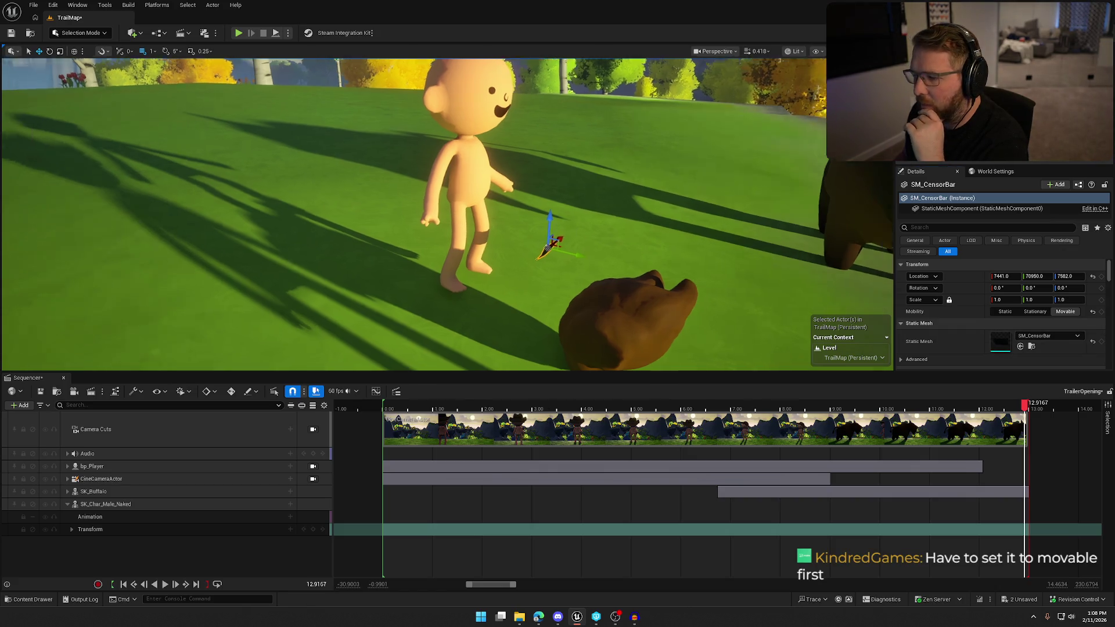
Step: Attach SM_CensorBar to a bone of SK_Char_Male_Naked using the actor picker
left_click_drag(540, 232, 540, 255)
right_click(585, 196)
mouse_move(659, 419)
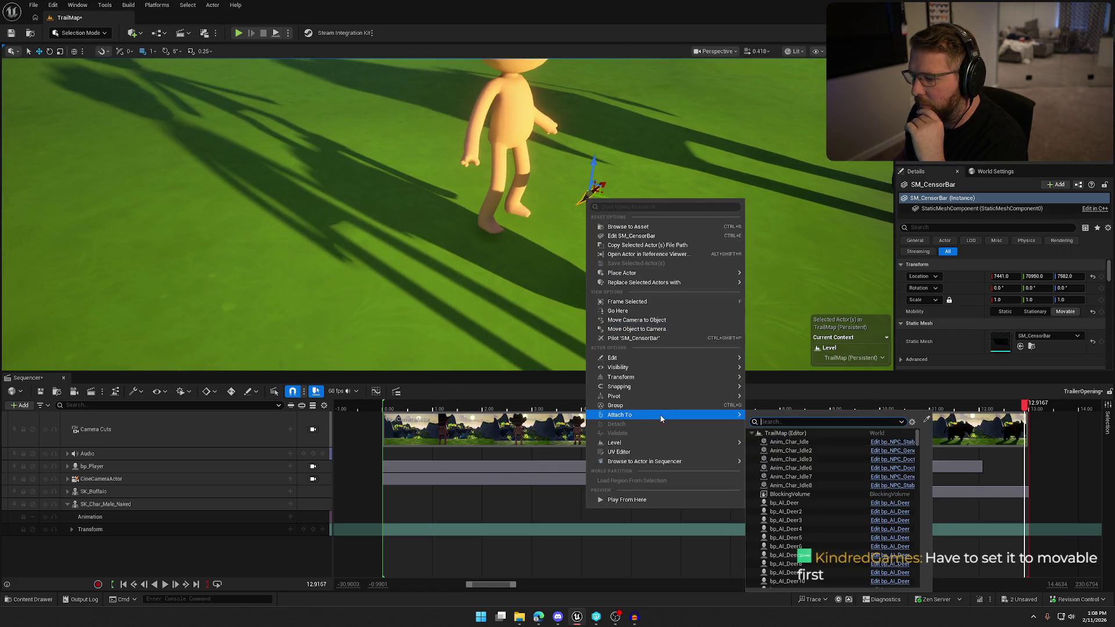
left_click(928, 422)
left_click(512, 131)
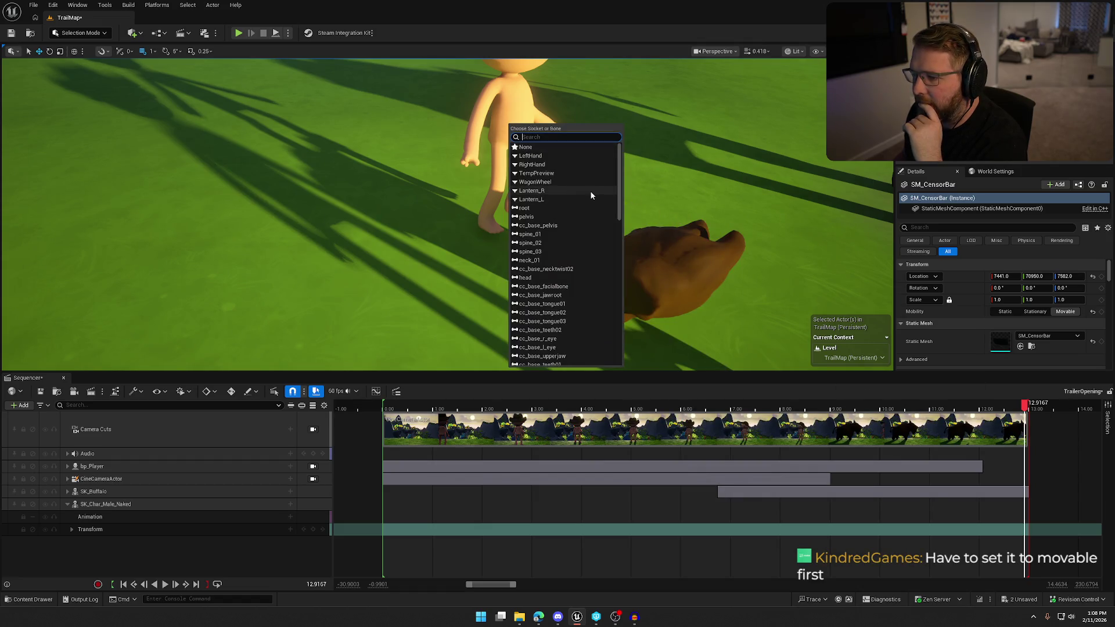
left_click(570, 216)
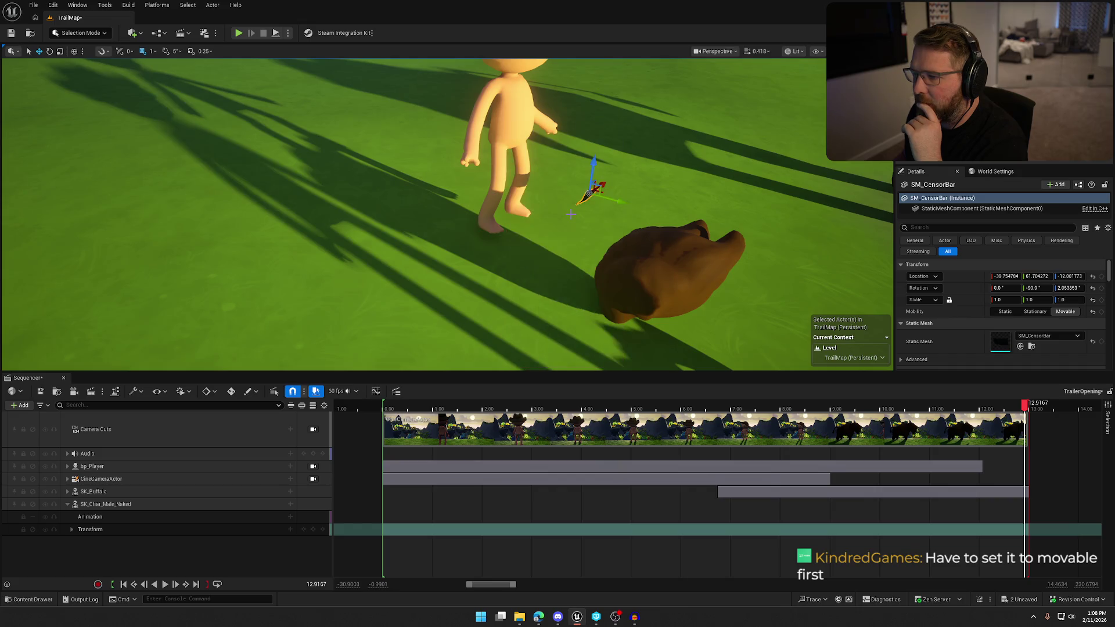
Step: Reset the censor bar's location, rotation and scale, move it to the crotch and rotate it horizontal
left_click(1093, 277)
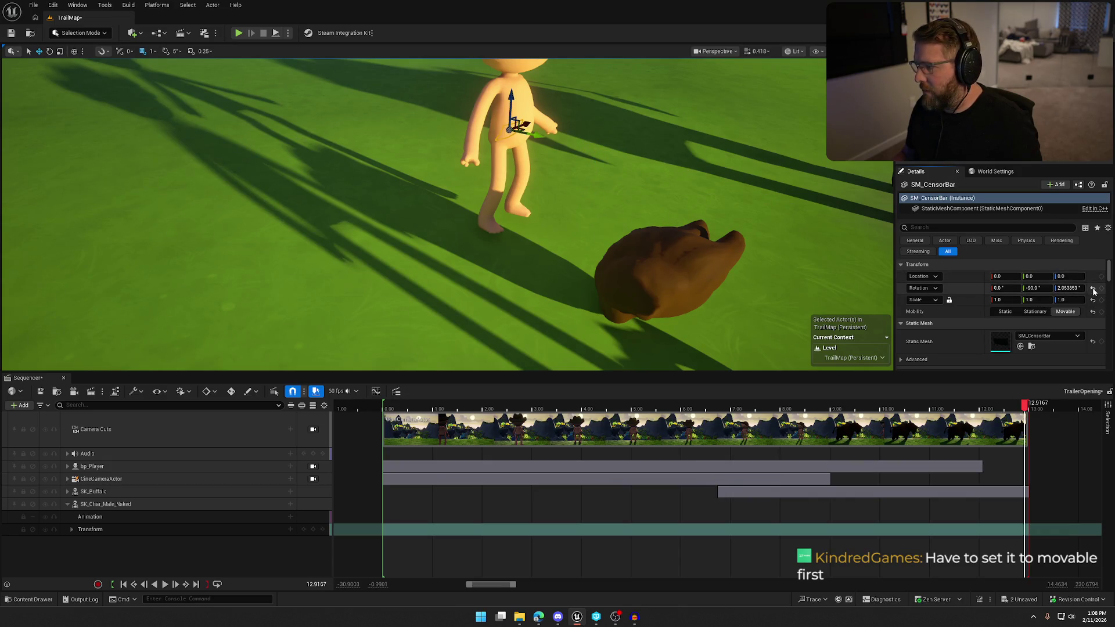
left_click(1093, 289)
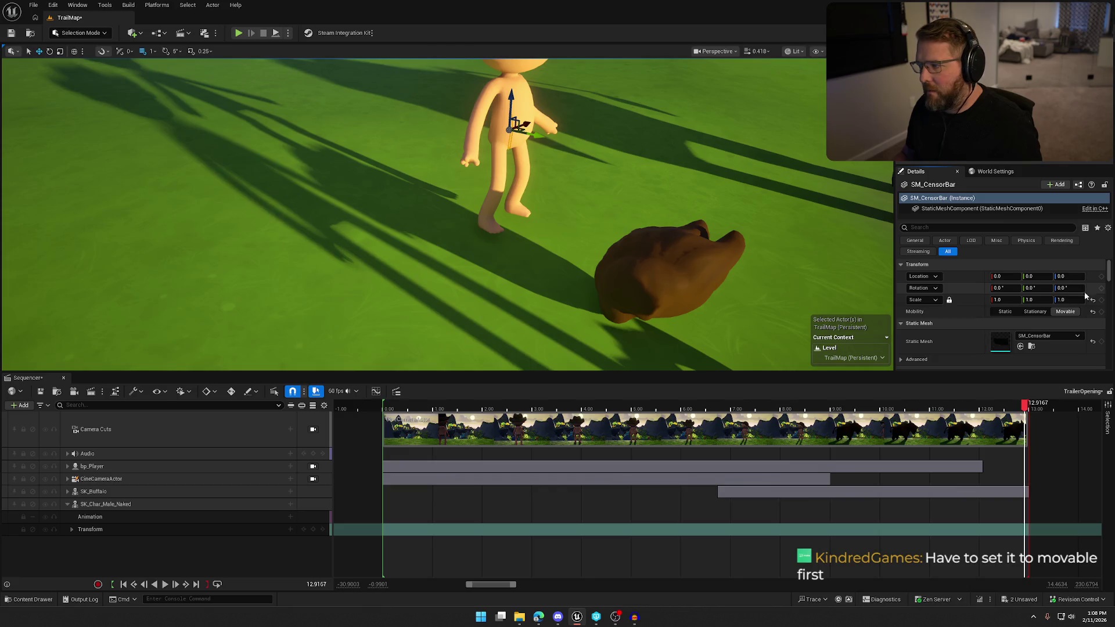
left_click(1094, 301)
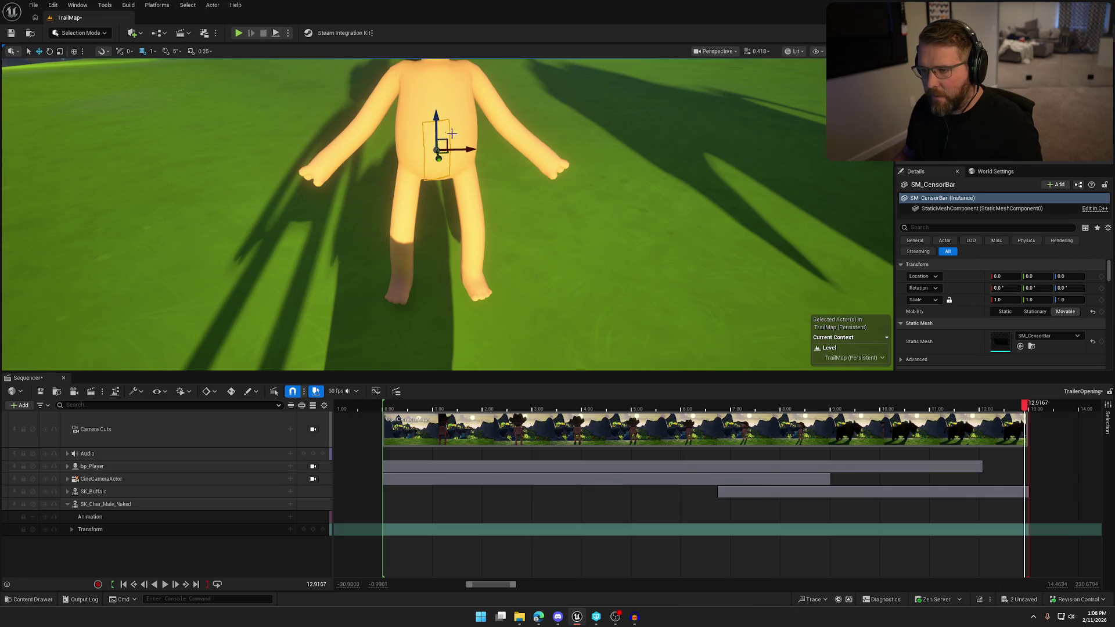
left_click_drag(438, 157, 442, 168)
key("e")
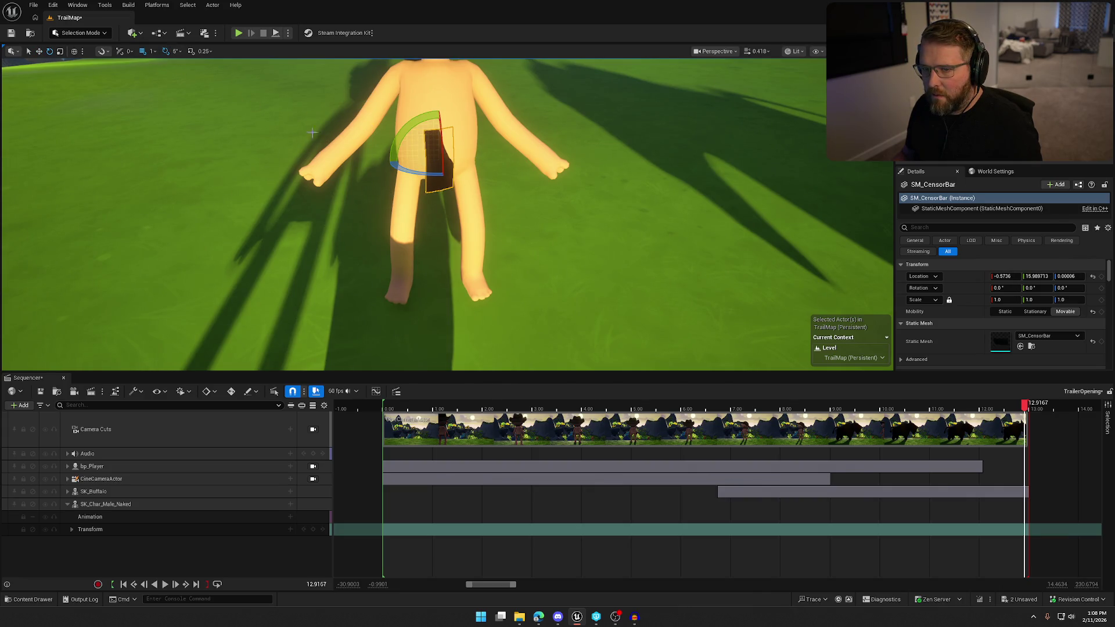
mouse_move(392, 140)
left_mouse_down()
mouse_move(489, 193)
mouse_move(449, 221)
mouse_move(407, 198)
mouse_move(372, 201)
left_mouse_up()
key("w")
Step: Nudge the censor bar sideways and upward to fit the mannequin's hips
mouse_move(478, 189)
left_mouse_down()
mouse_move(472, 168)
mouse_move(486, 199)
left_mouse_up()
scroll(486, 200, "up", 5)
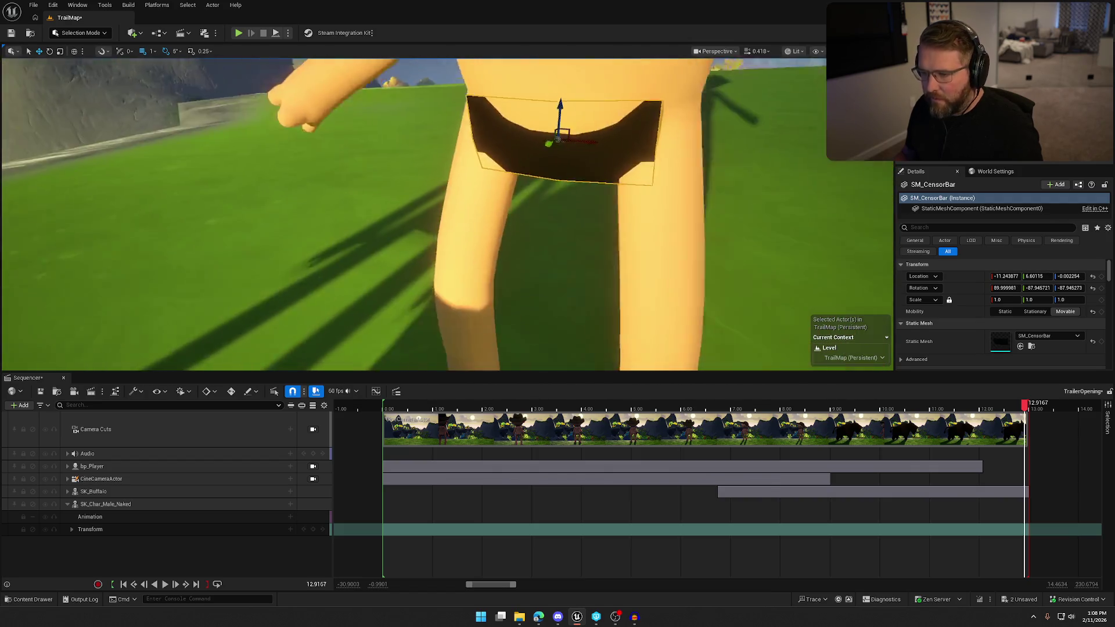
left_click_drag(416, 133, 419, 136)
left_click_drag(445, 99, 417, 121)
scroll(417, 120, "down", 5)
scroll(459, 150, "down", 5)
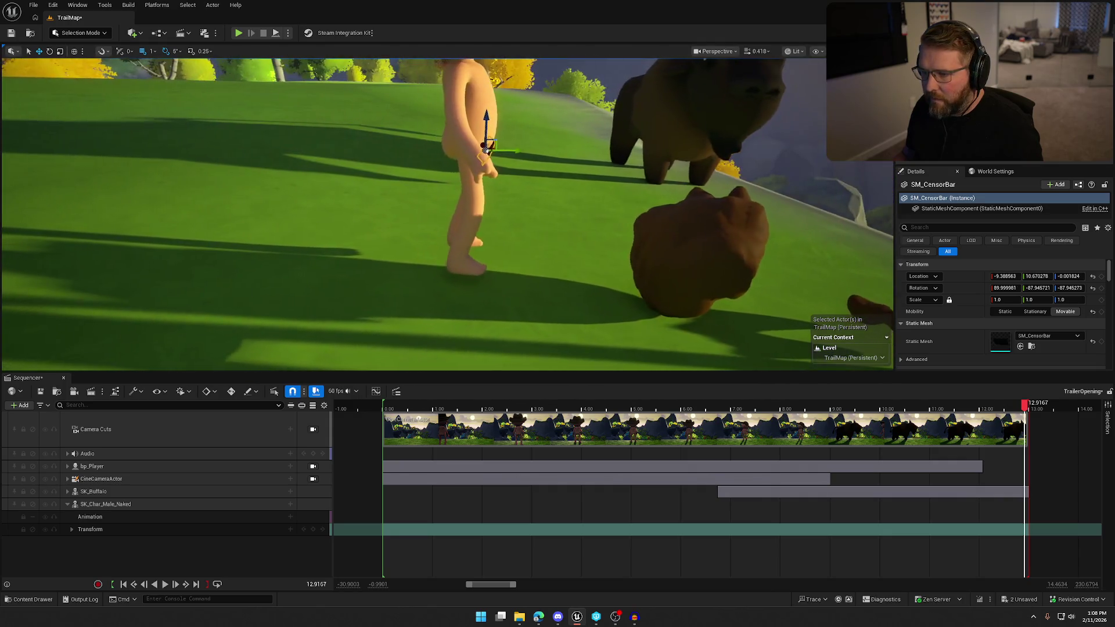
key("Escape")
scroll(490, 262, "up", 8)
left_click(490, 262)
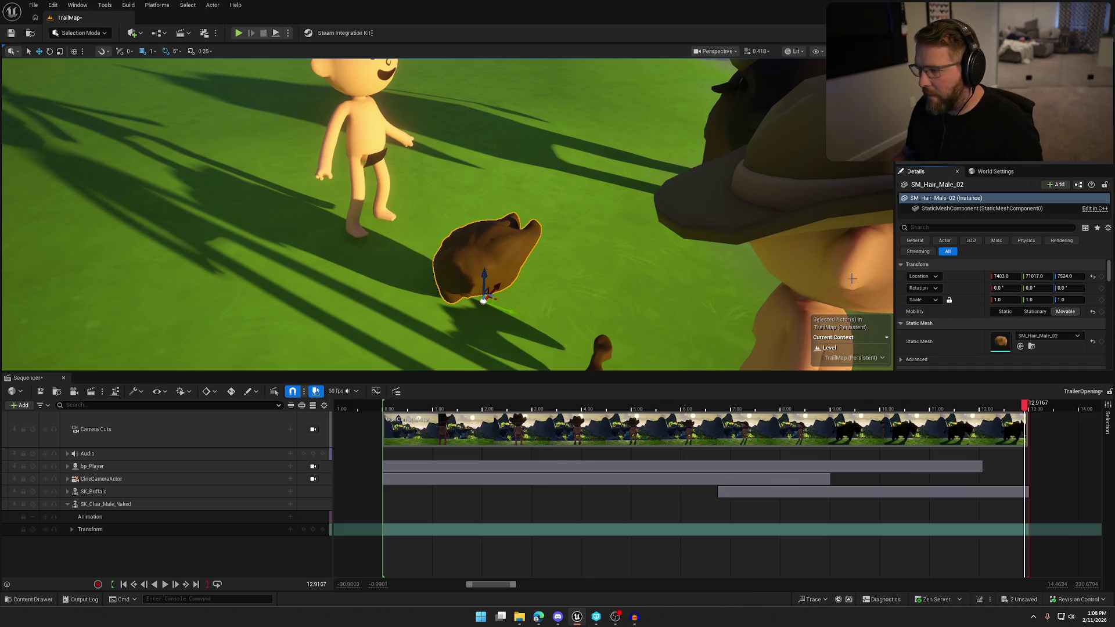
Step: Attach SM_Hair_Male_02 to a bone of the naked mannequin
right_click(479, 246)
mouse_move(570, 463)
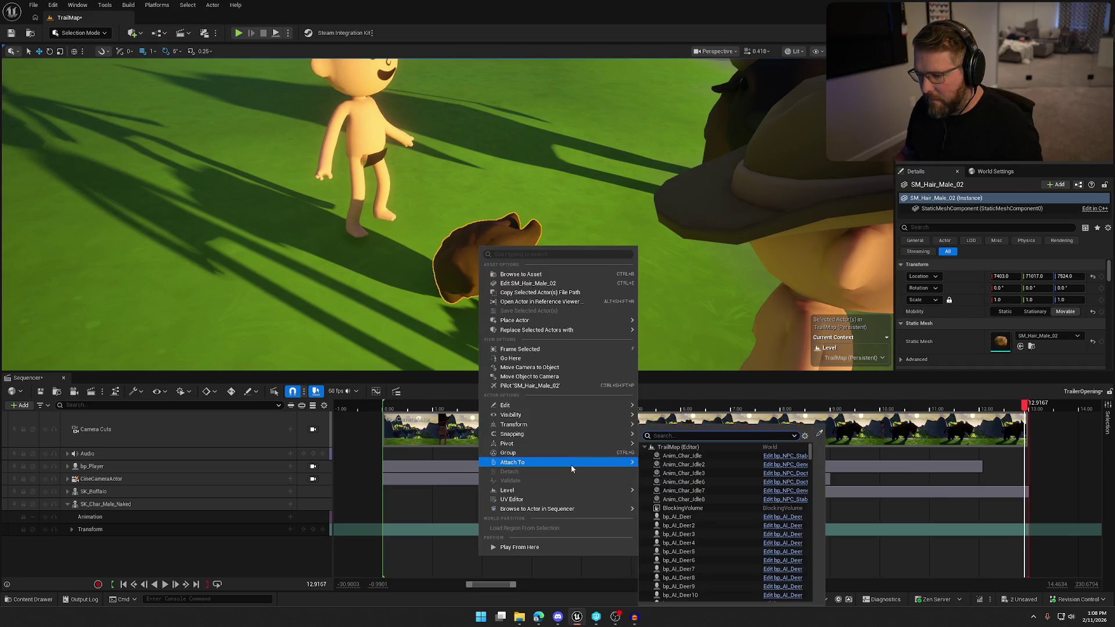
left_click(819, 433)
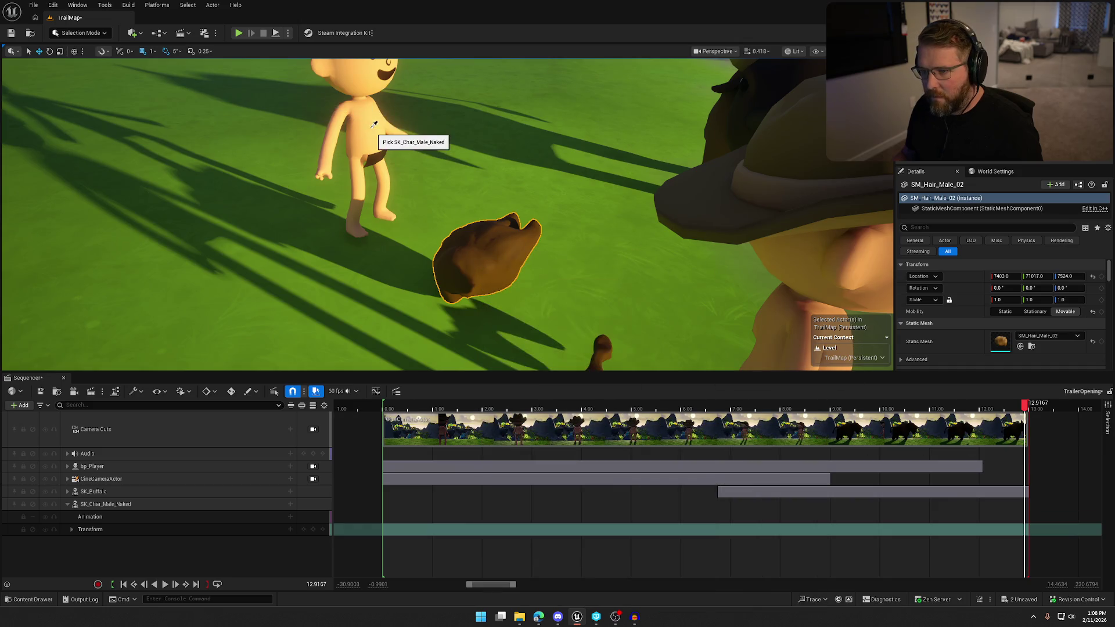
left_click(374, 124)
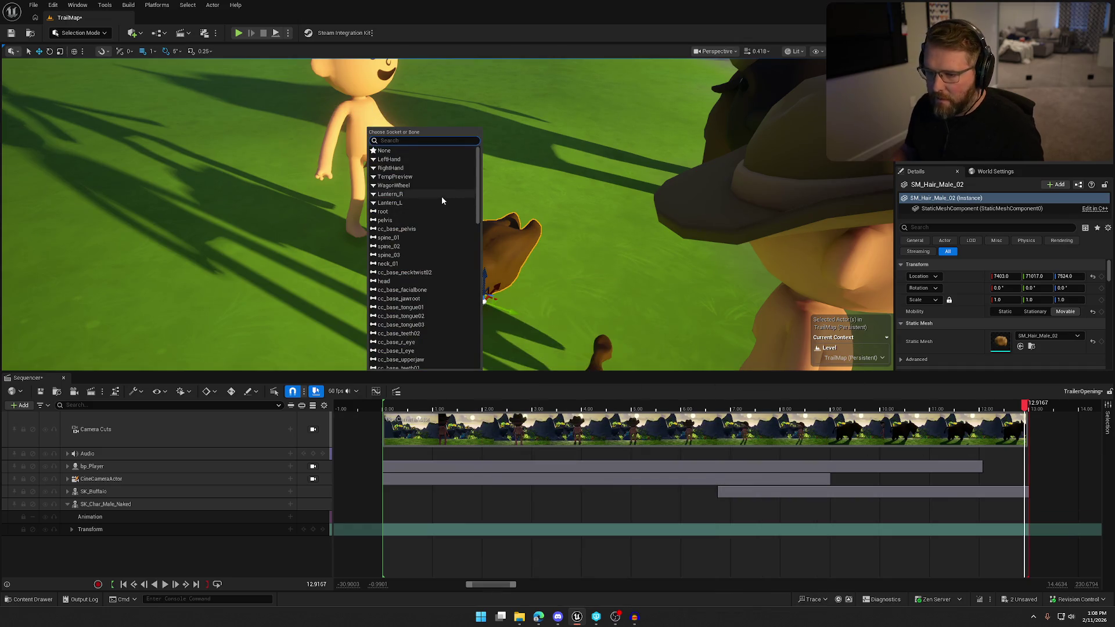
left_click(398, 282)
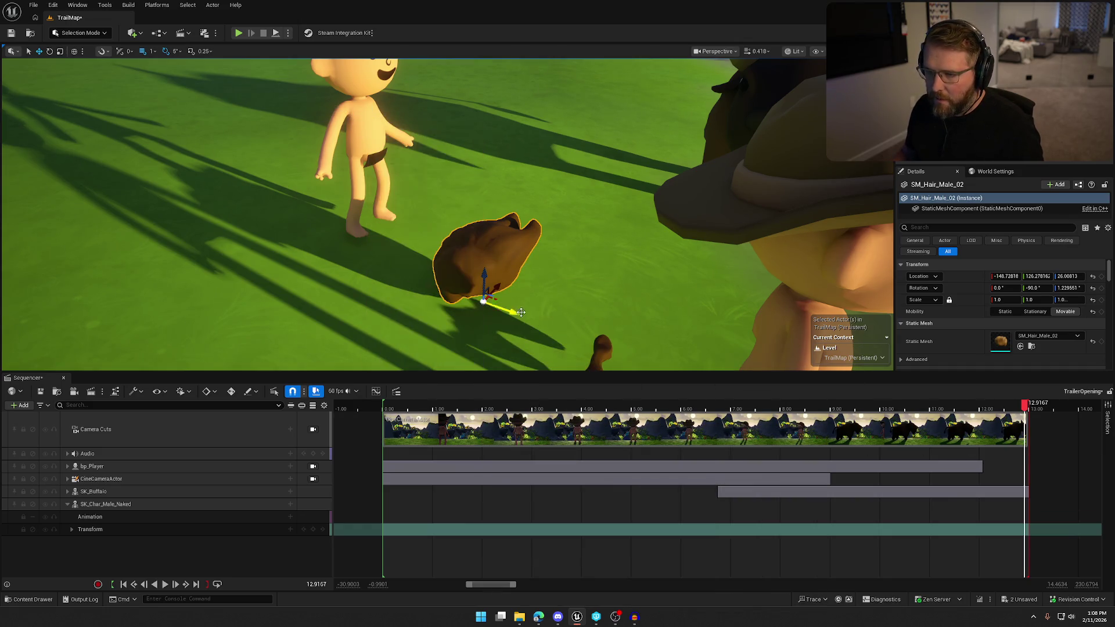
Step: Reset the hair's rotation and location and rotate it to sit on the head
left_click(1093, 289)
left_click(1093, 277)
key("f")
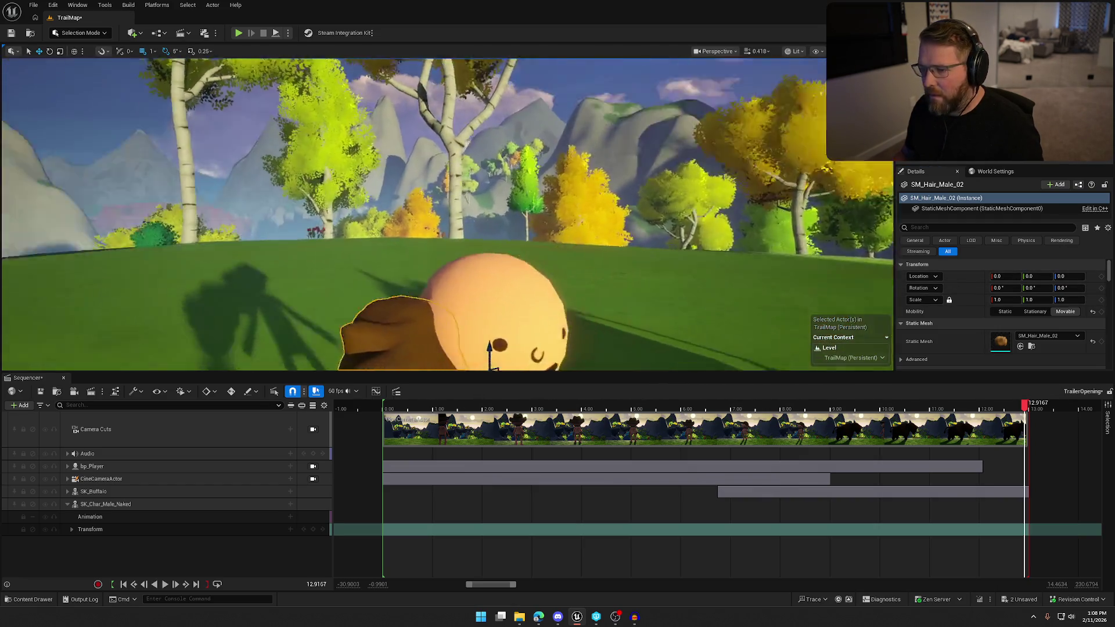
key("e")
left_click_drag(478, 179, 484, 247)
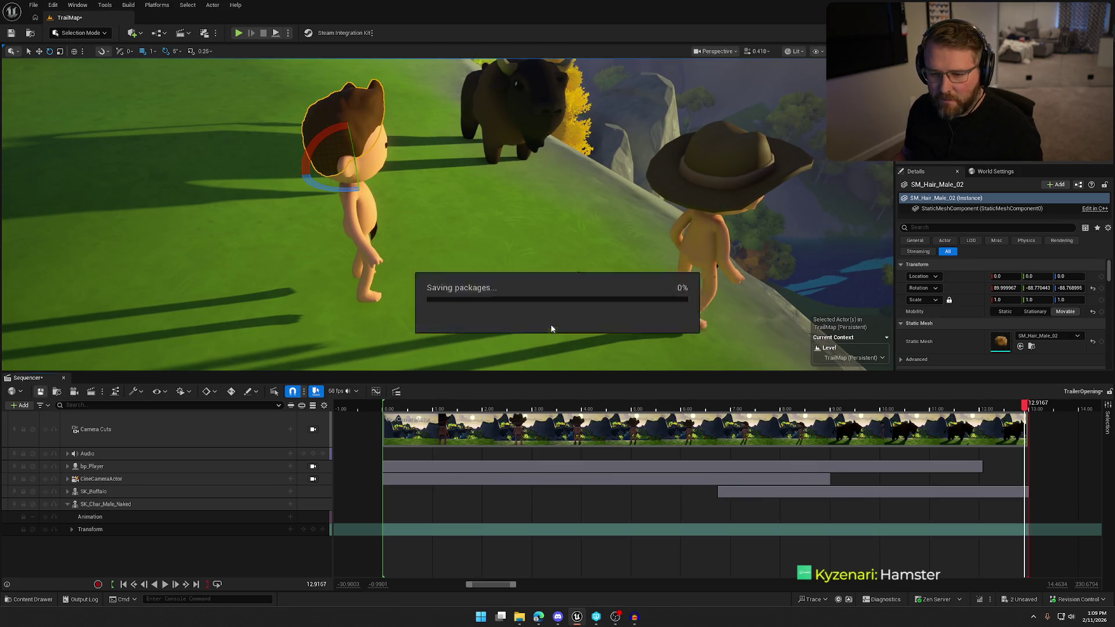
Step: Choose the naked mannequin as SM_Mustache's attach parent
left_click(584, 282)
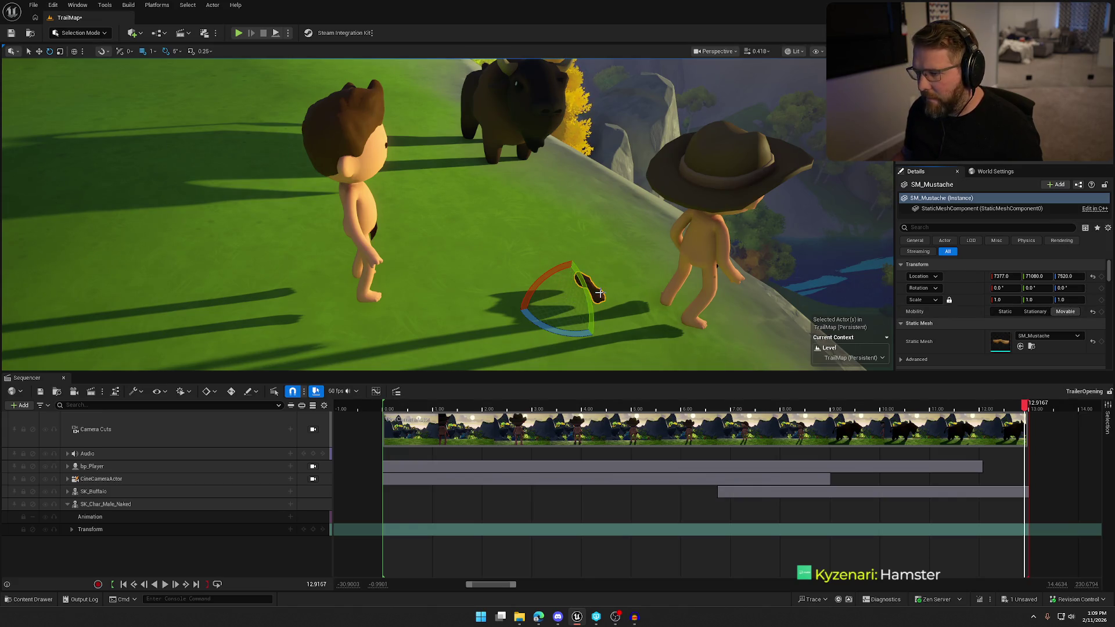
right_click(600, 293)
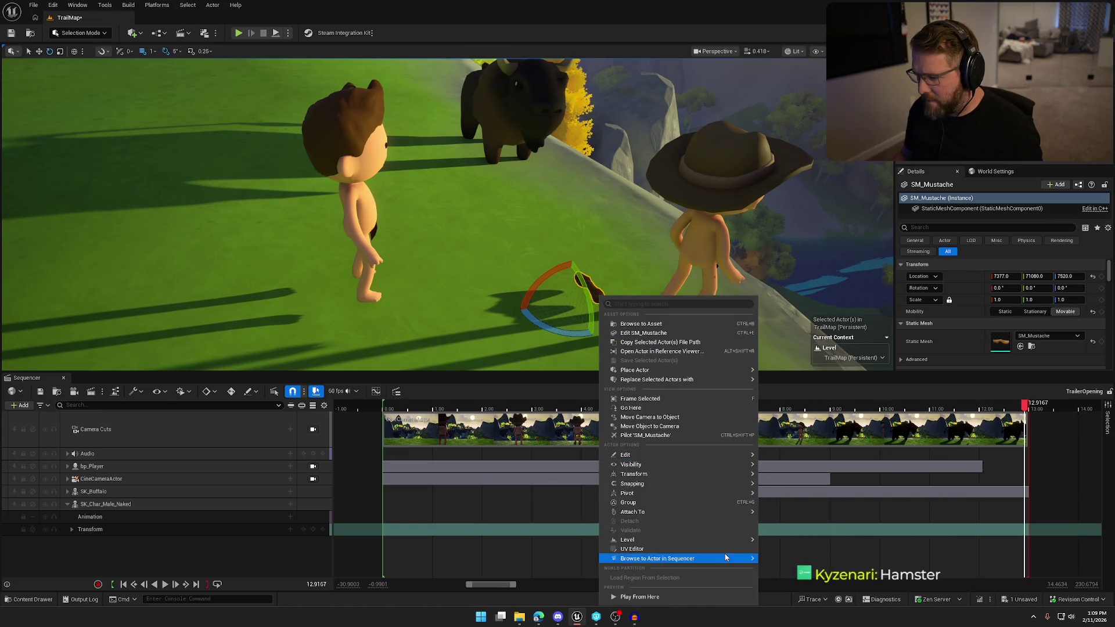
mouse_move(733, 514)
left_click(924, 433)
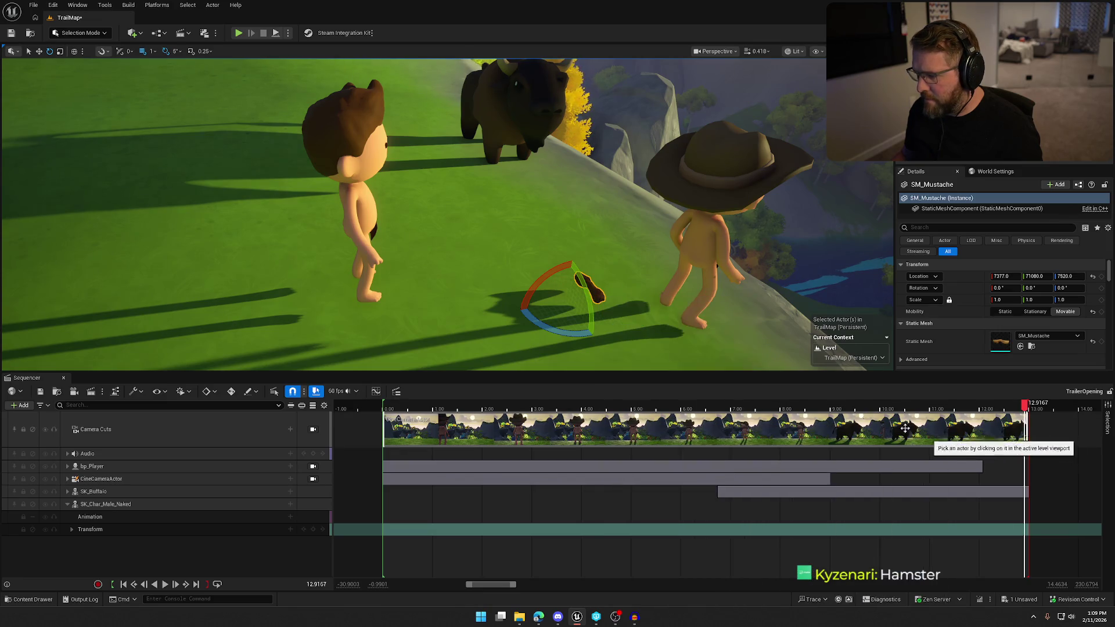
left_click(382, 216)
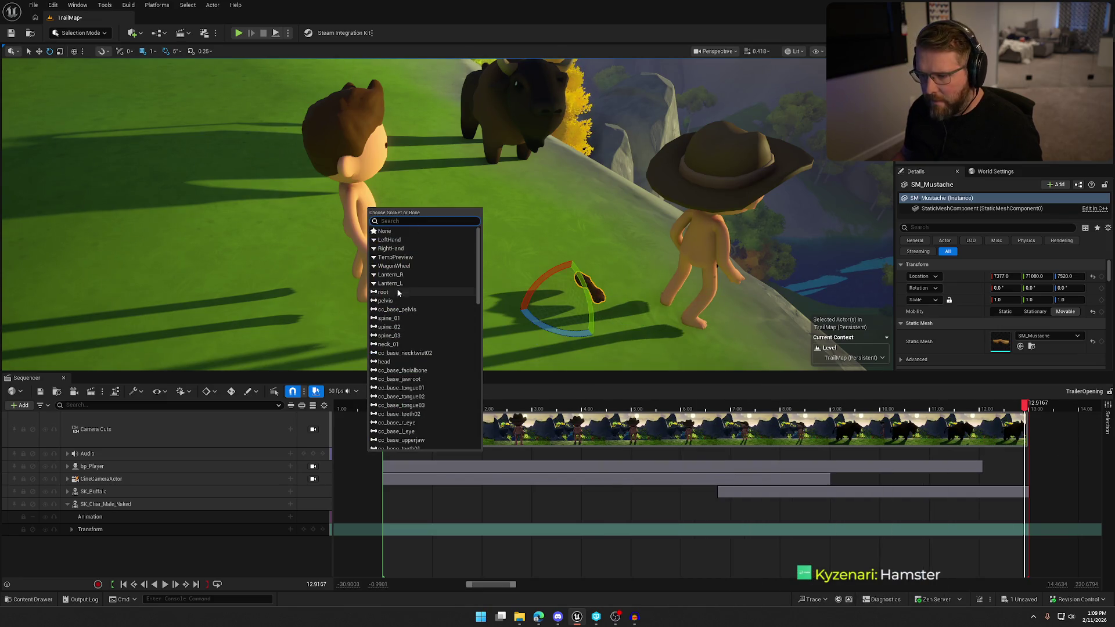
Step: Attach the mustache to the root bone, reset its transform and rotate it under the nose
left_click(384, 361)
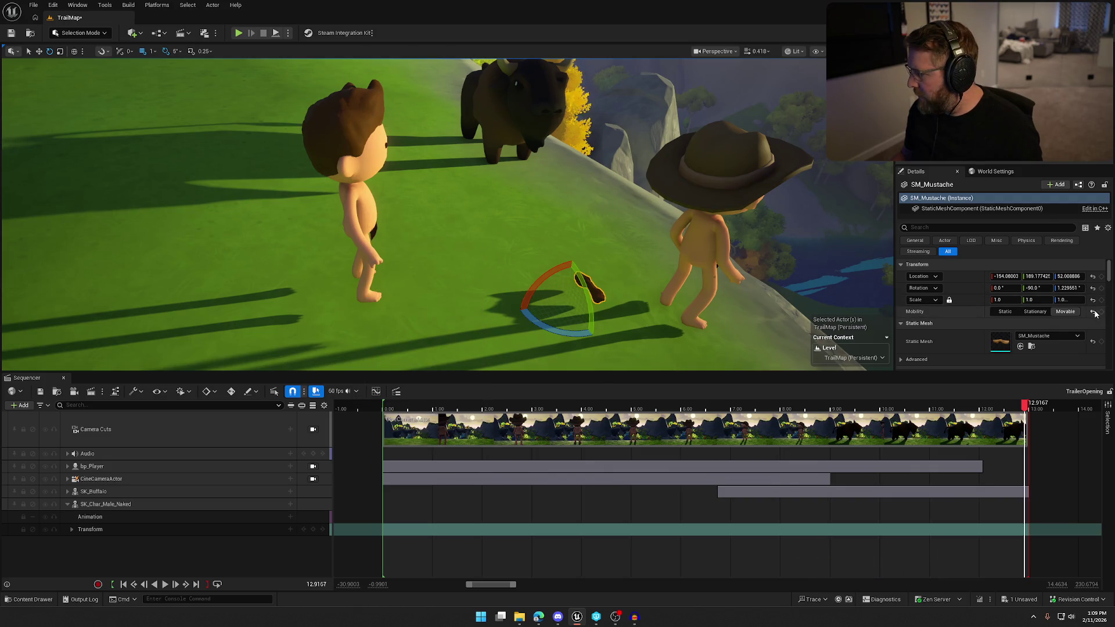
left_click(1093, 288)
left_click(1093, 276)
key("f")
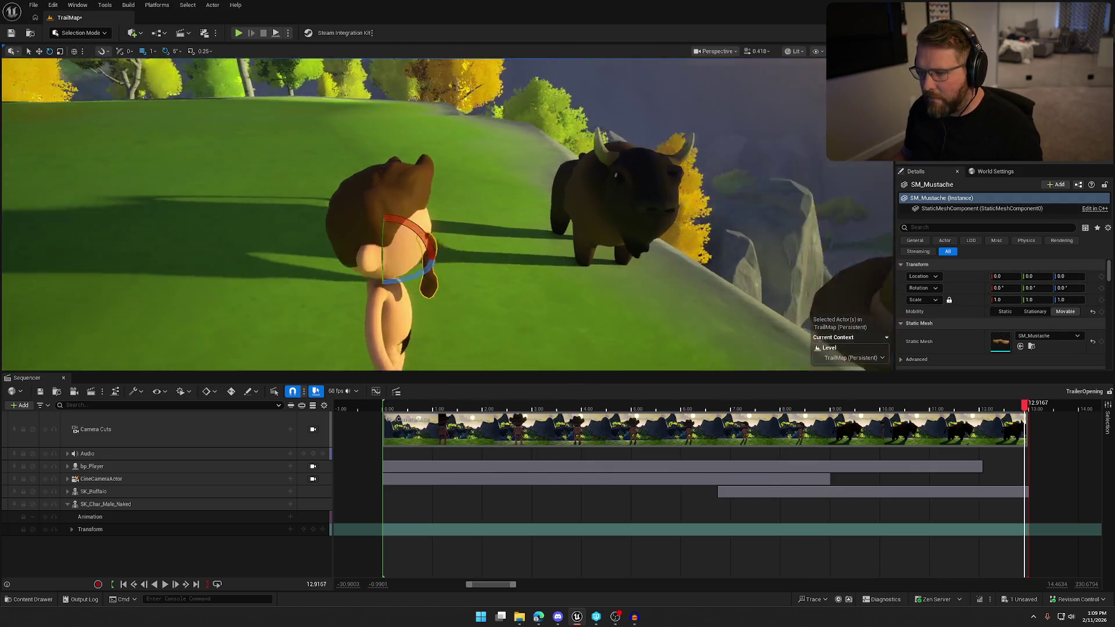
mouse_move(559, 233)
left_mouse_down()
mouse_move(536, 268)
mouse_move(506, 271)
left_mouse_up()
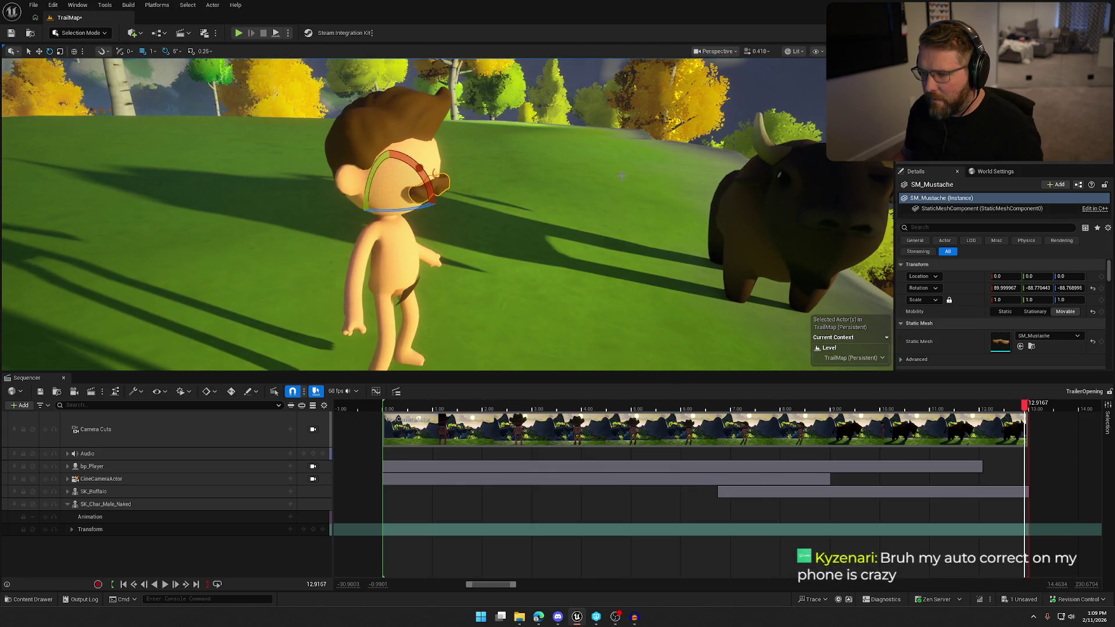
key("Escape")
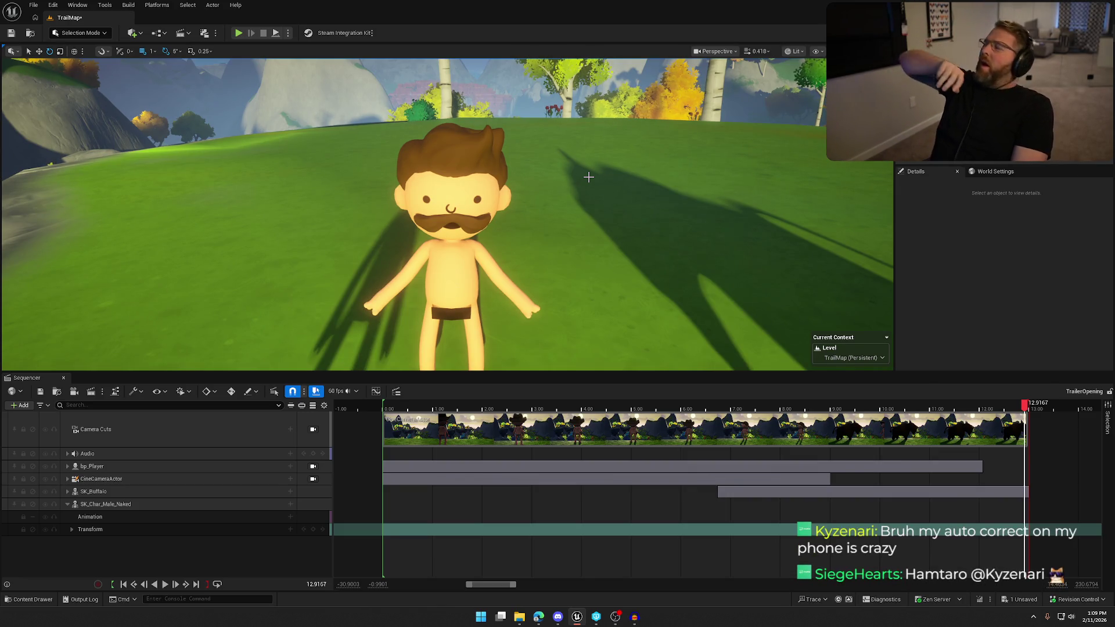
left_click_drag(588, 177, 680, 173)
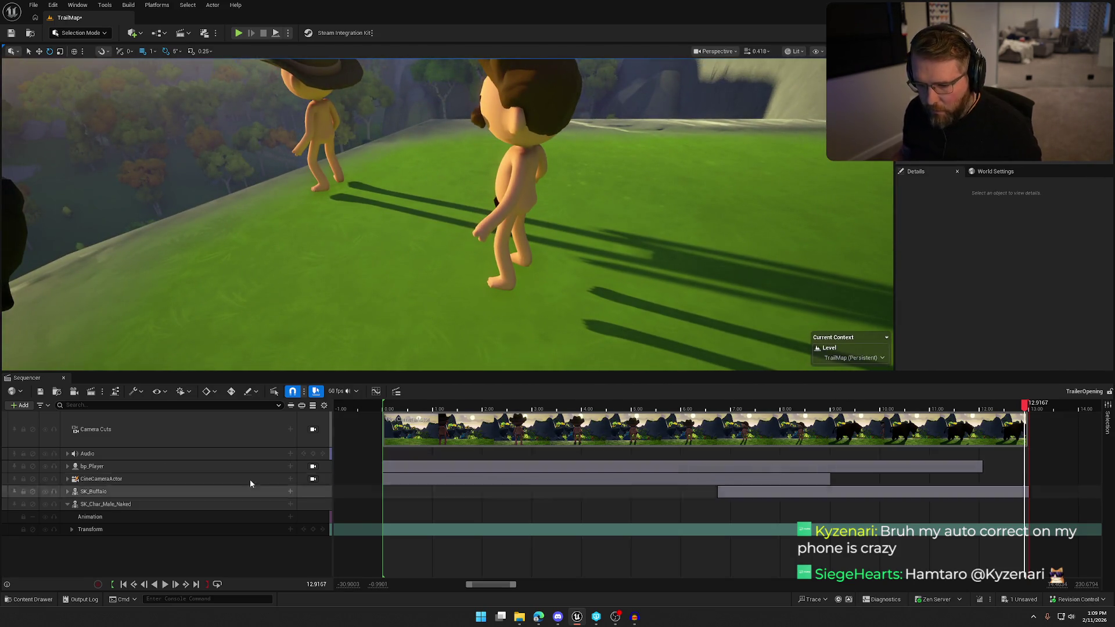
Step: Select Sequencer tracks, accidentally delete the mannequin's Animation and Transform tracks, and undo it
left_click(67, 466)
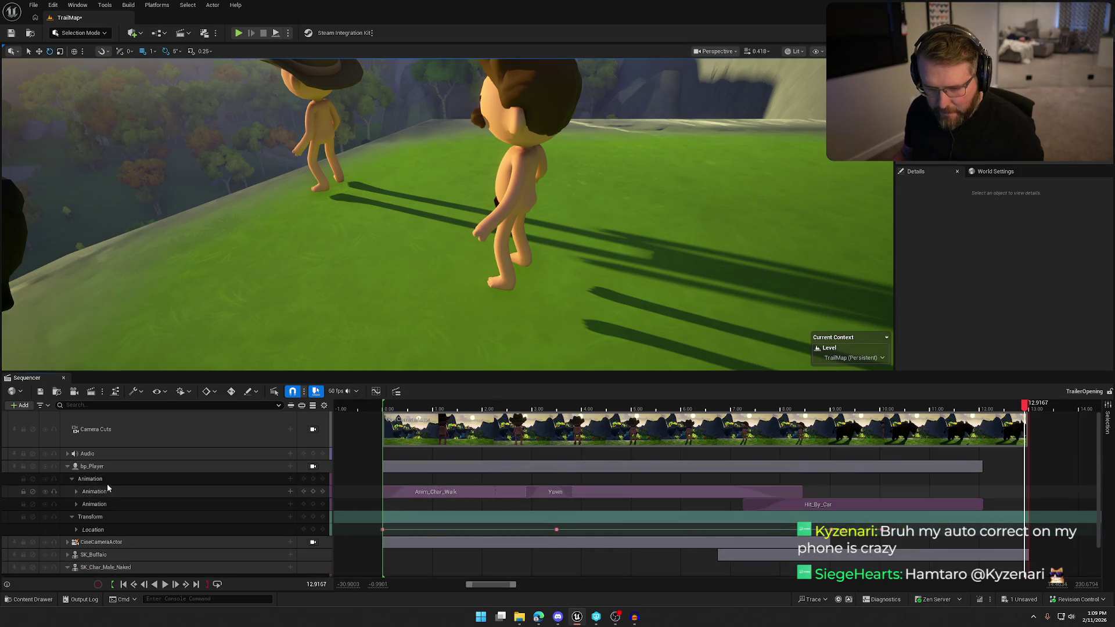
left_click(72, 479)
left_click(72, 492)
left_click(117, 481)
left_click(104, 492, "ctrl")
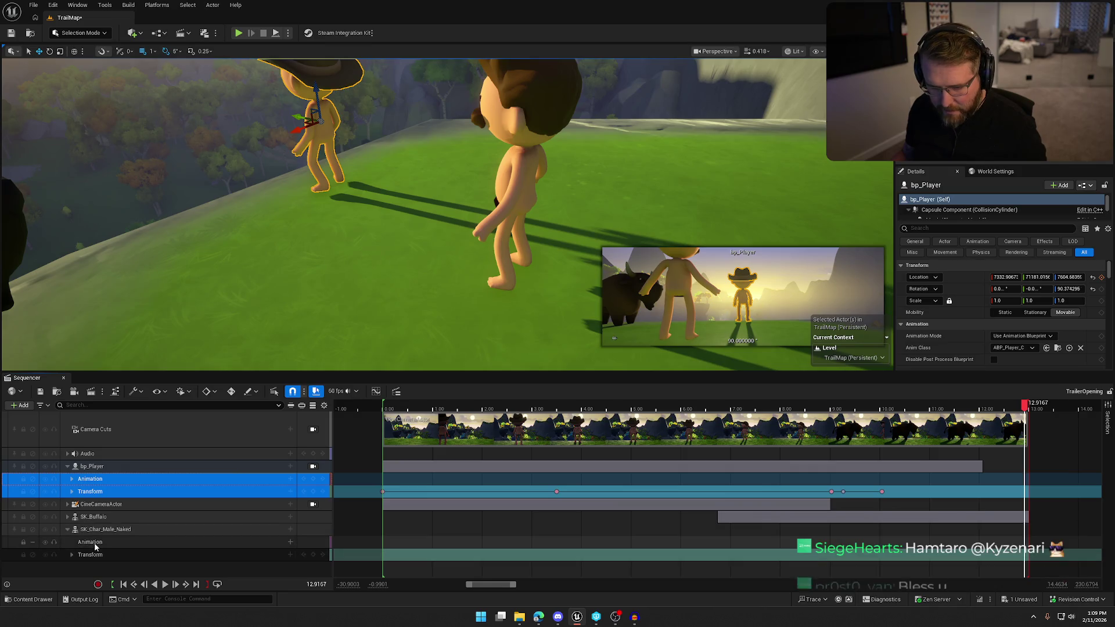
left_click(96, 543)
key("Delete")
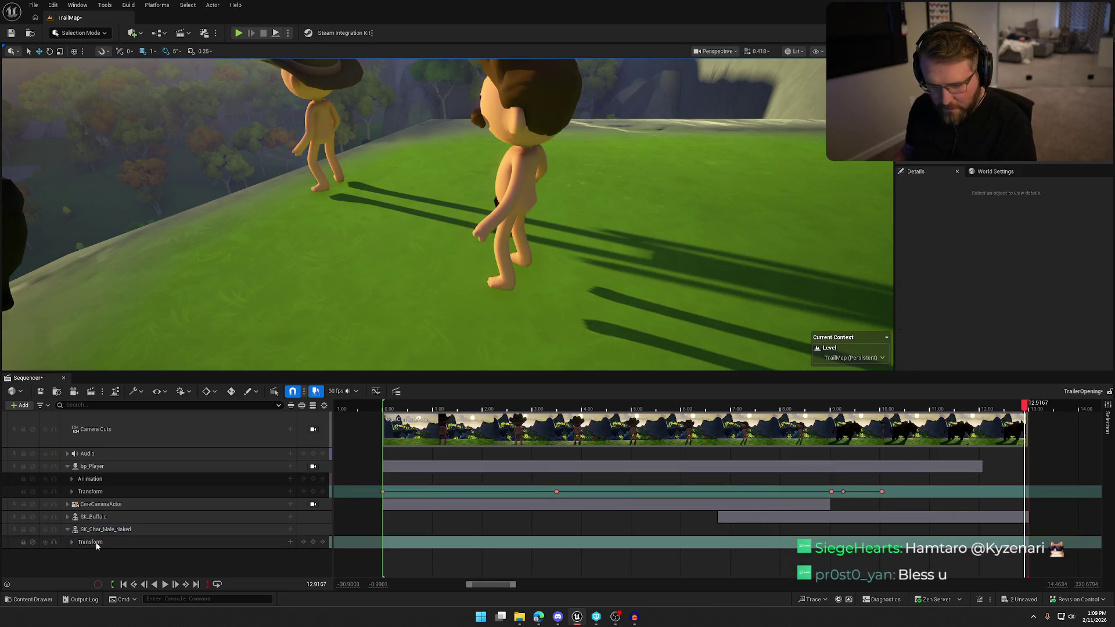
left_click(95, 542)
key("Delete")
left_click(103, 530)
key("ctrl+z")
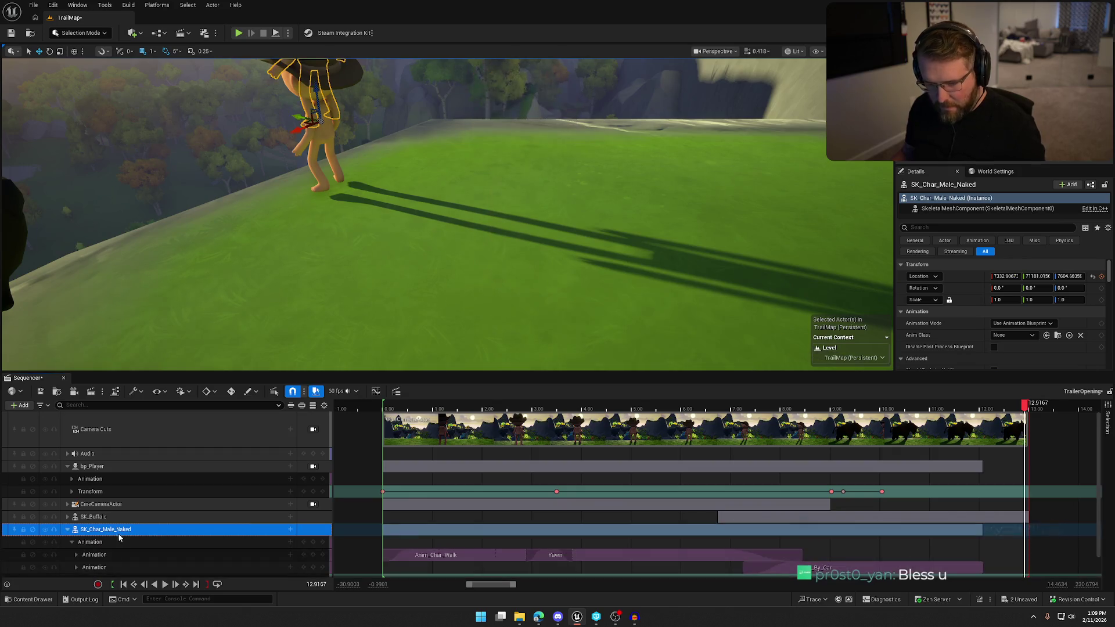
Step: Scrub to about 1.58 s, then delete the bp_Player track and the cowboy-hat character
mouse_move(398, 276)
left_mouse_down()
mouse_move(349, 270)
mouse_move(389, 276)
left_mouse_up()
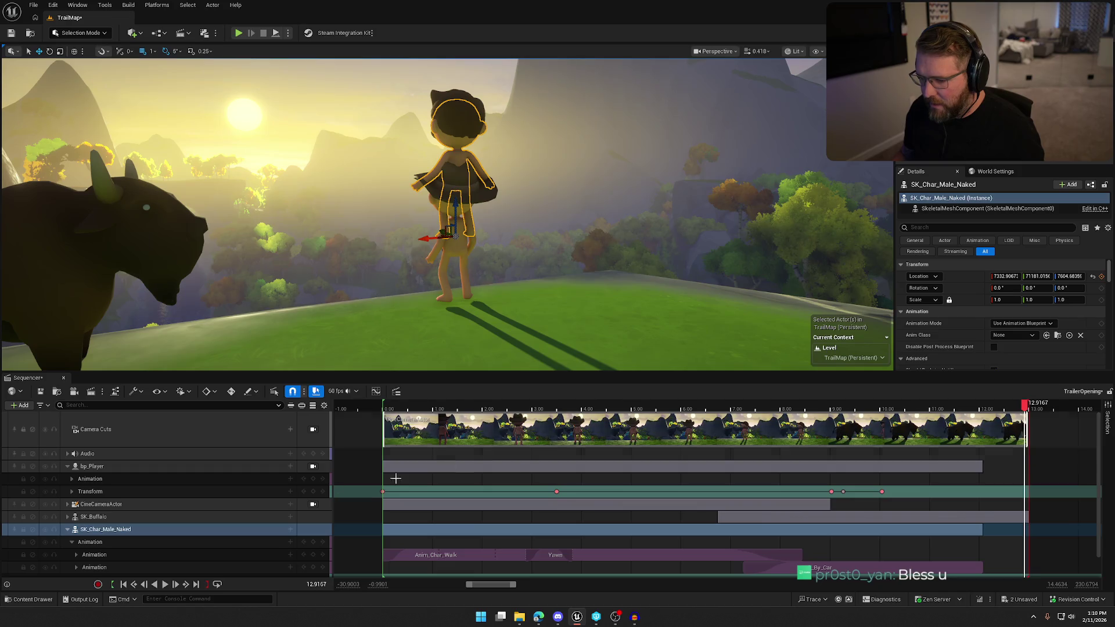
left_click(110, 469)
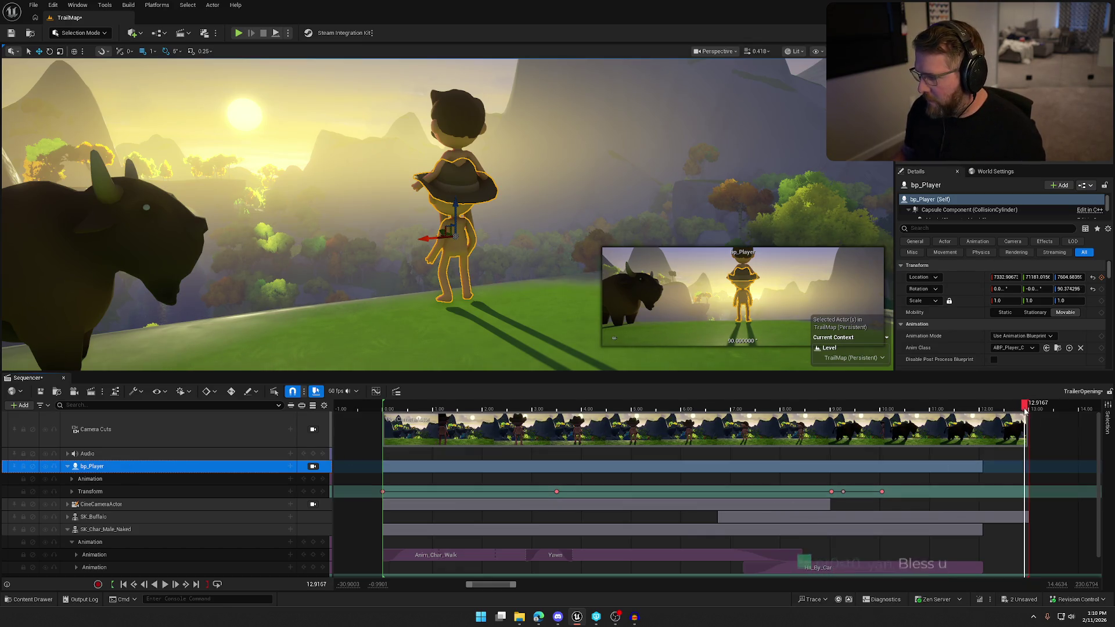
left_click(676, 404)
mouse_move(624, 402)
left_mouse_down()
mouse_move(398, 402)
mouse_move(510, 401)
left_mouse_up()
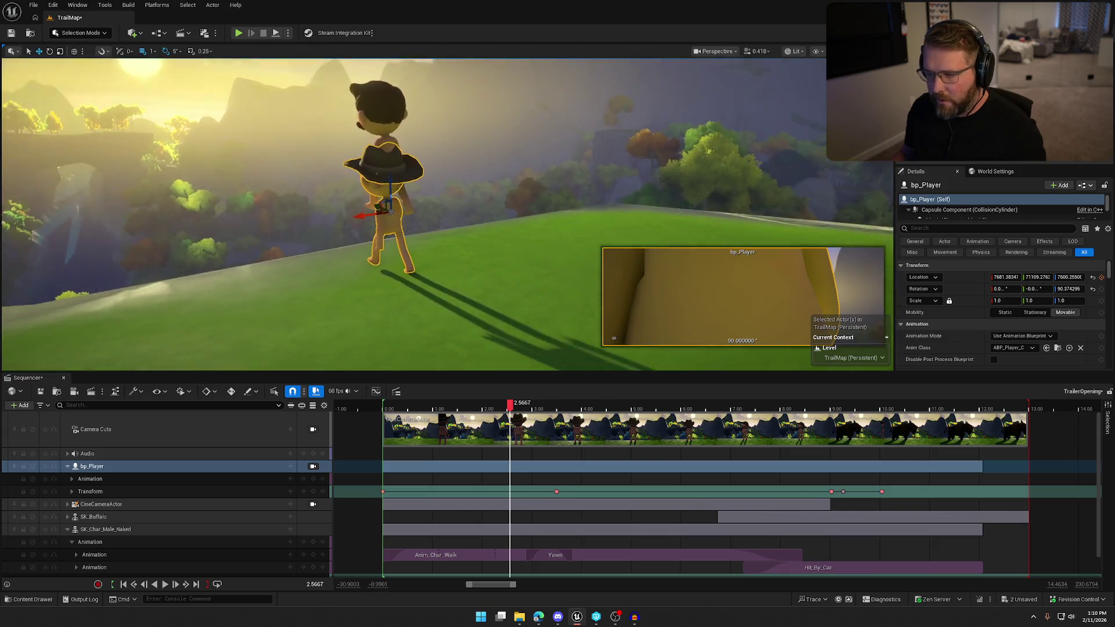
left_click(102, 466)
key("Delete")
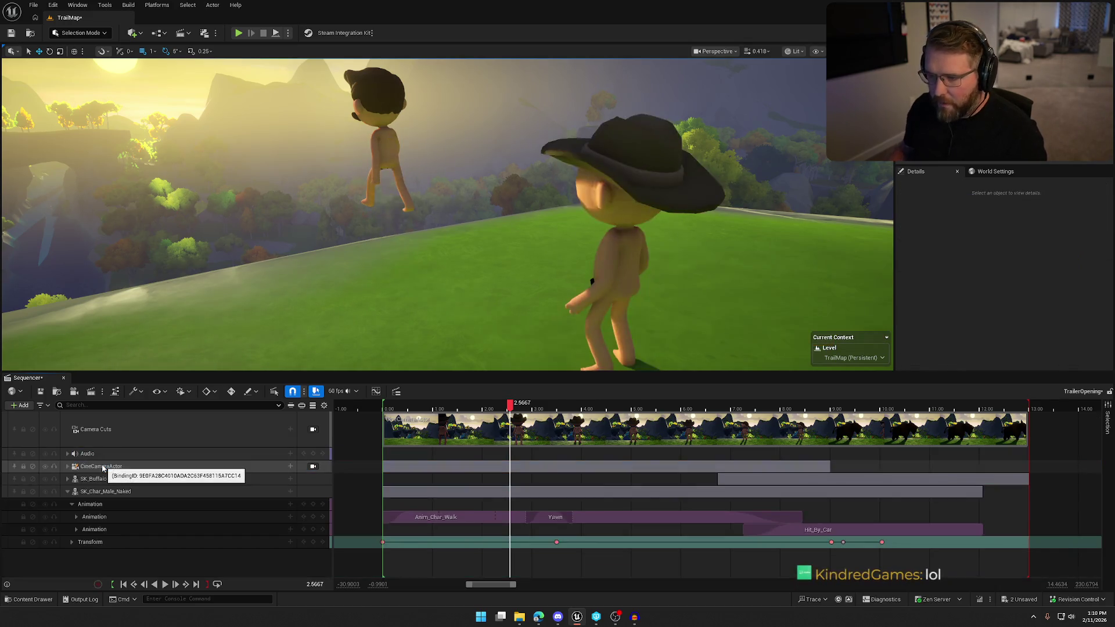
left_click(607, 274)
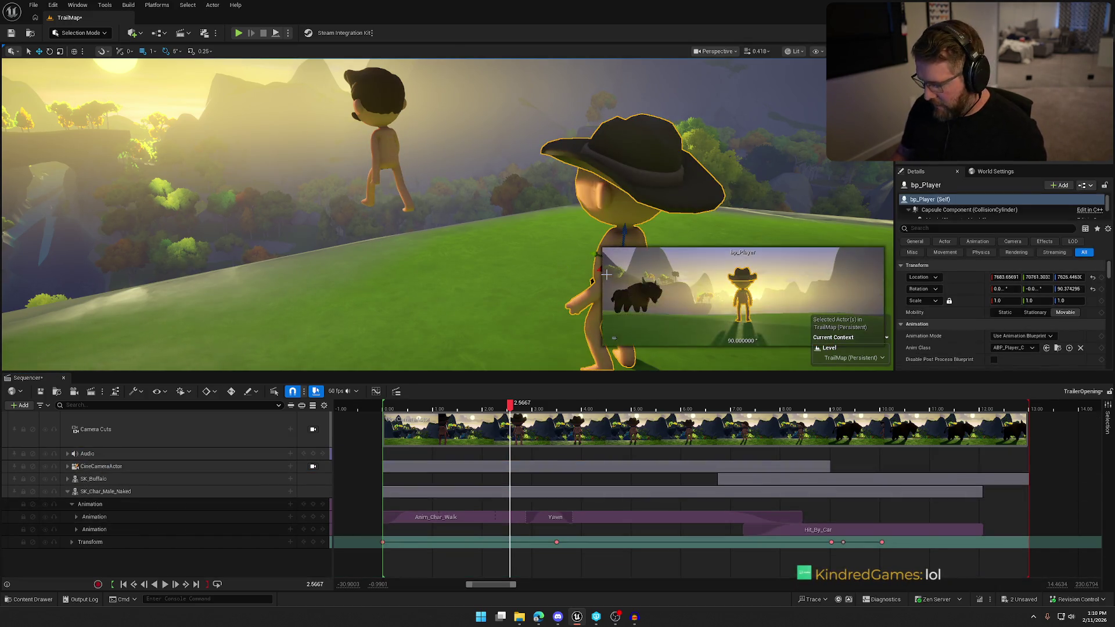
key("Delete")
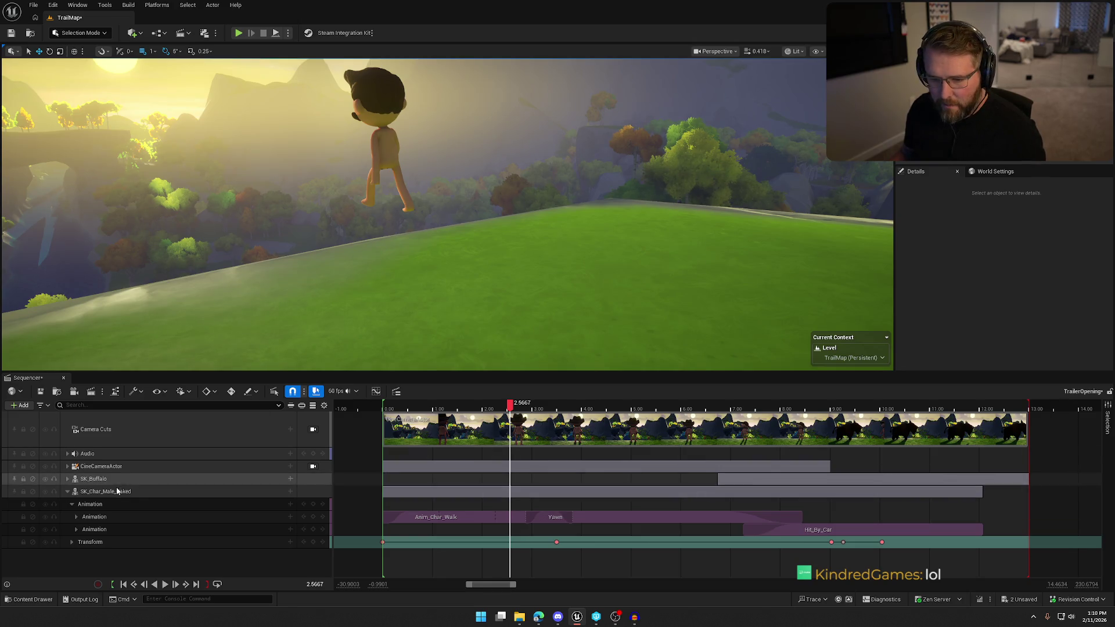
Step: Go to frame 0 and expand SK_Char_Male_Naked's Transform Location values
left_click(116, 492)
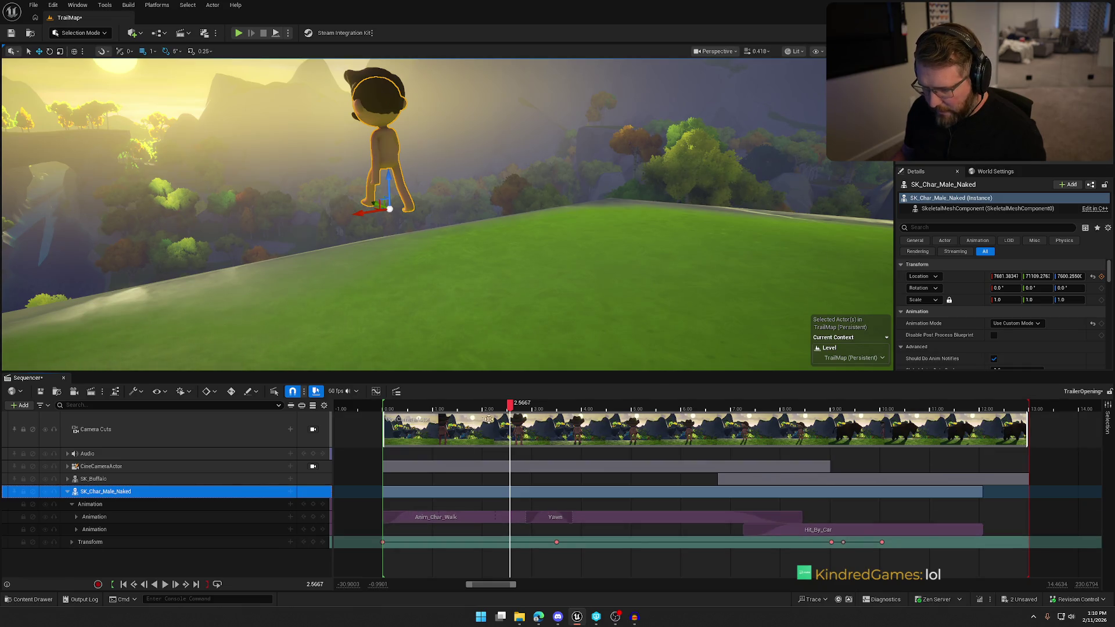
mouse_move(510, 404)
left_mouse_down()
mouse_move(433, 407)
mouse_move(383, 427)
left_mouse_up()
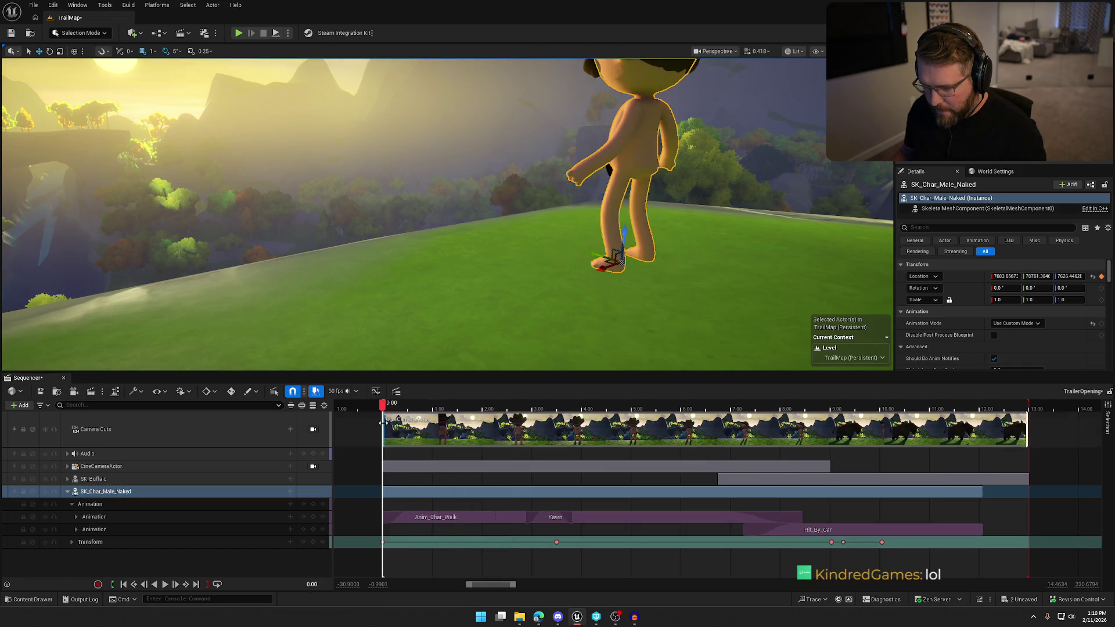
left_click(381, 543)
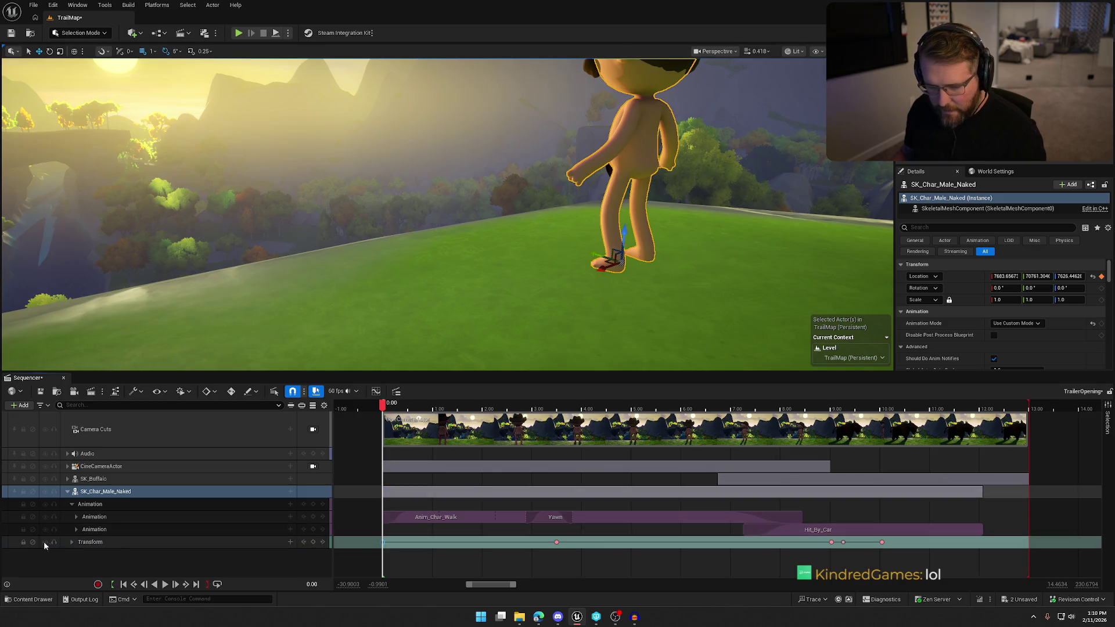
left_click(72, 542)
left_click(76, 554)
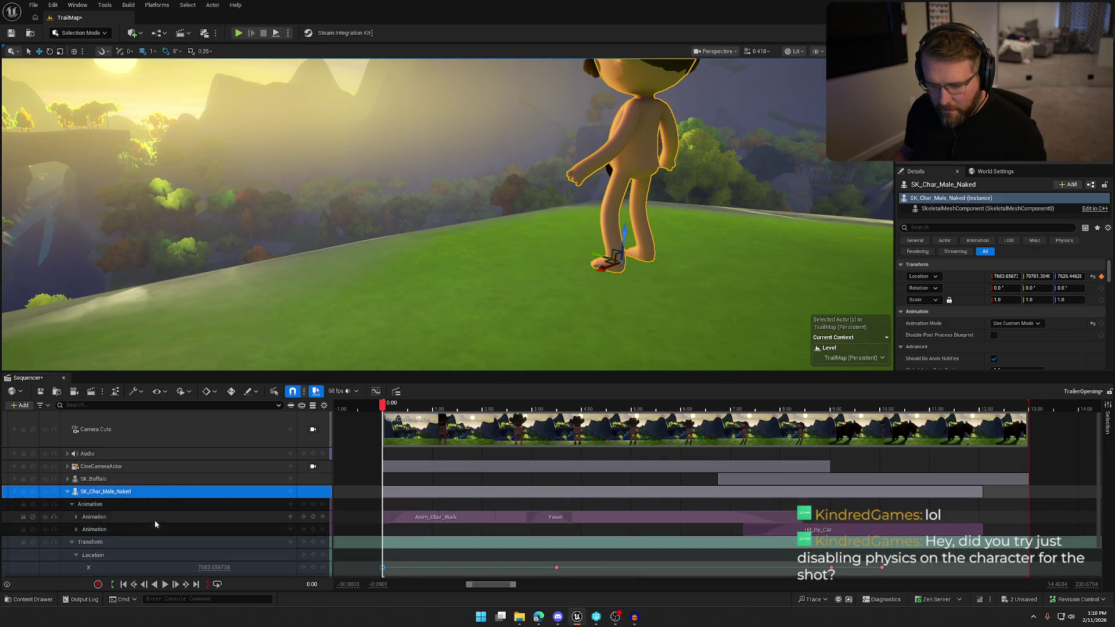
scroll(154, 520, "down", 1)
left_click_drag(467, 285, 470, 334)
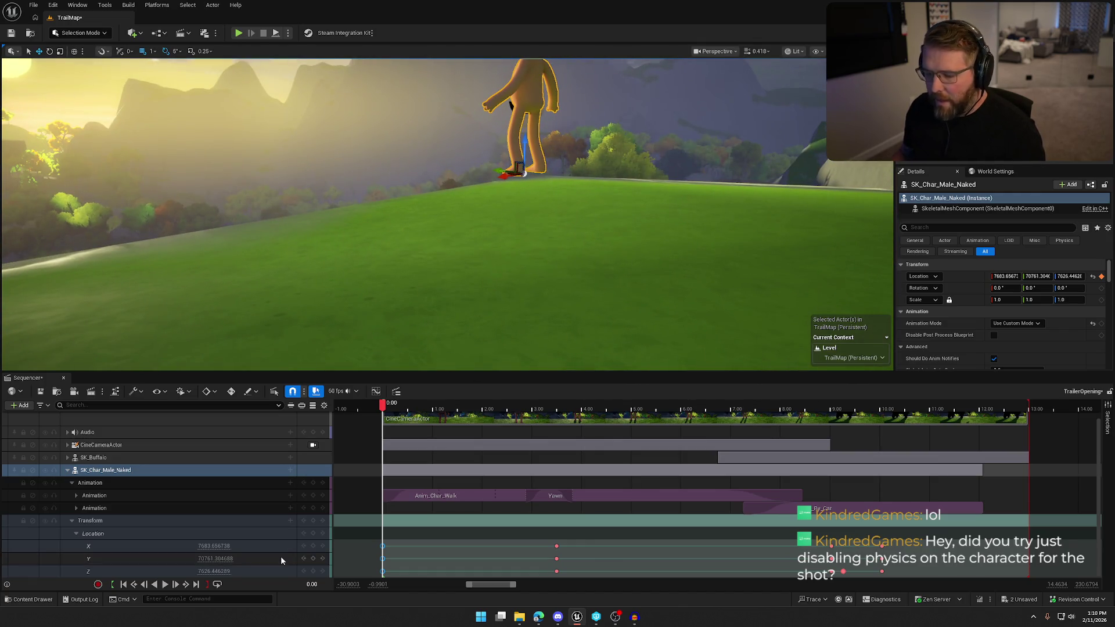
Step: Lower the starting Z location key to 7541.446289 so the mannequin stands on the grass
key("Right")
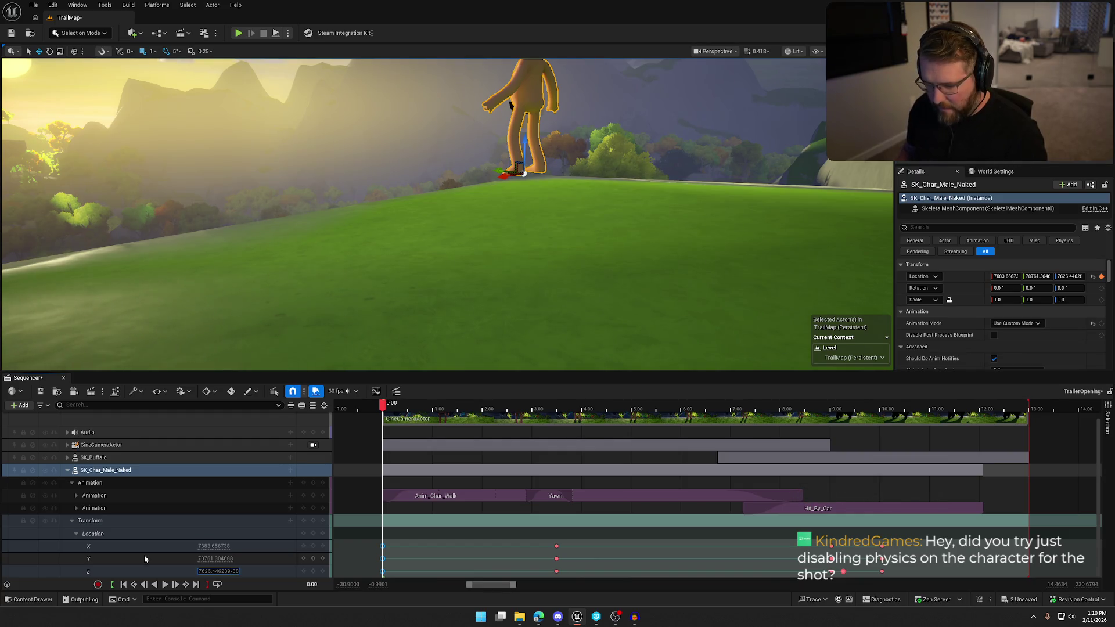
key("Return")
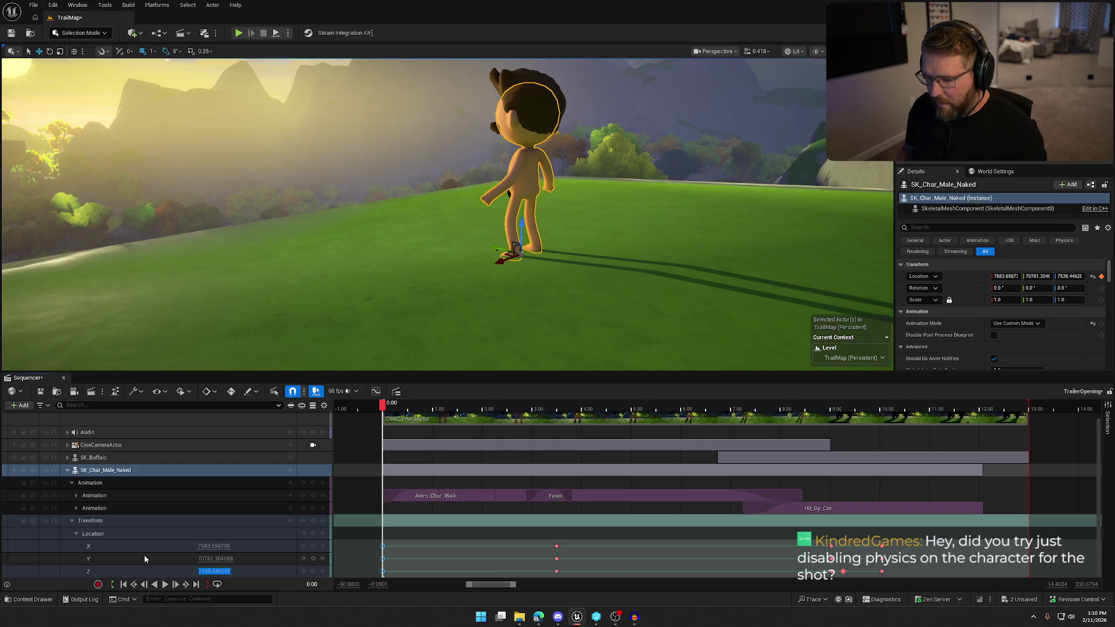
key("ctrl+z")
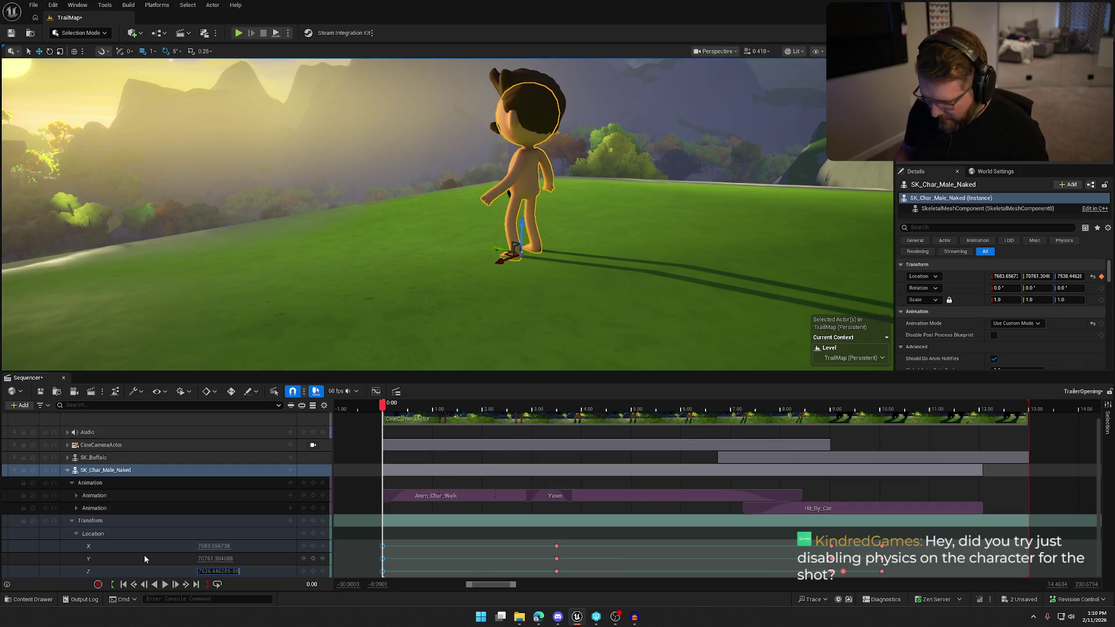
key("BackSpace")
type("5")
key("Return")
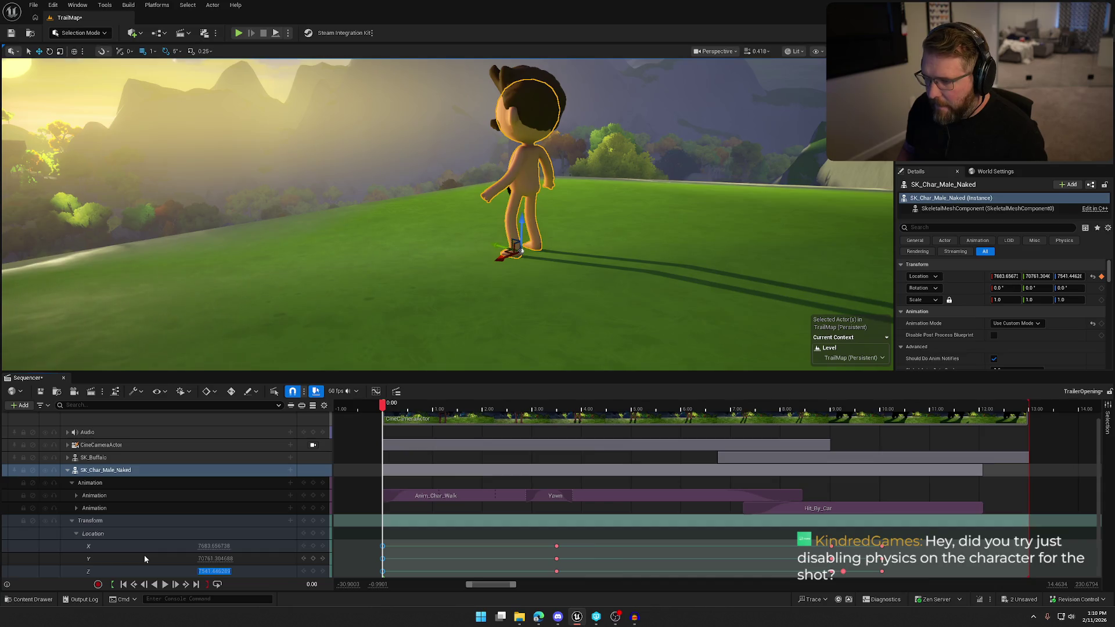
left_click(76, 534)
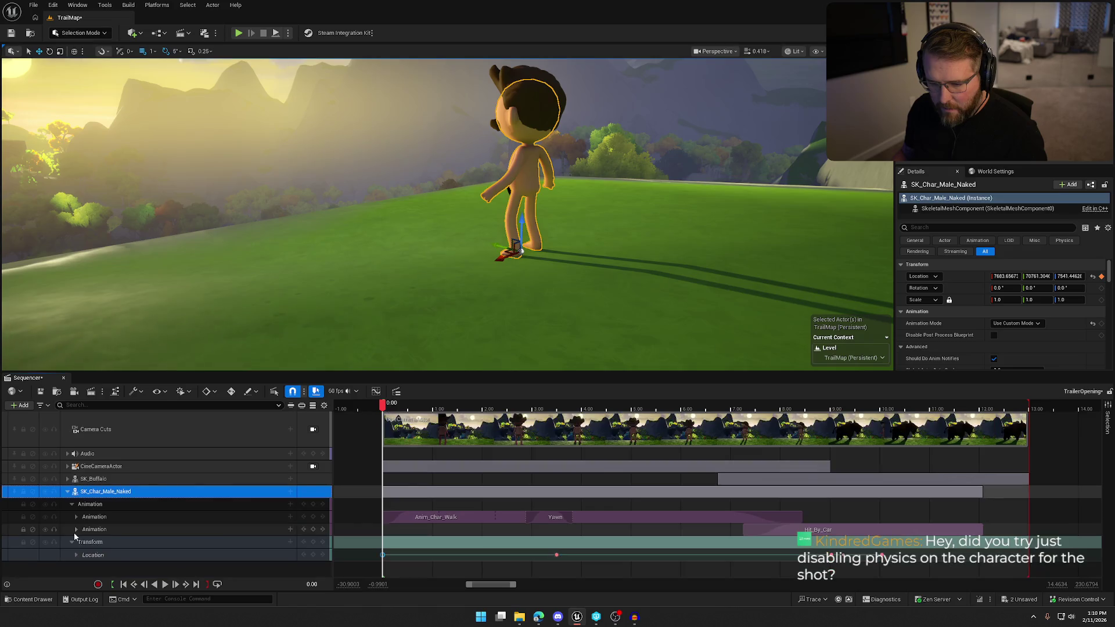
Step: Lower the mannequin's Location Z key at 3.50 to 7509.68
left_click(557, 555)
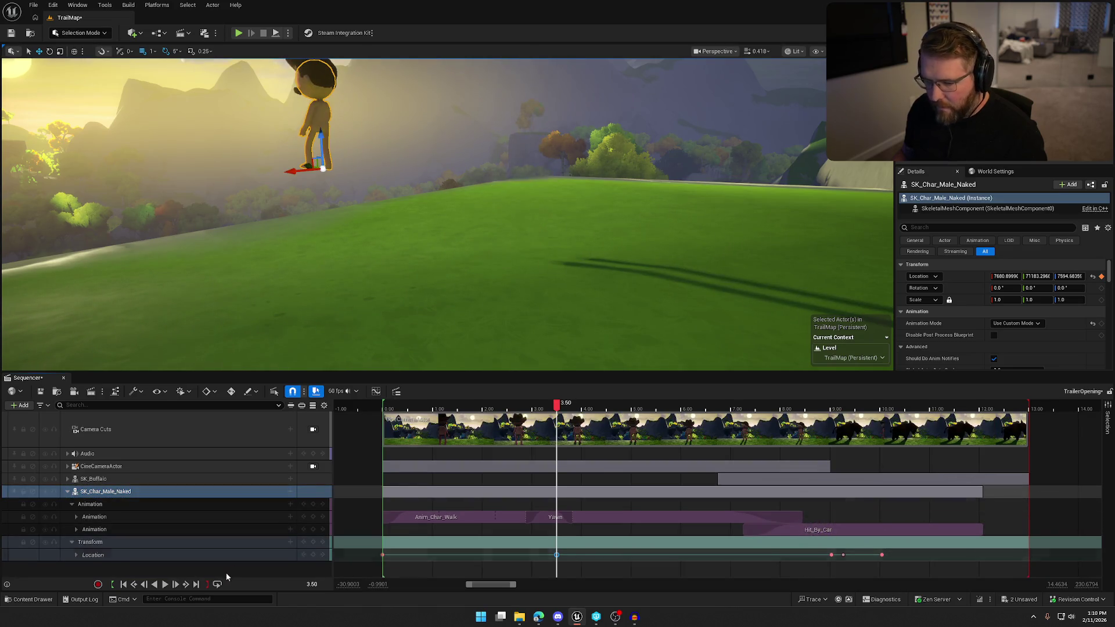
left_click(76, 555)
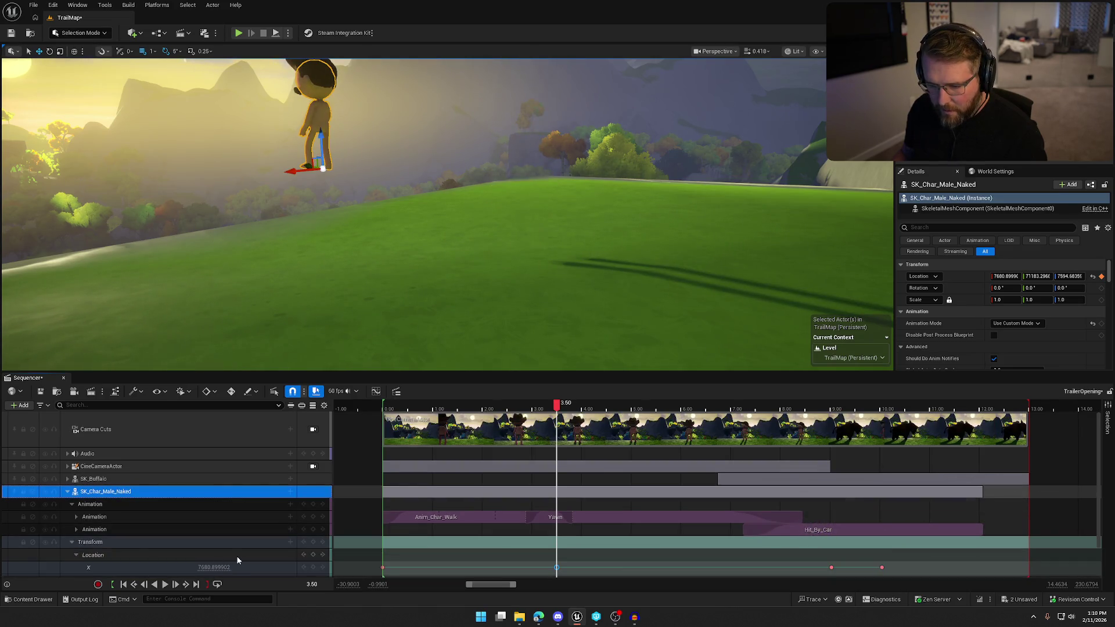
scroll(244, 557, "down", 1)
left_click(213, 571)
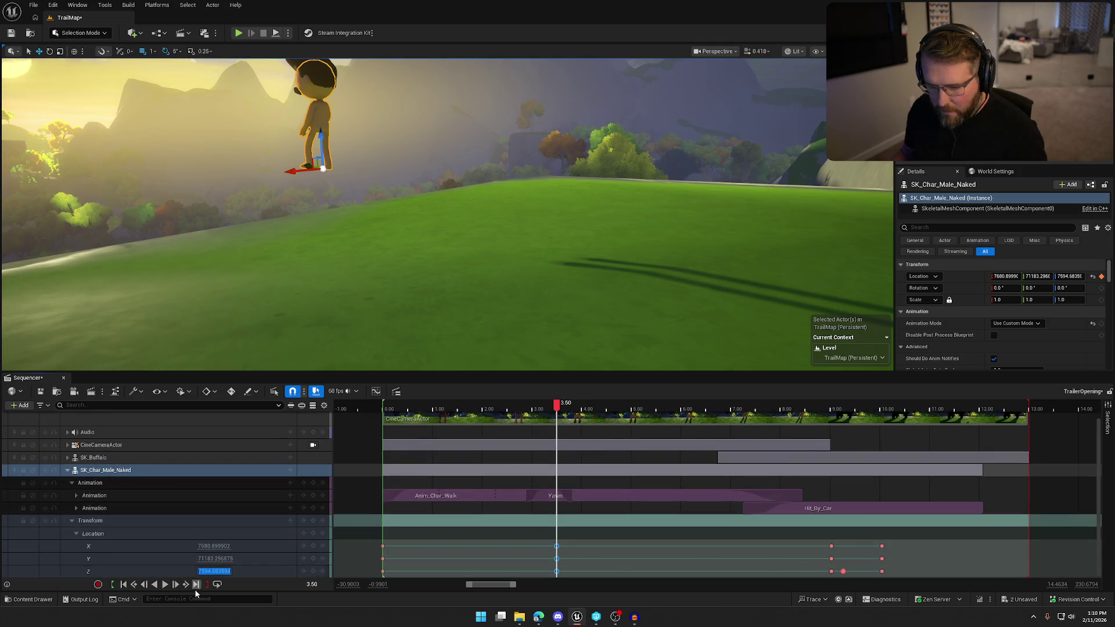
key("End")
key("Return")
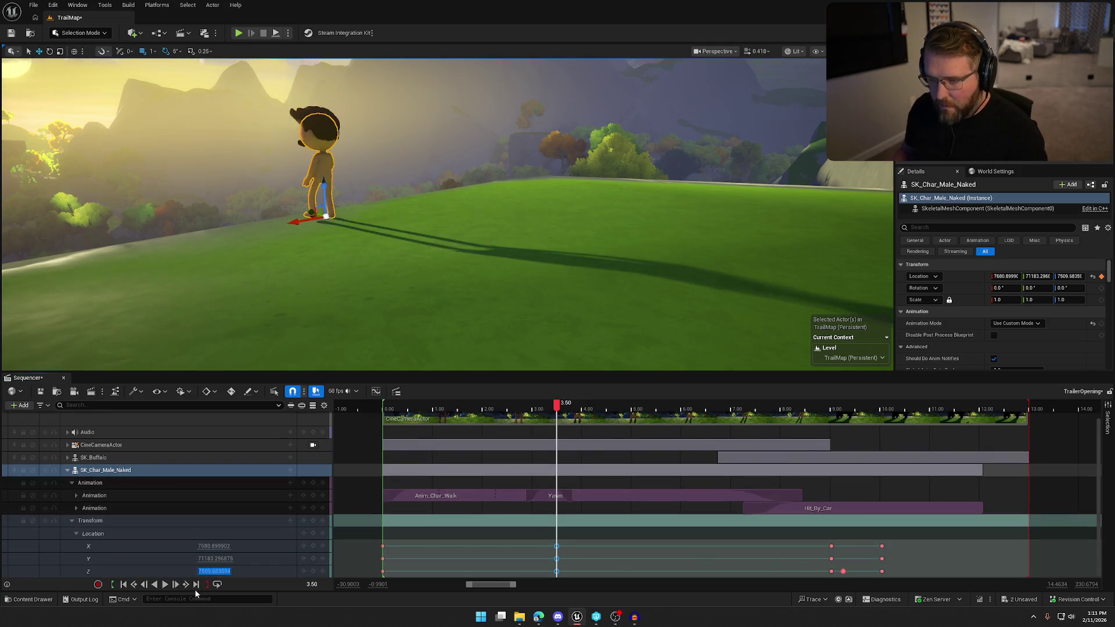
Step: Lower the mannequin's Location Z key at 9.25, mid-kick, to 7538.85
left_click(832, 572)
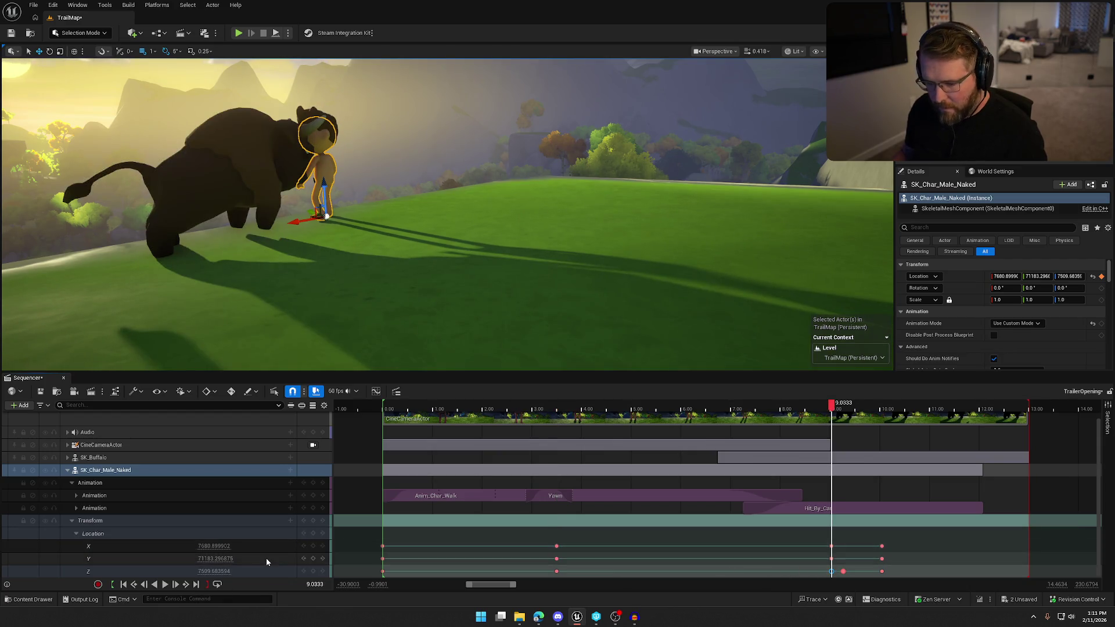
mouse_move(430, 271)
left_mouse_down()
mouse_move(459, 240)
mouse_move(433, 273)
left_mouse_up()
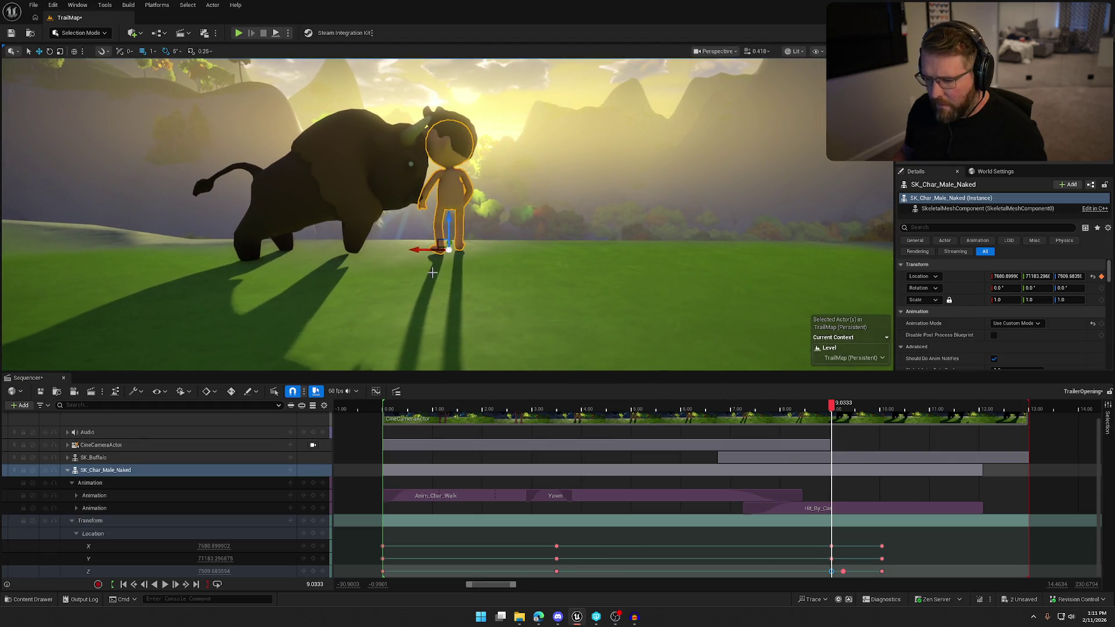
left_click(842, 572)
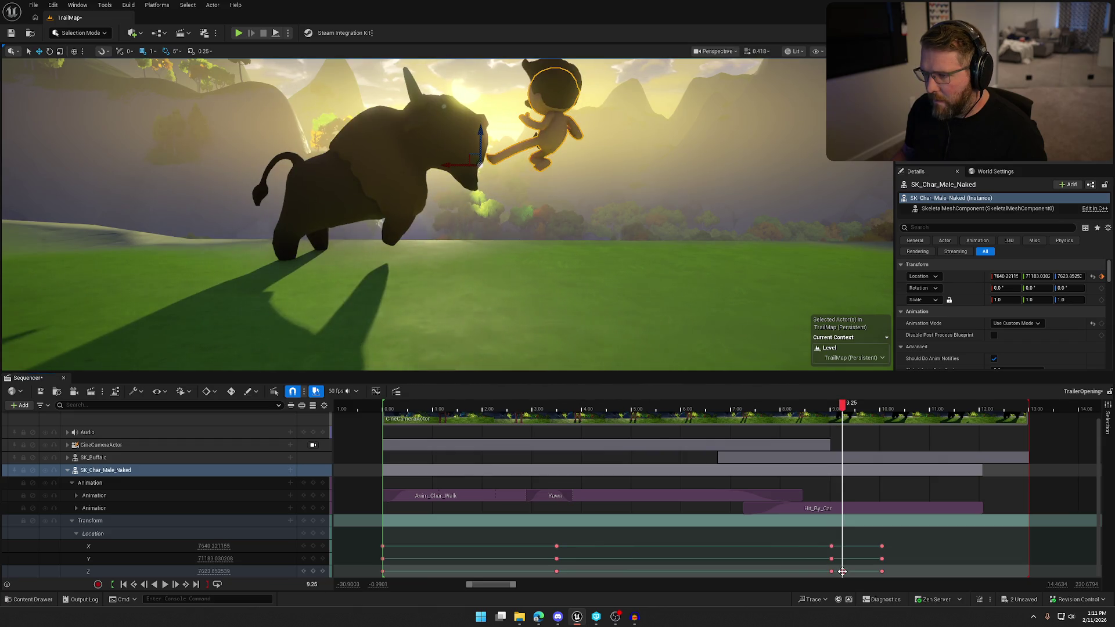
left_click(215, 571)
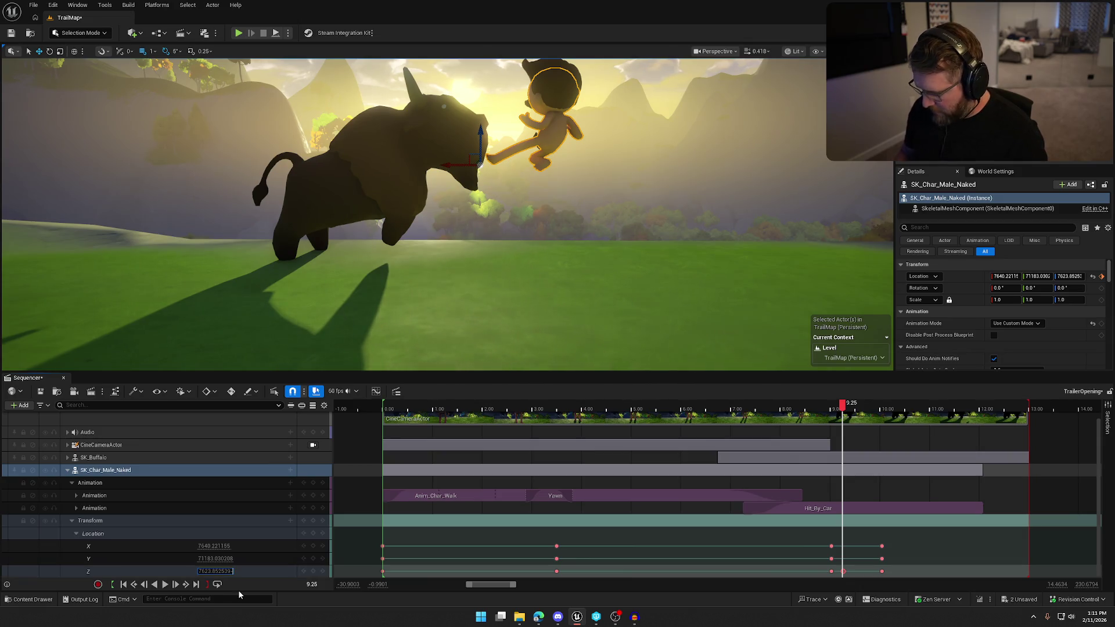
type("5")
key("Return")
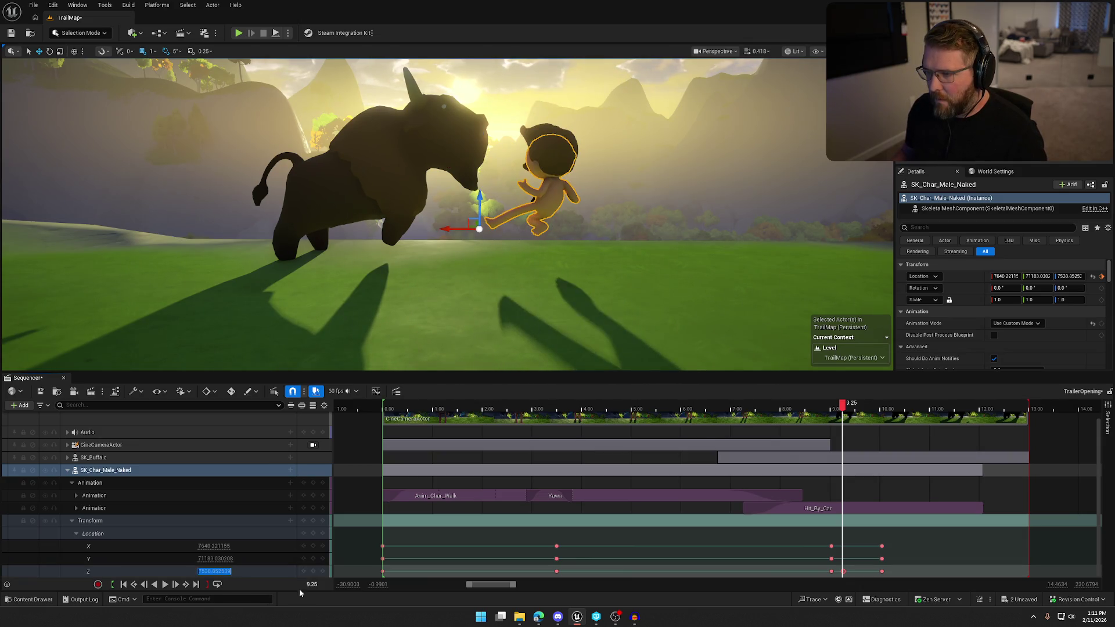
Step: Undo the Z change at 10.05 back to about 7538.85, then preview the shot through CineCameraActor
left_click(881, 572)
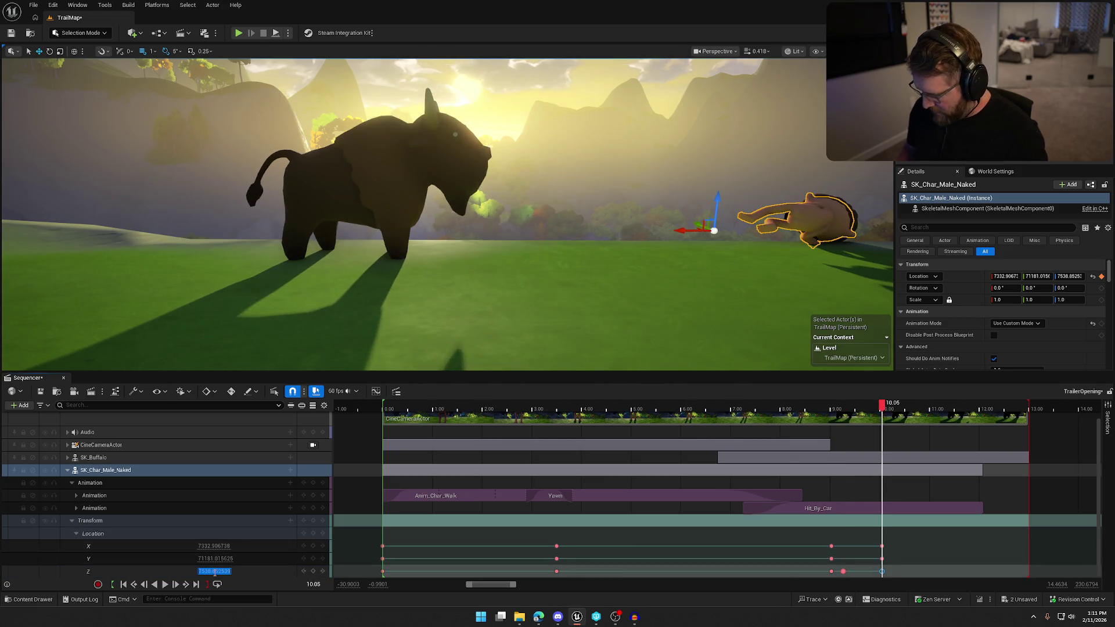
key("Return")
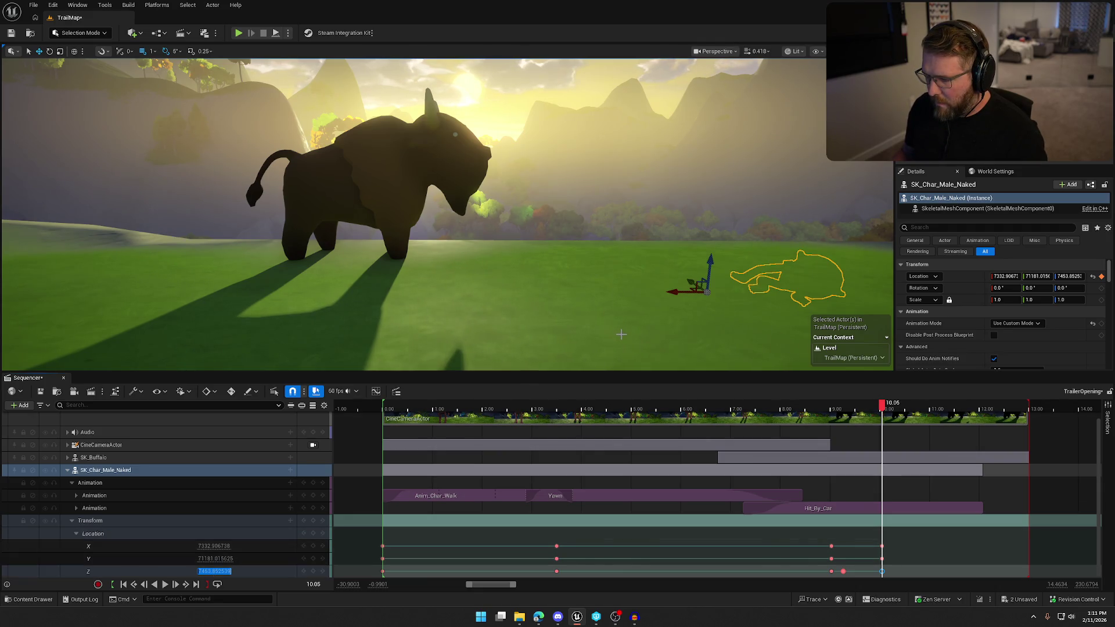
key("f")
key("ctrl+z")
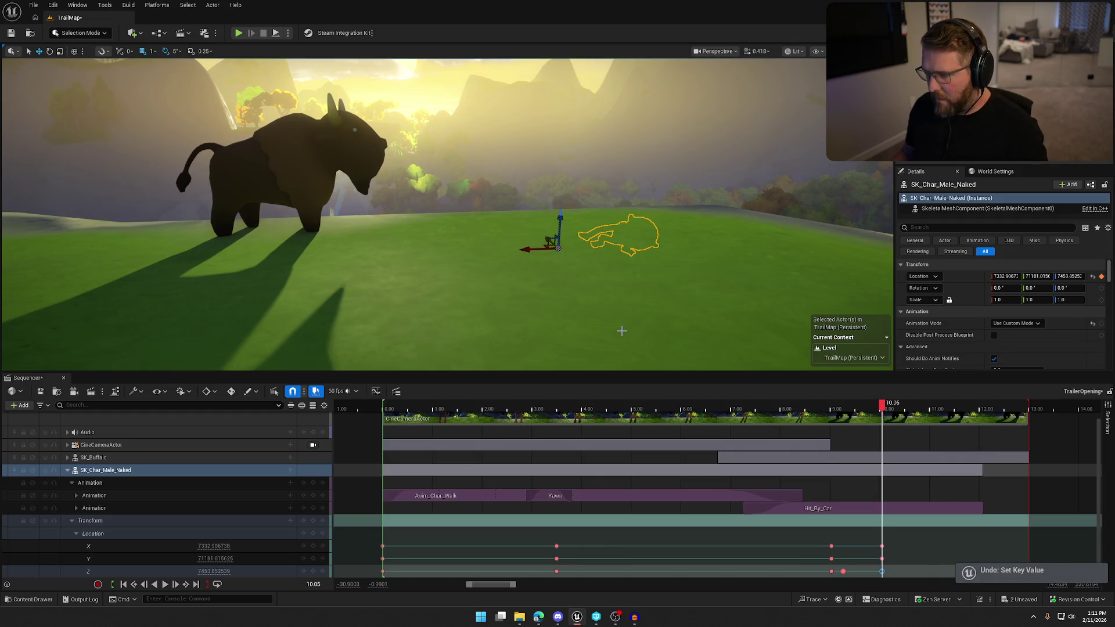
key("ctrl+z")
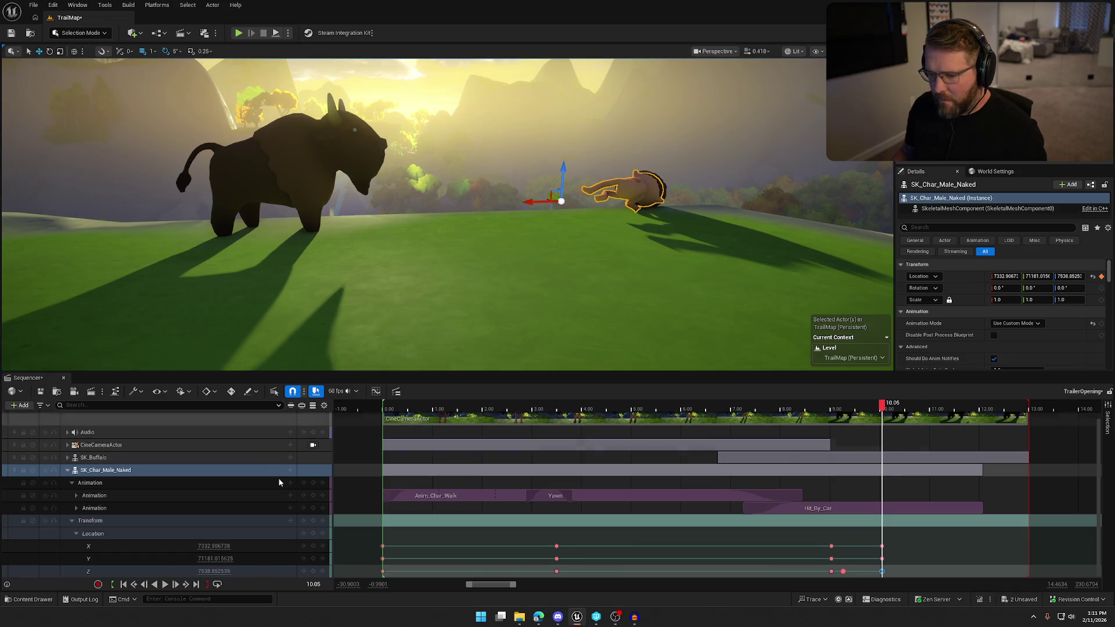
left_click(313, 447)
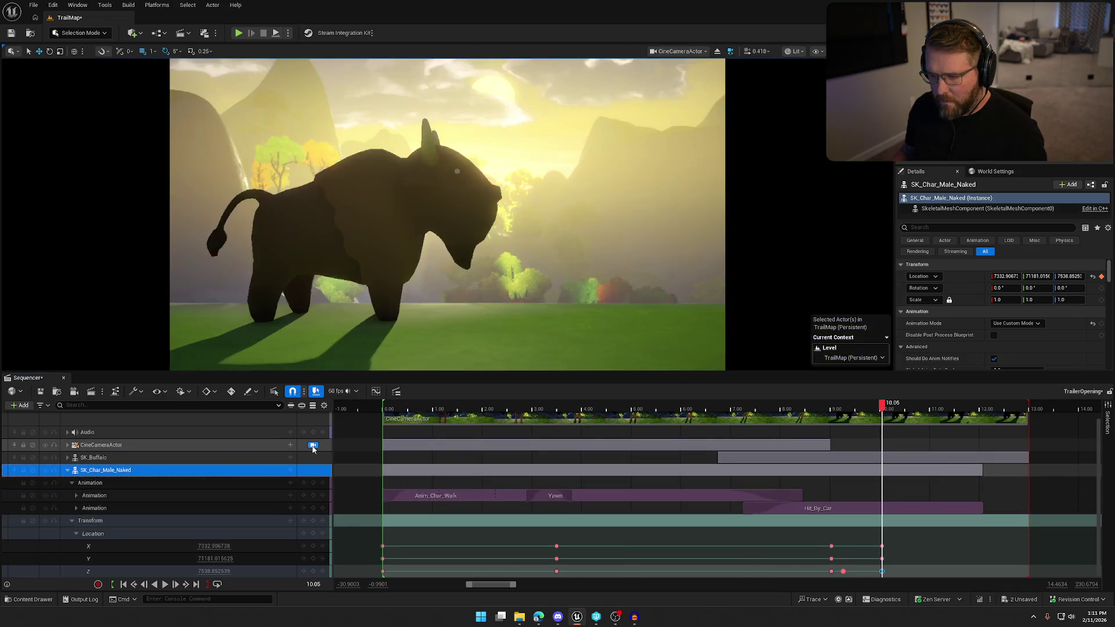
left_click(170, 585)
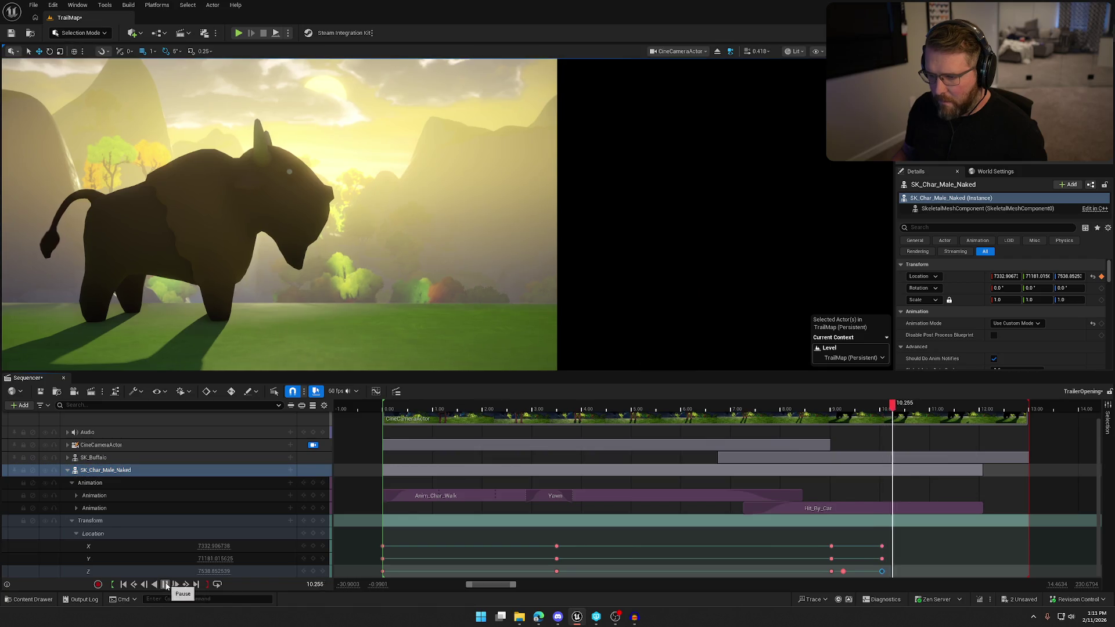
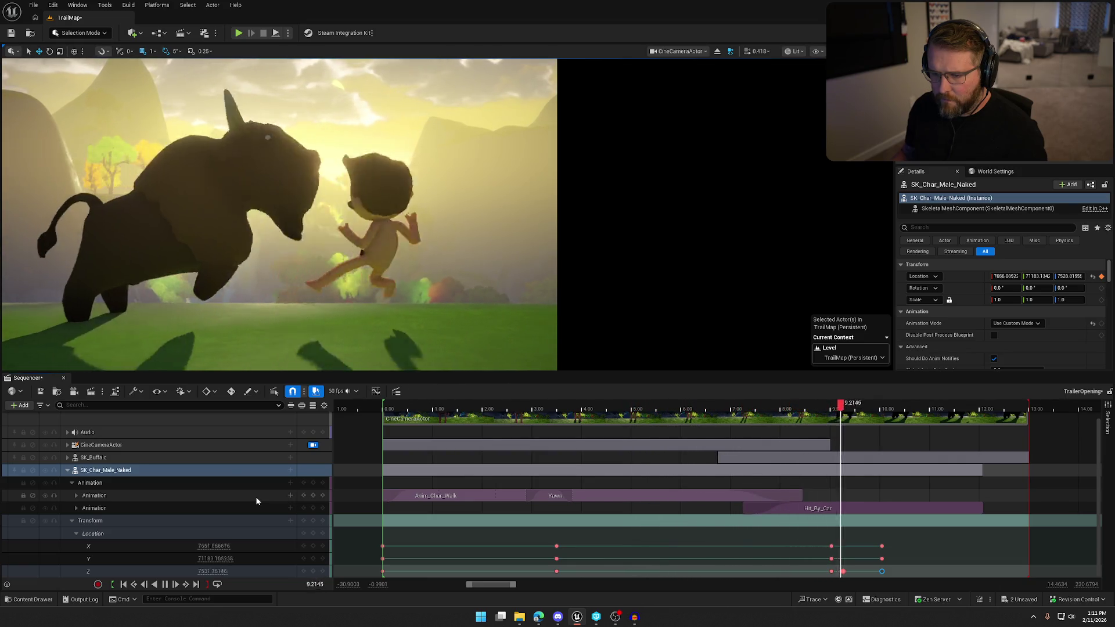
Step: Pause near 9.27 s, try lowering the character's Z by 85, then undo it
left_click(165, 584)
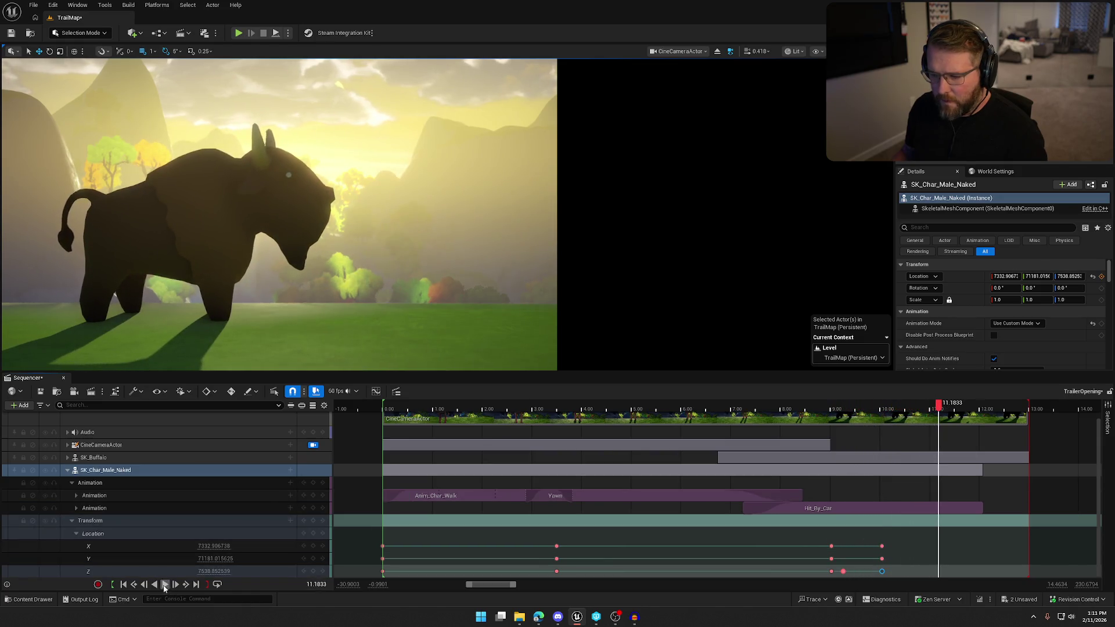
left_click(887, 409)
left_click(844, 408)
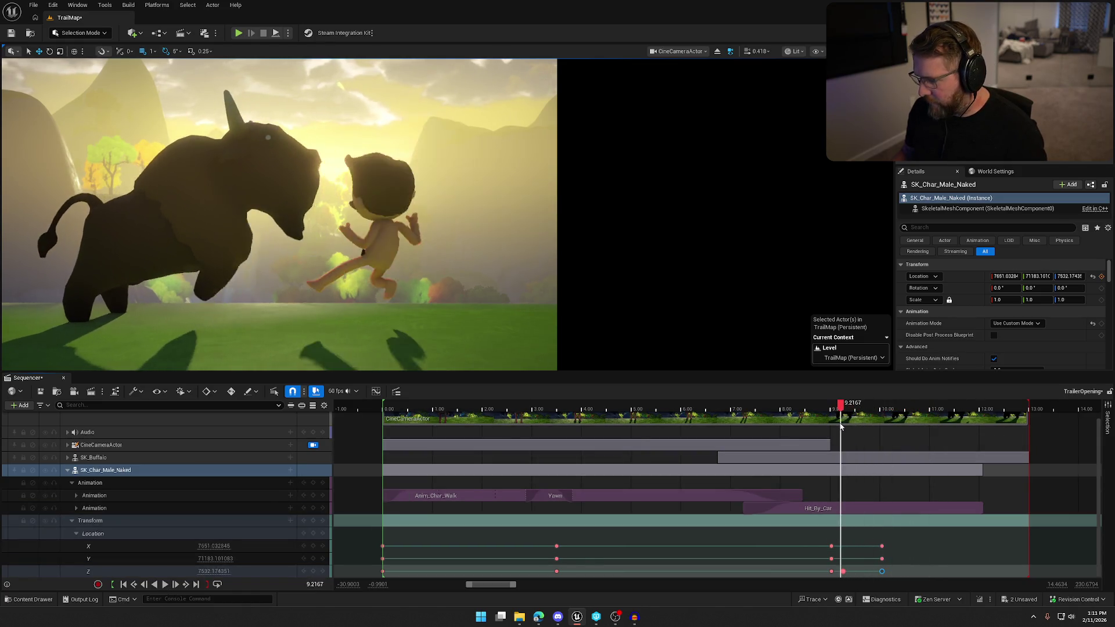
key("Left")
key("Left")
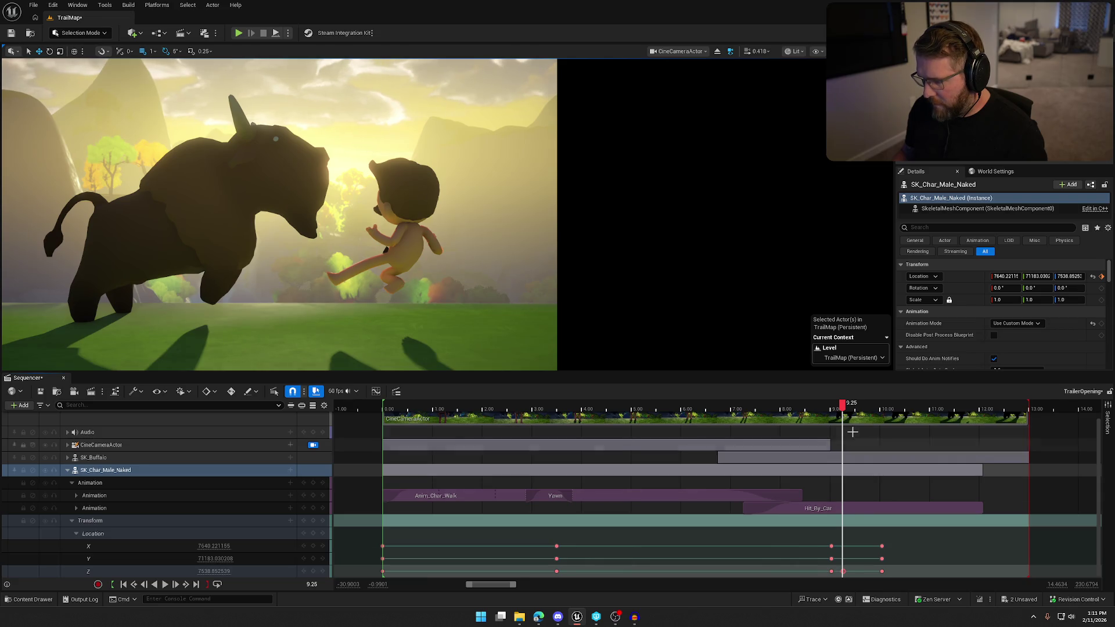
left_click(846, 410)
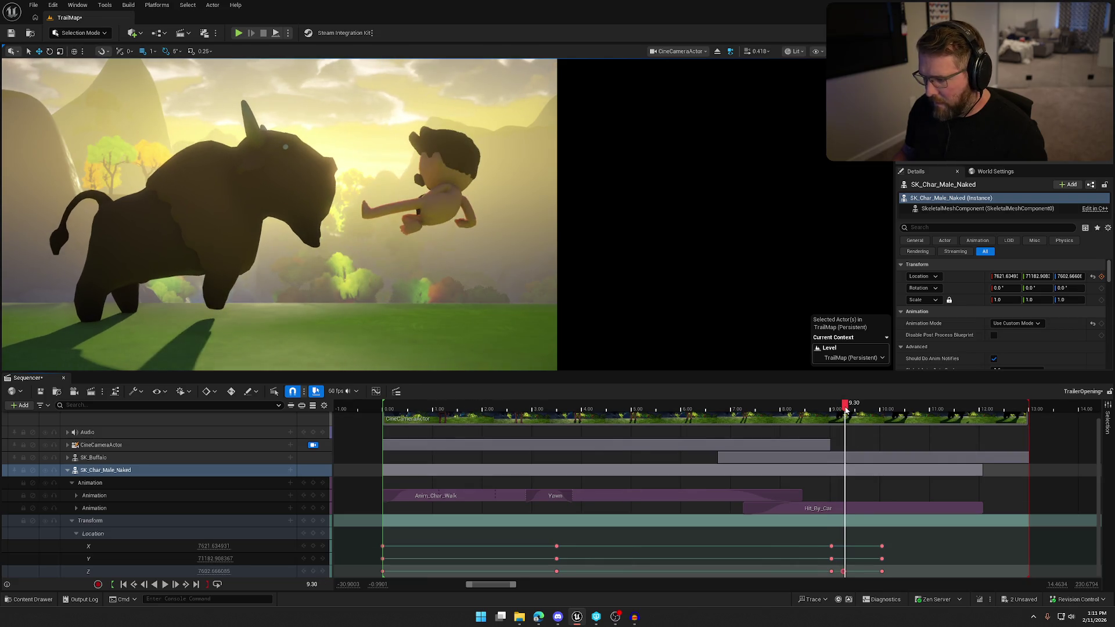
left_click(844, 410)
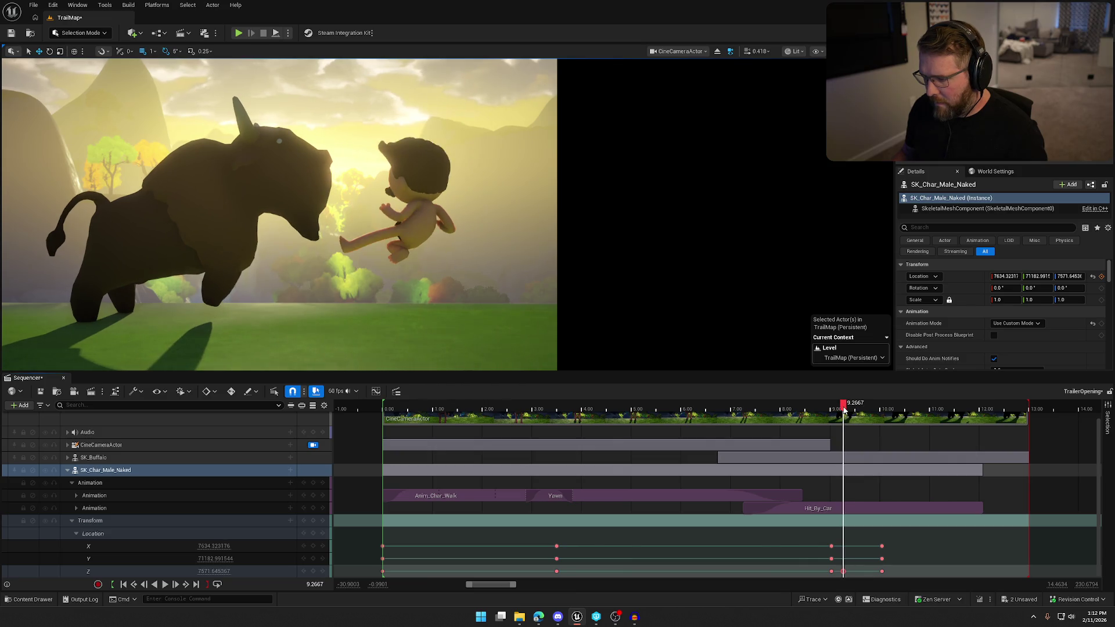
left_click(213, 572)
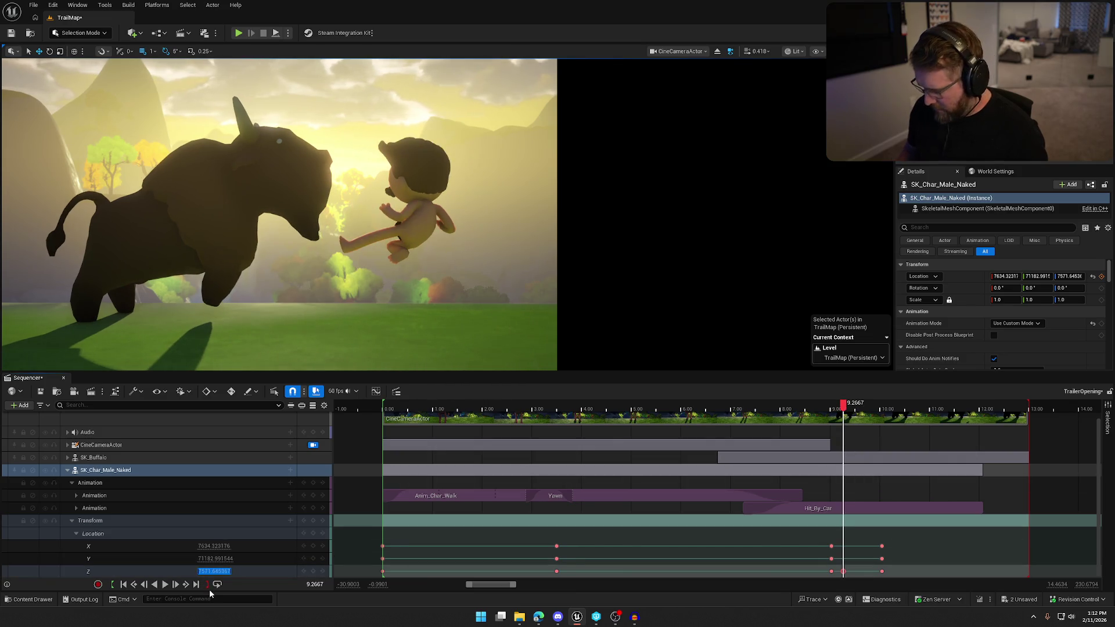
type("85")
key("Return")
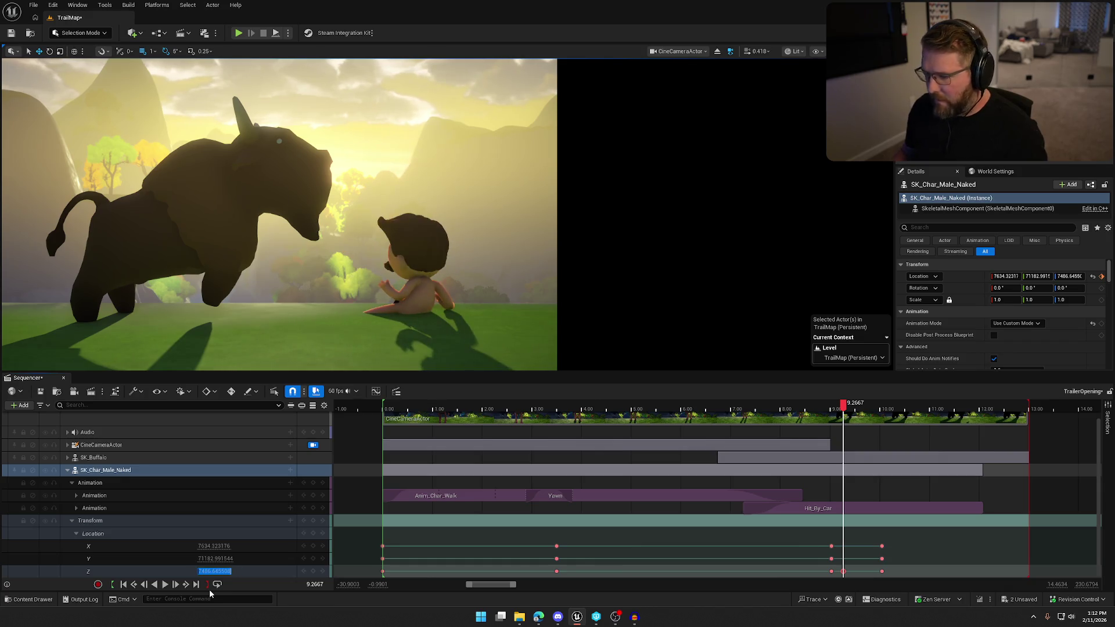
left_click(177, 572)
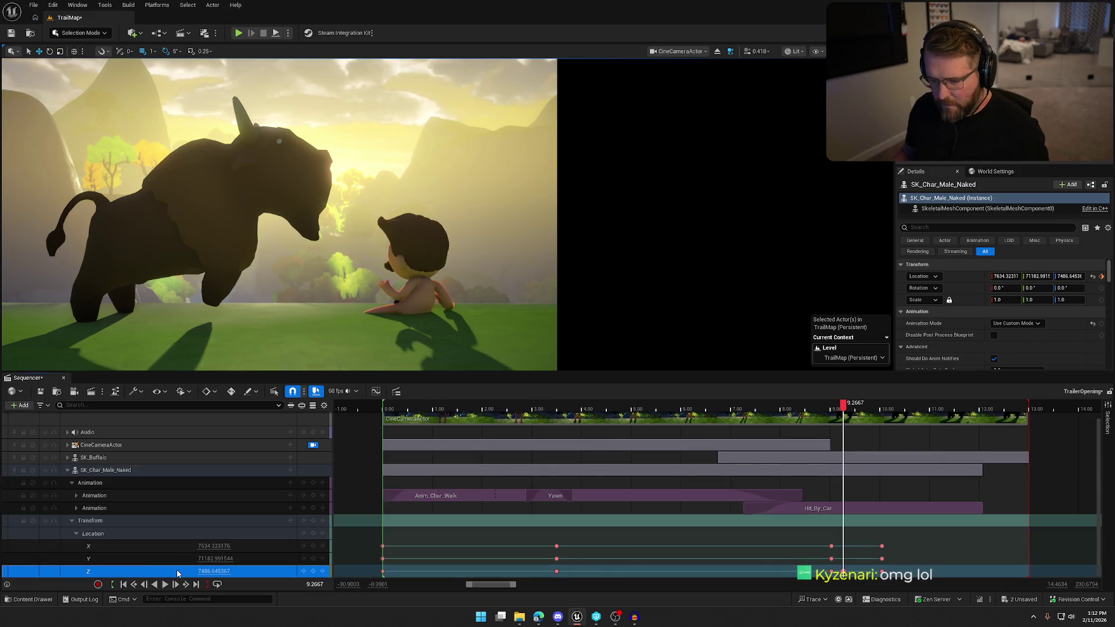
key("ctrl+z")
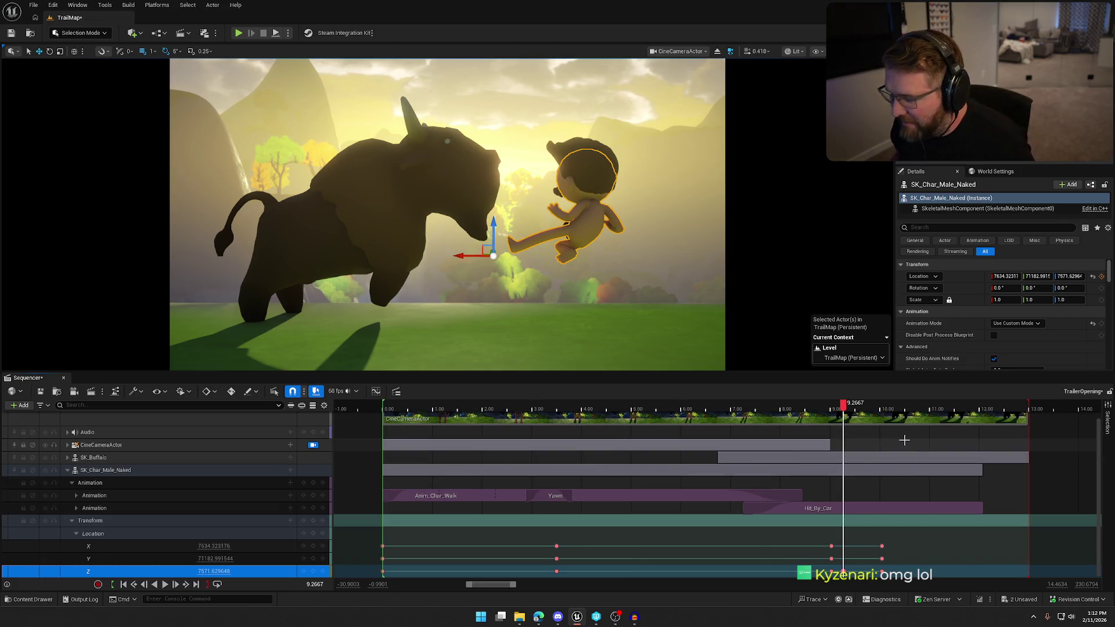
Step: Key the character's Z at 3.50 s, fine-tuning the height to about 7506.58
mouse_move(845, 409)
left_mouse_down()
mouse_move(455, 407)
mouse_move(559, 402)
left_mouse_up()
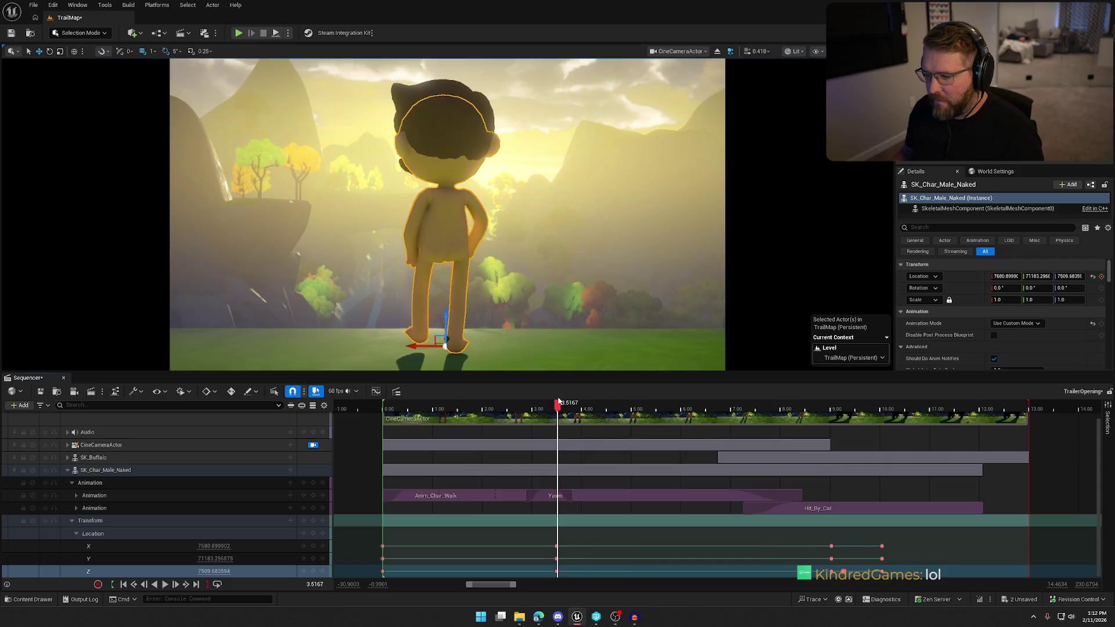
key("Return")
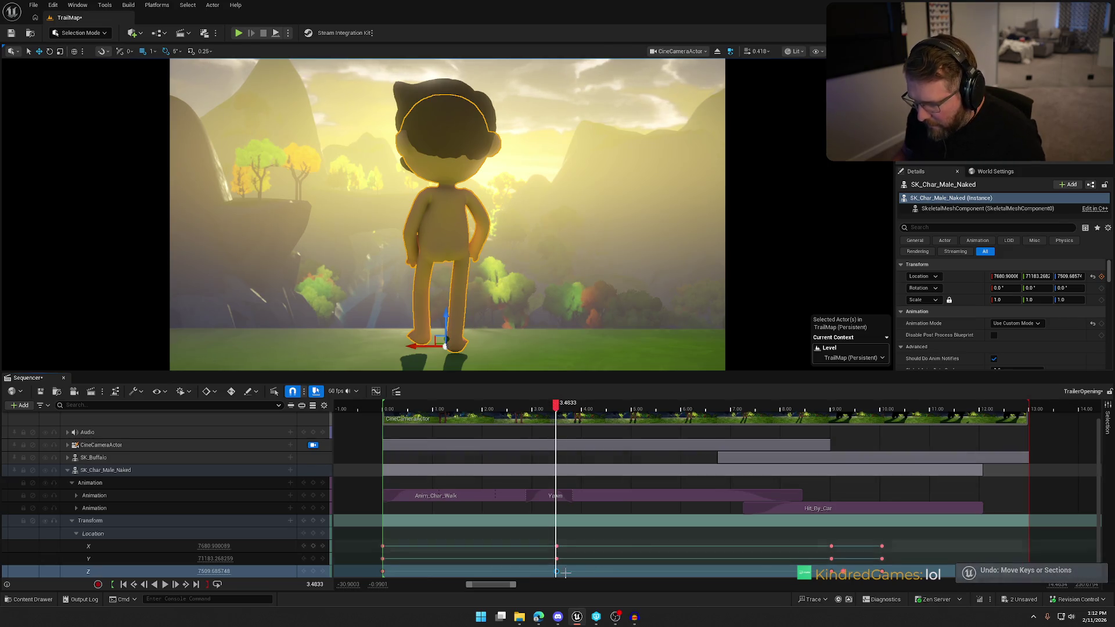
left_click(556, 546)
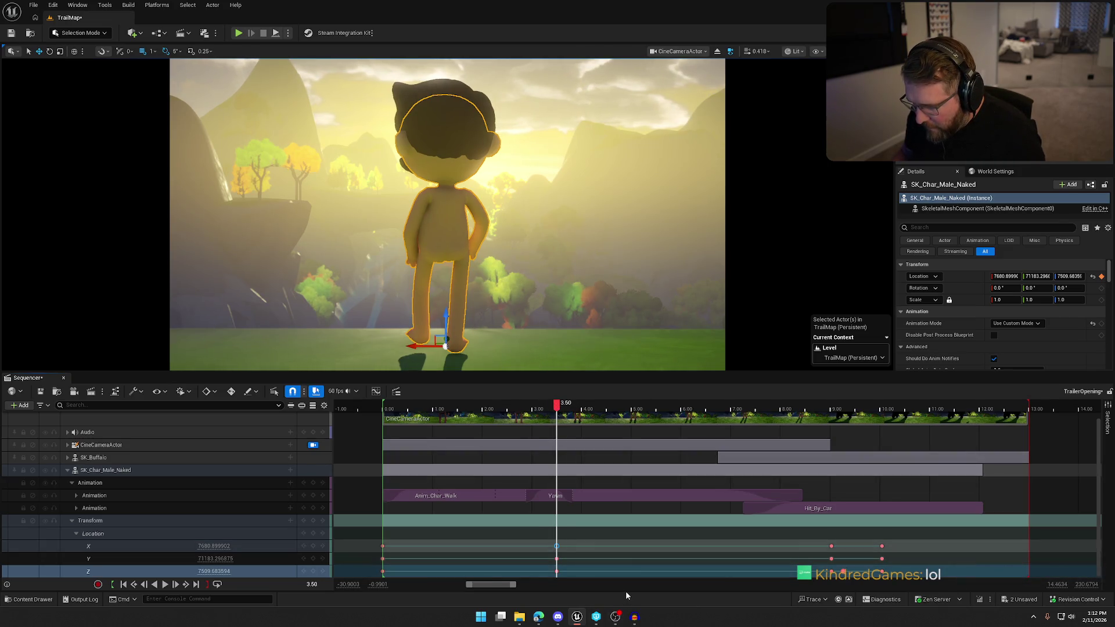
left_click(557, 572)
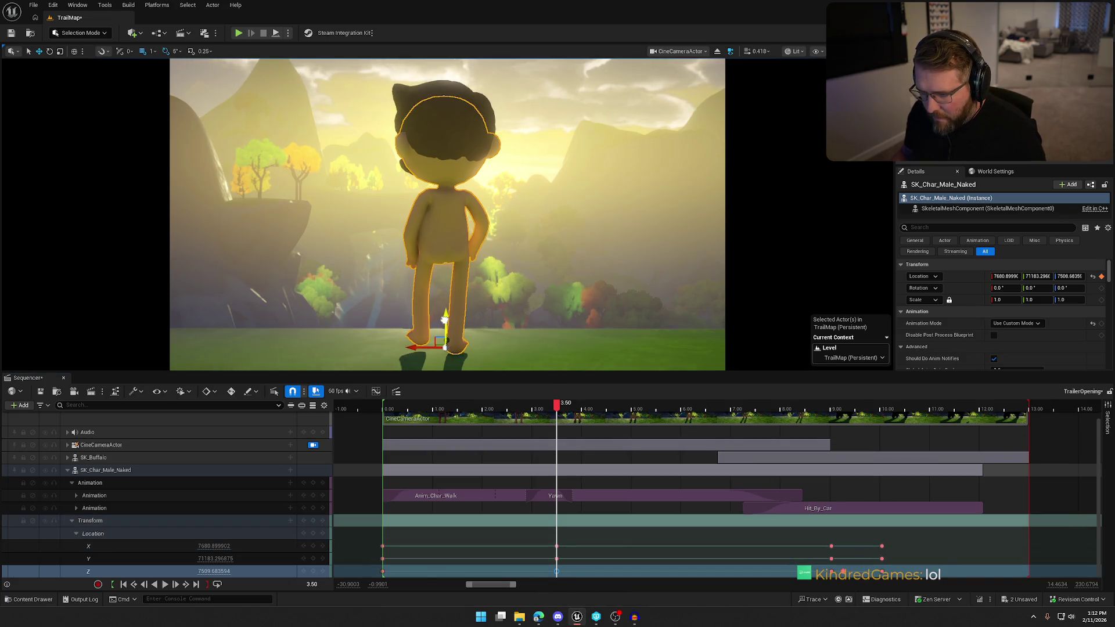
left_click_drag(444, 320, 444, 324)
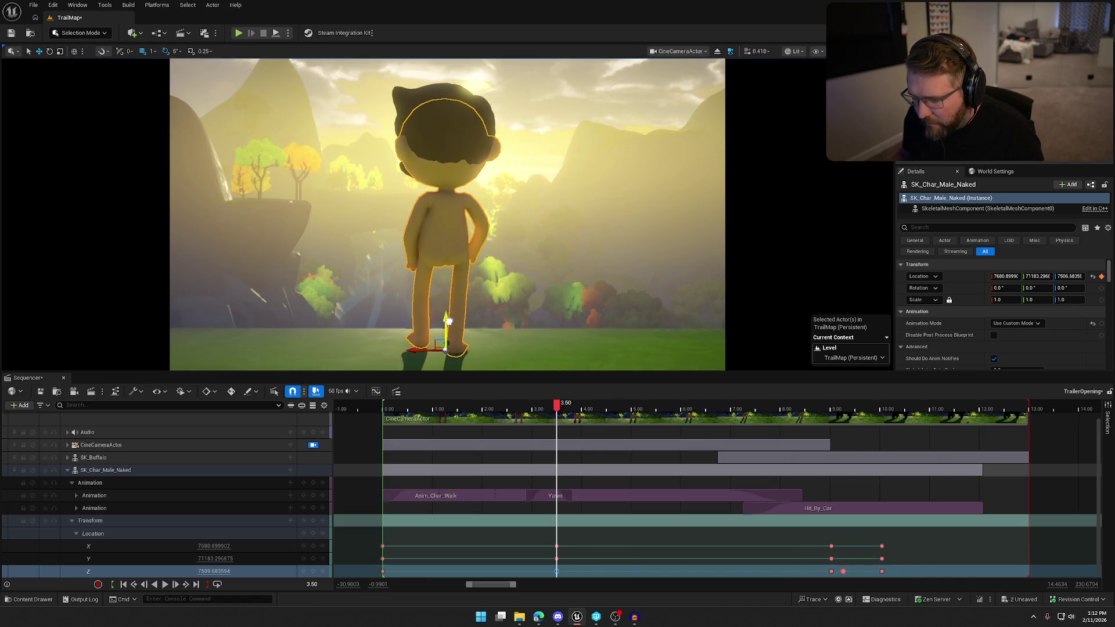
left_click_drag(449, 322, 453, 302)
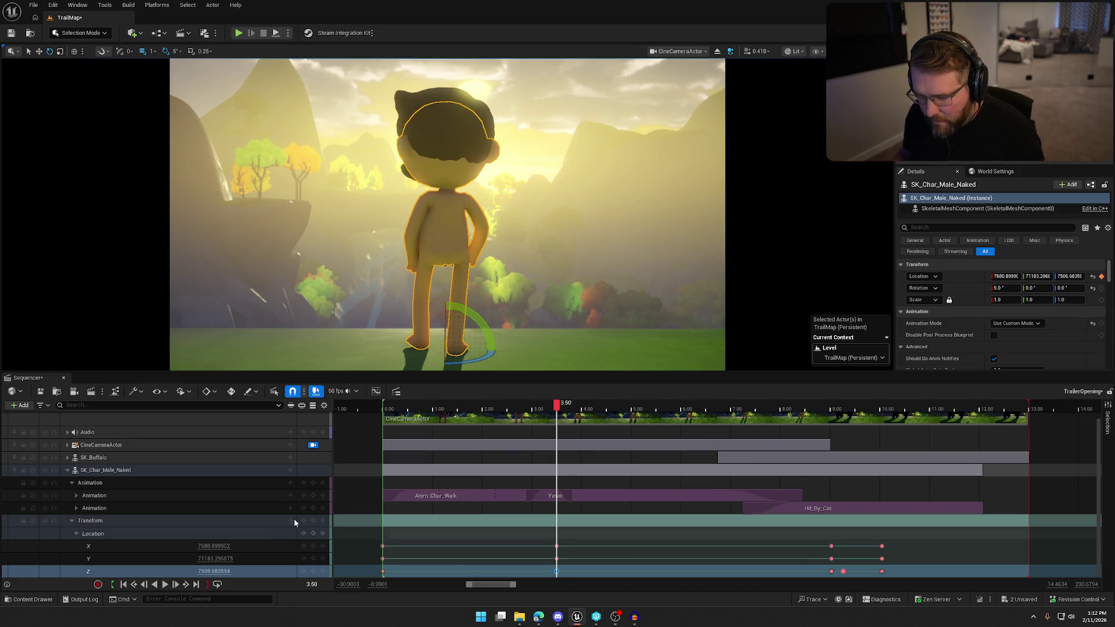
left_click(313, 572)
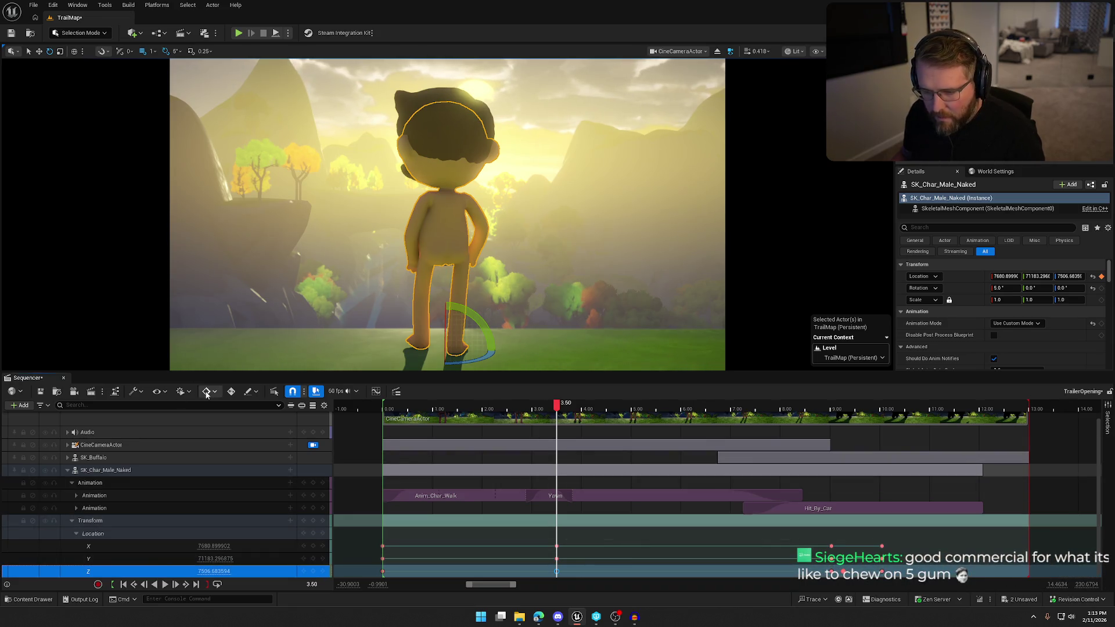
Step: Enable Auto-Key and play the shot from its opening frame to the hit
left_click(231, 393)
left_click_drag(554, 406, 383, 407)
key("space")
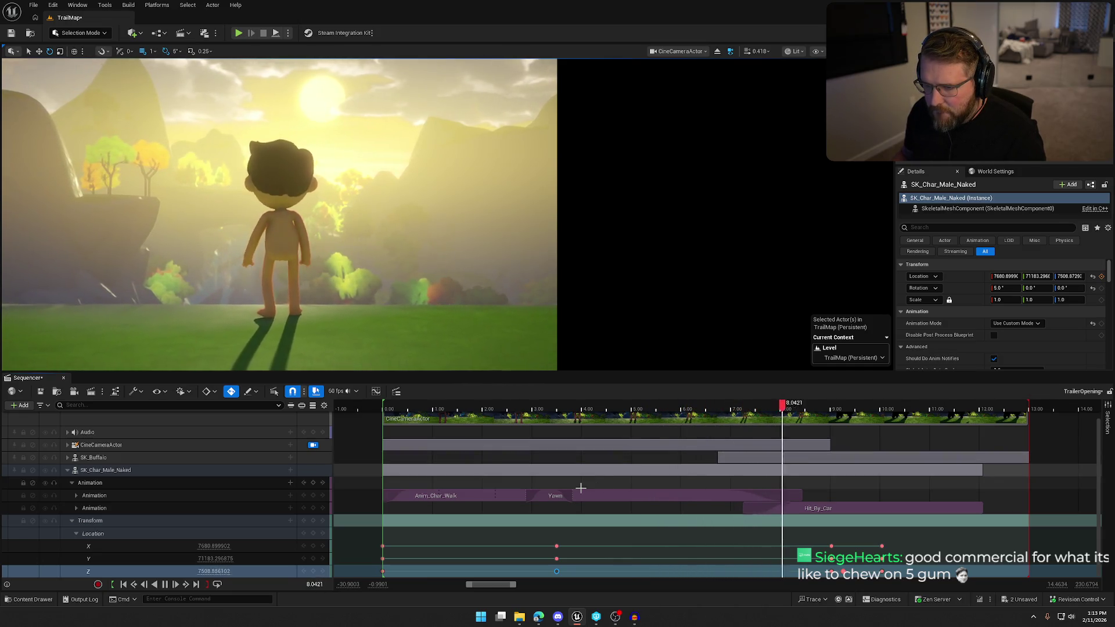
key("space")
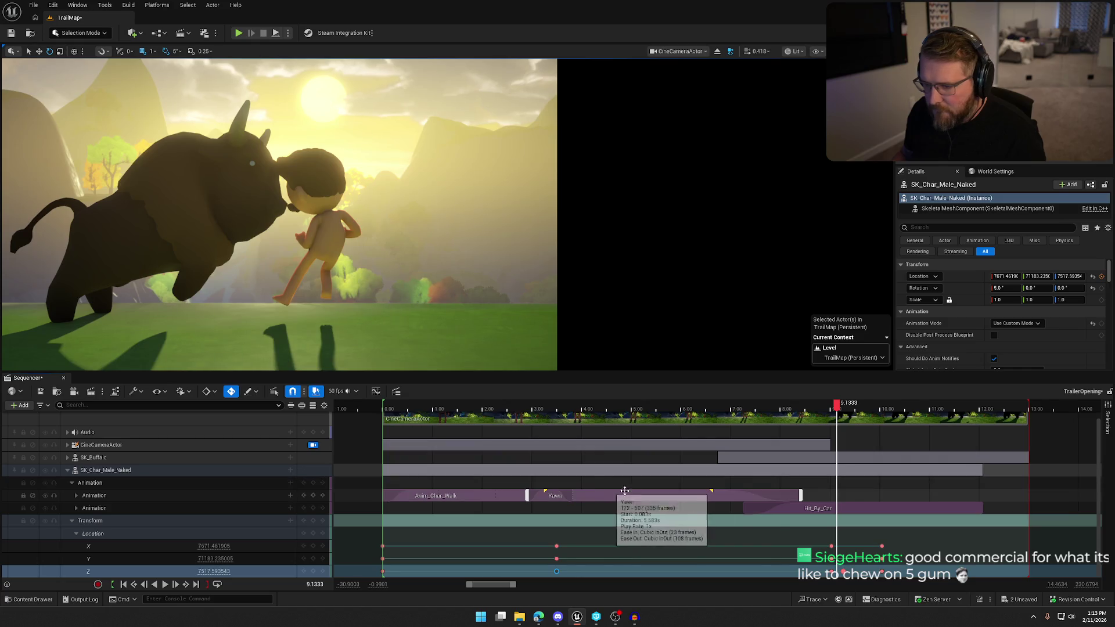
Step: Scrub the playhead between about 9.02 and 9.28 s around the impact
key("space")
key("space")
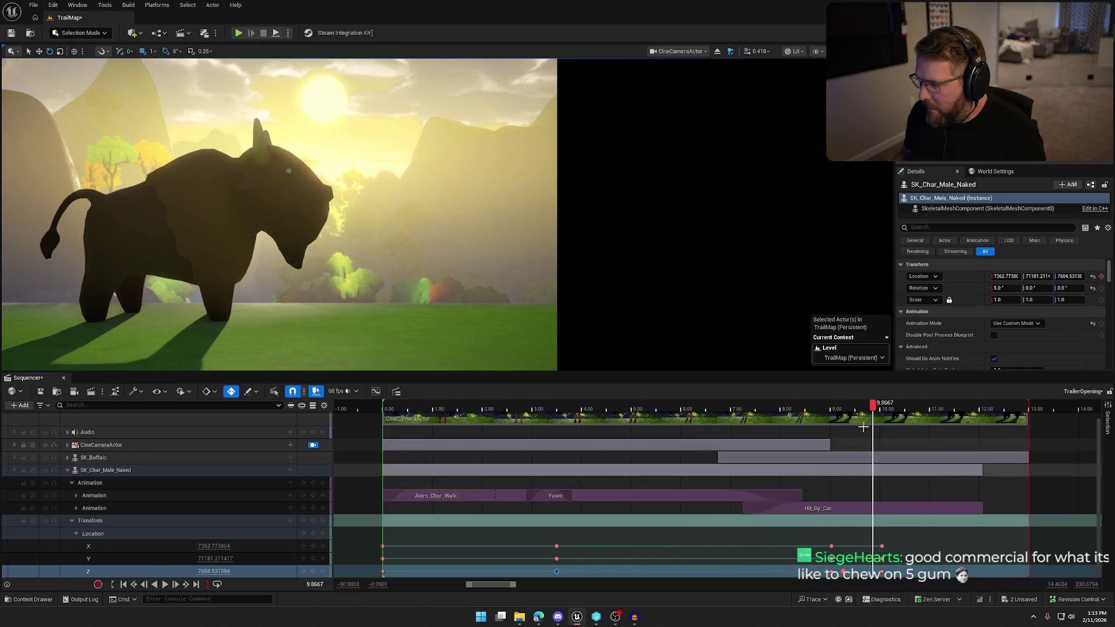
mouse_move(872, 411)
left_mouse_down()
mouse_move(829, 415)
mouse_move(843, 418)
left_mouse_up()
left_click_drag(844, 571, 849, 576)
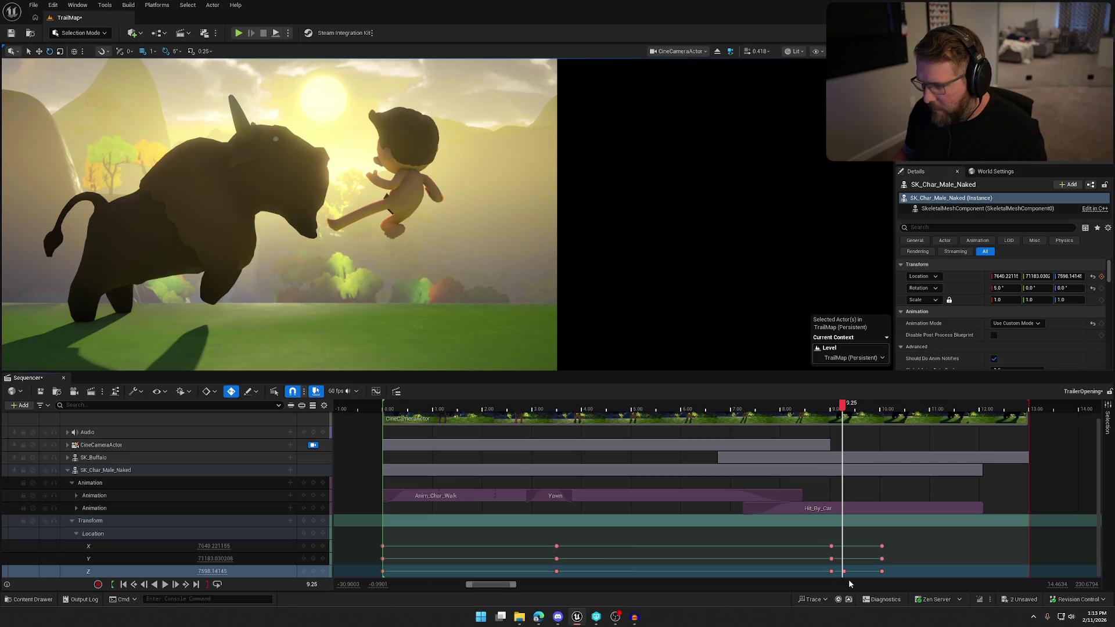
key("Right")
key("Right")
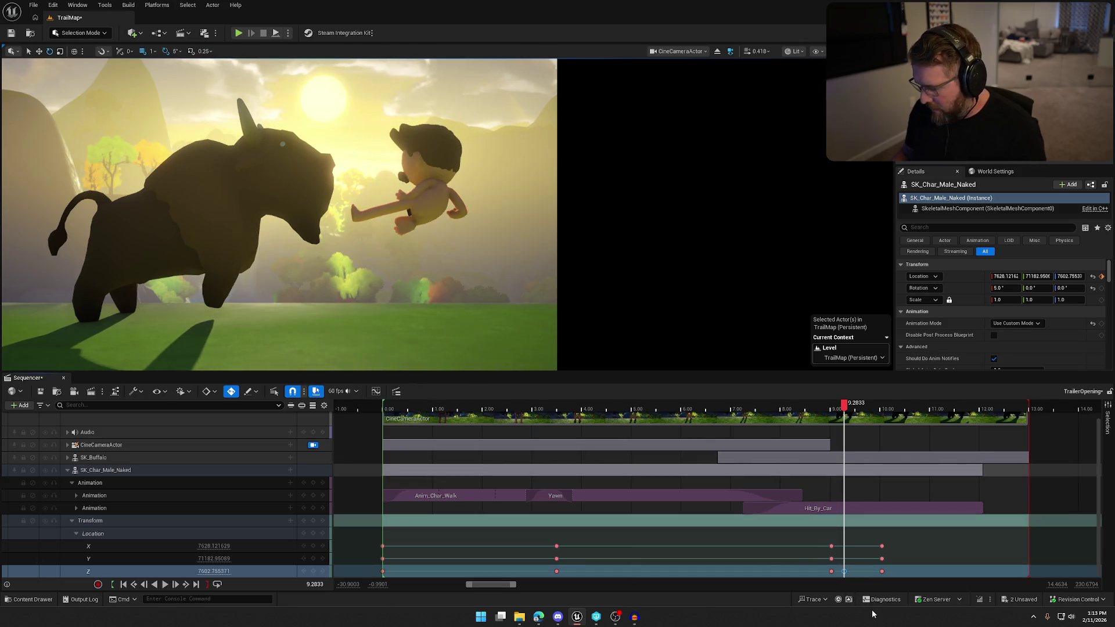
mouse_move(844, 404)
left_mouse_down()
mouse_move(831, 404)
mouse_move(863, 412)
left_mouse_up()
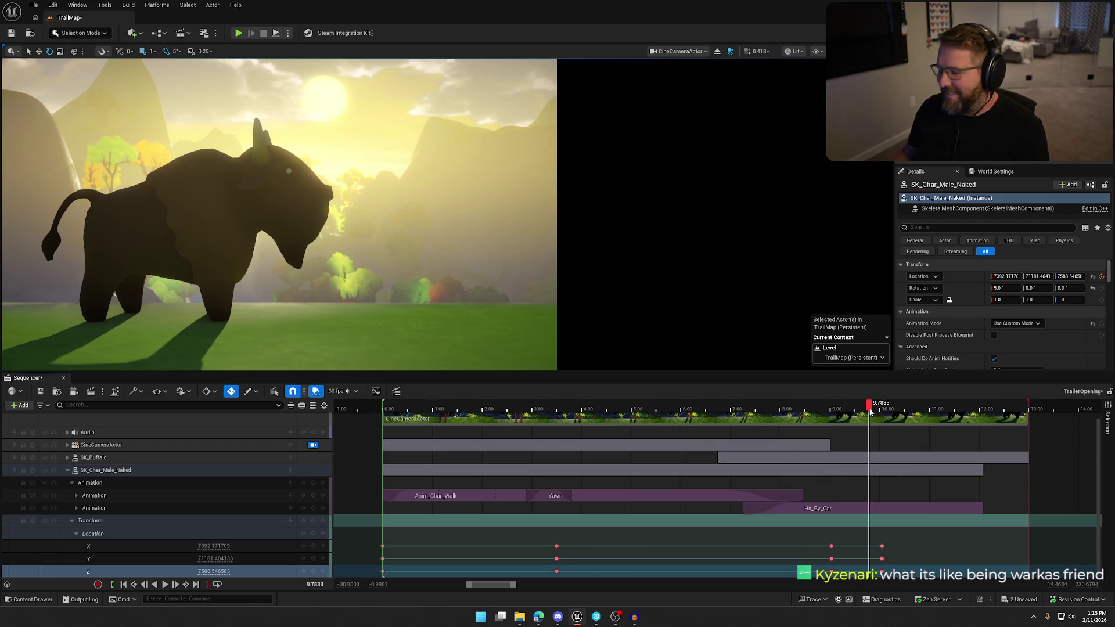
mouse_move(882, 410)
left_mouse_down()
mouse_move(833, 414)
mouse_move(1011, 424)
mouse_move(980, 423)
mouse_move(993, 426)
left_mouse_up()
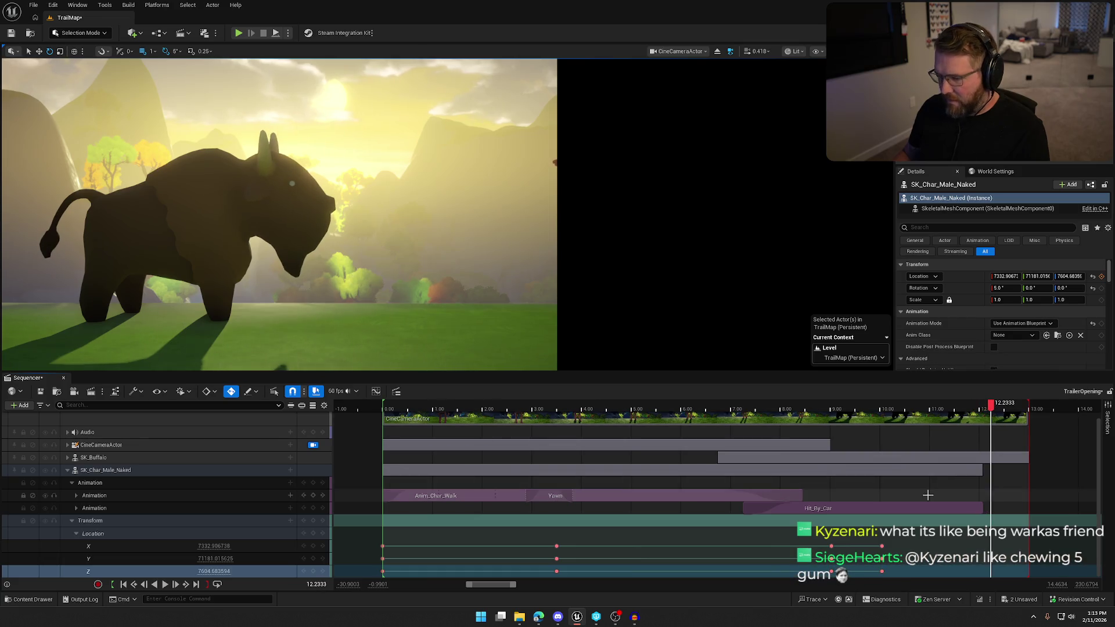
Step: Extend the Hit_By_Car section to the end of the shot and play it back
left_click(981, 509)
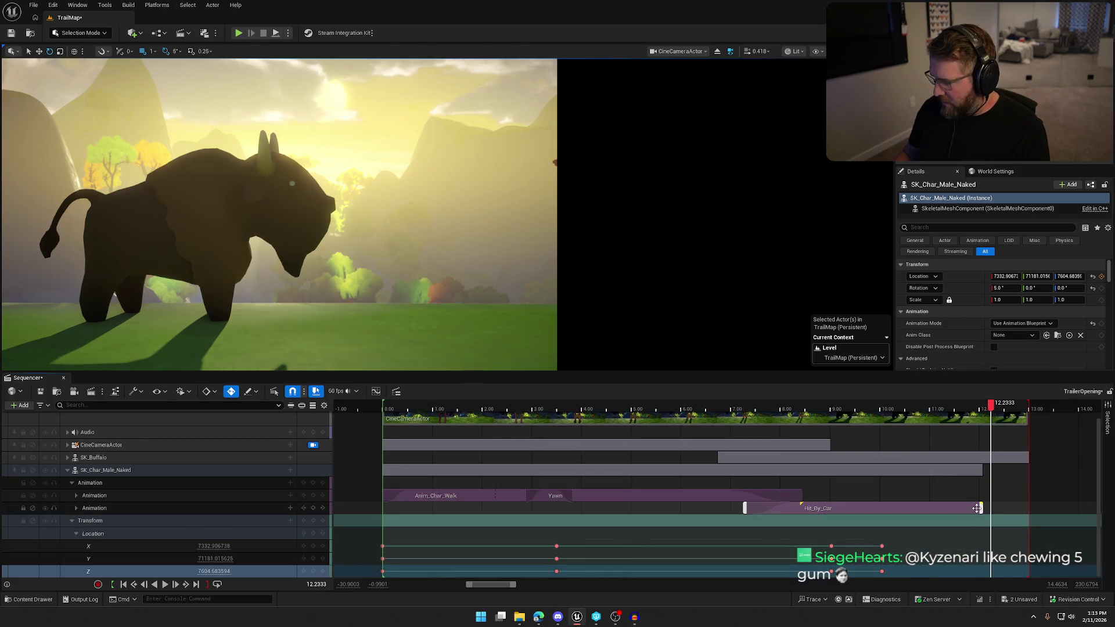
left_click_drag(983, 508, 1029, 509)
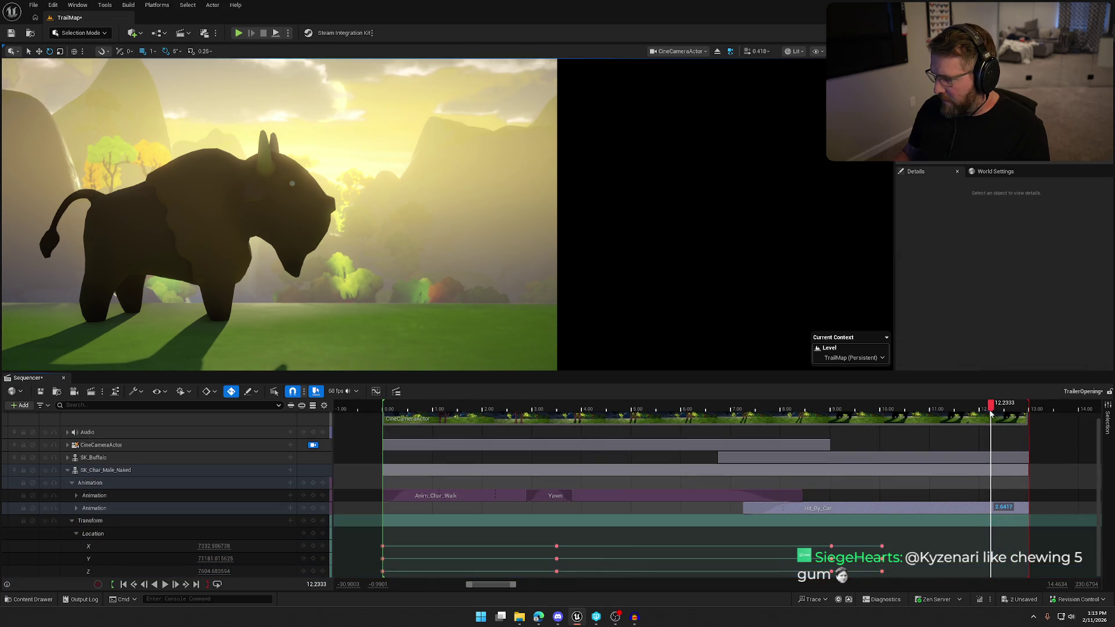
mouse_move(966, 410)
left_mouse_down()
mouse_move(838, 414)
mouse_move(860, 422)
mouse_move(877, 421)
mouse_move(692, 413)
left_mouse_up()
key("space")
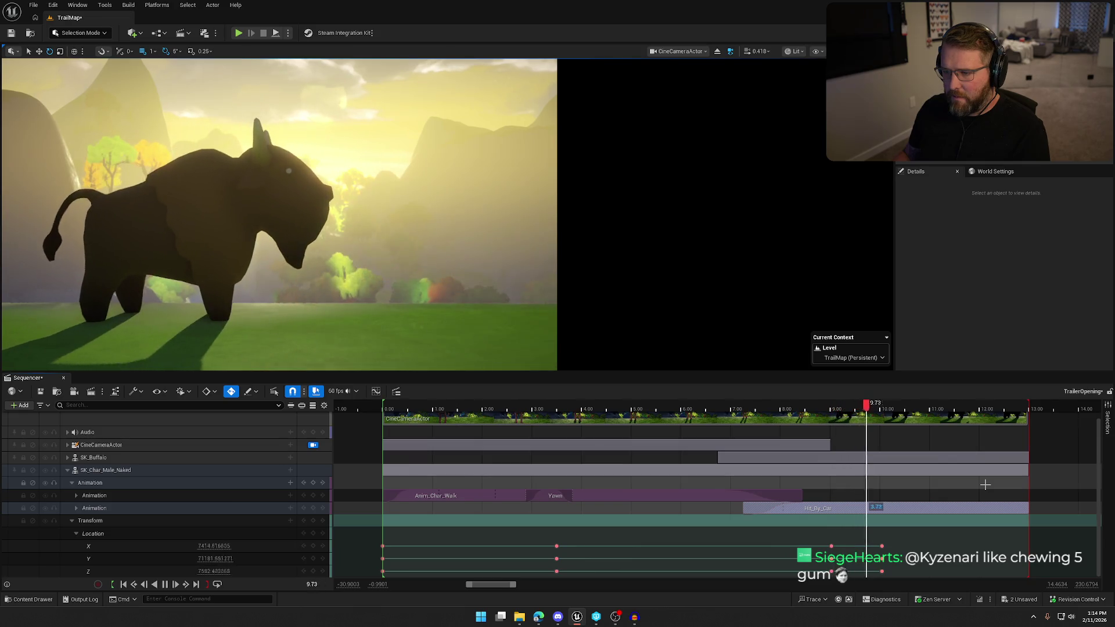
Step: Key the character's Z location at 7548 around 9.23 s
left_click_drag(910, 418, 840, 422)
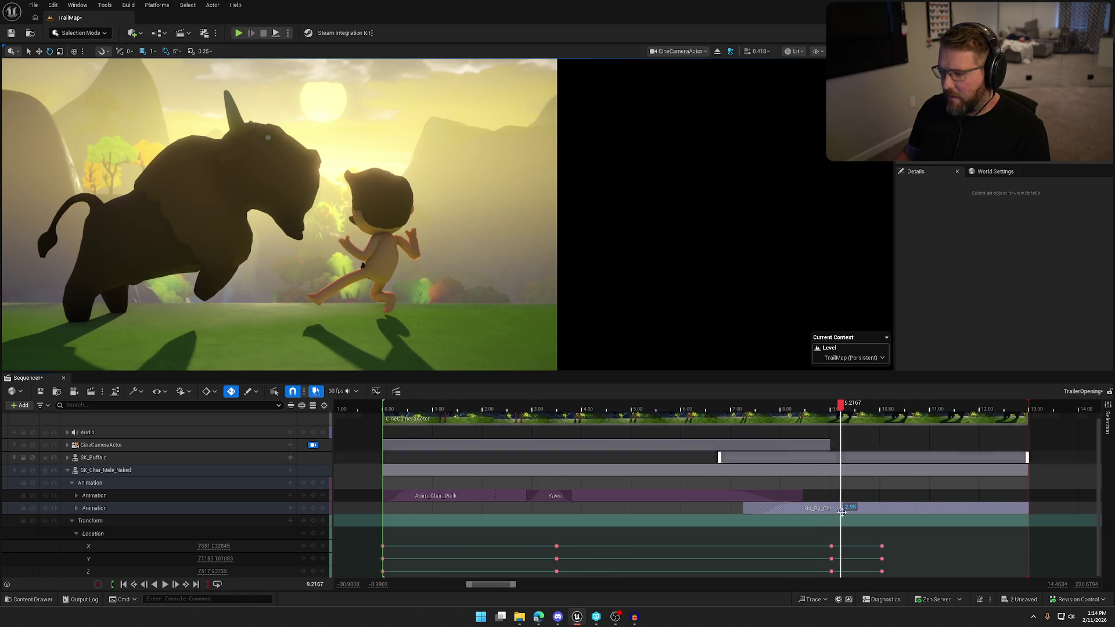
left_click(212, 572)
type("7543")
key("Return")
type("7548")
key("Return")
mouse_move(841, 406)
left_mouse_down()
mouse_move(864, 409)
mouse_move(850, 413)
left_mouse_up()
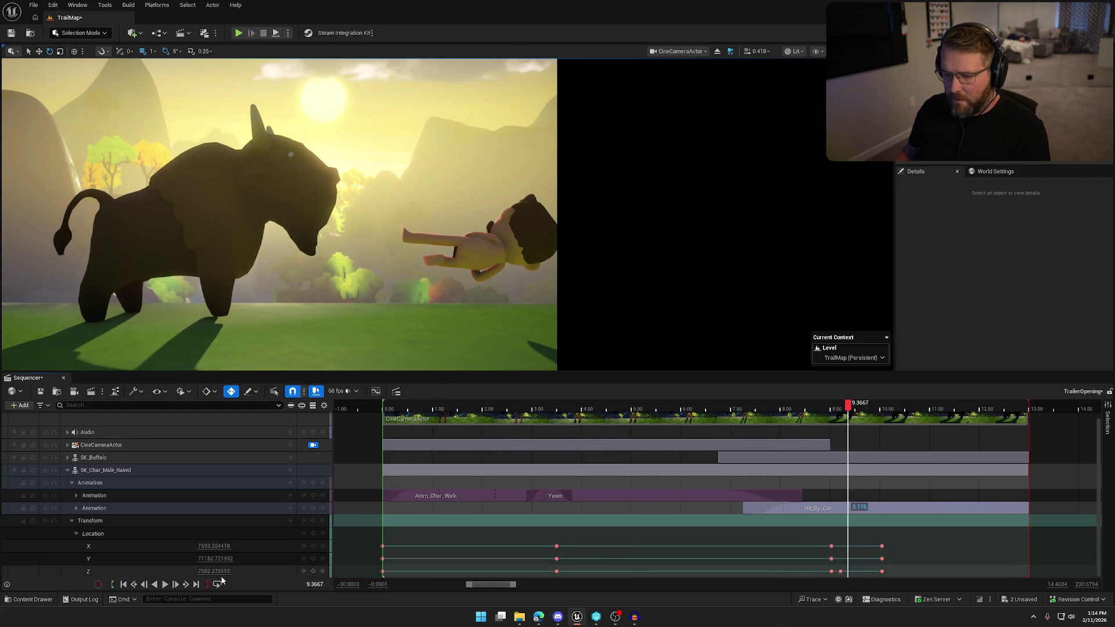
Step: Lower the character's Z key to 7526, then further to 7518
type("7526")
key("Return")
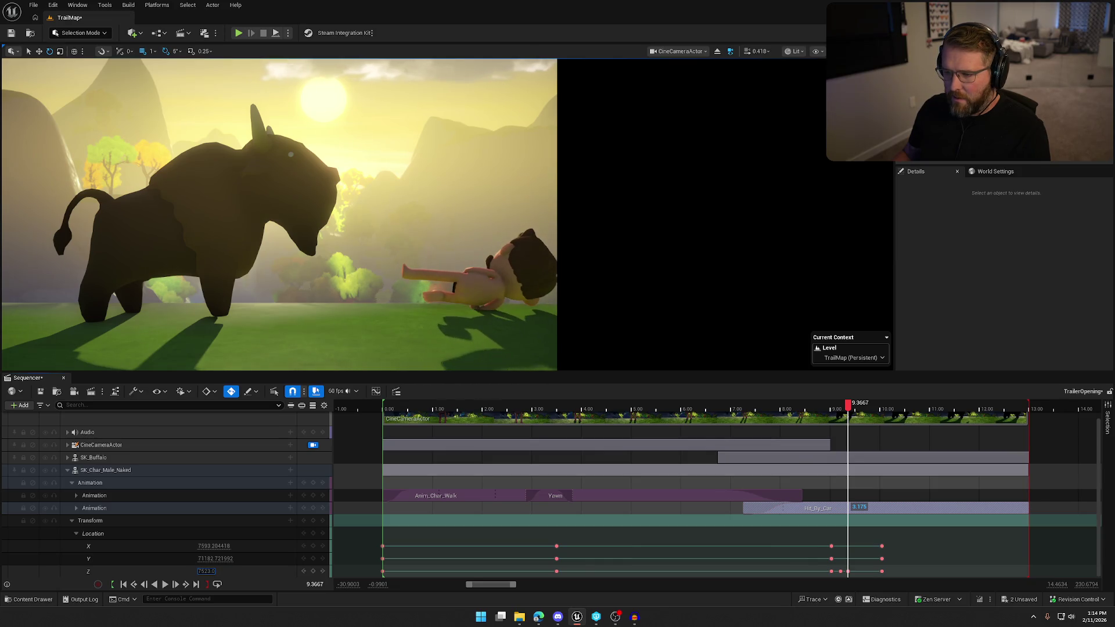
type("7518")
key("Return")
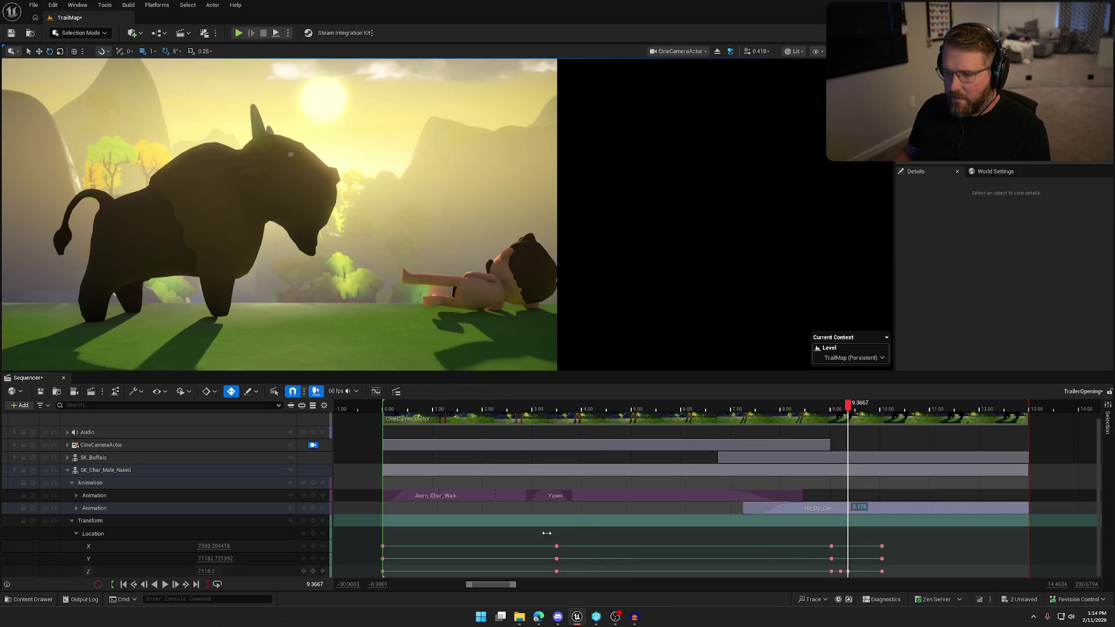
Step: Scrub the impact near 9.3 s, play the shot from the start, and save TrailMap
left_click(845, 407)
mouse_move(845, 408)
left_mouse_down()
mouse_move(835, 408)
mouse_move(938, 409)
mouse_move(438, 407)
left_mouse_up()
key("space")
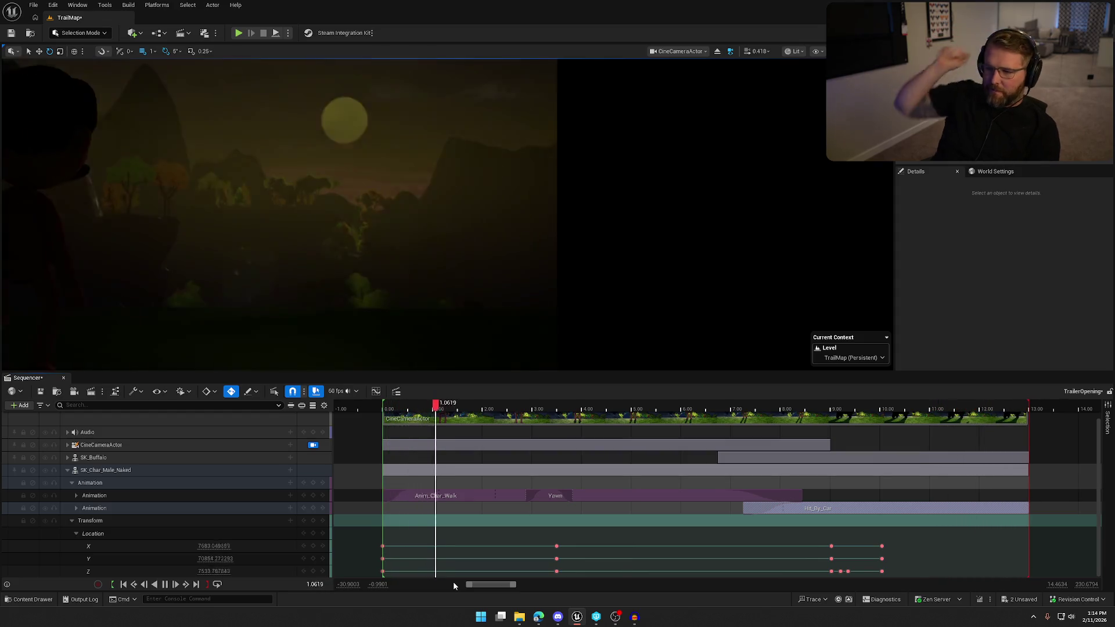
key("space")
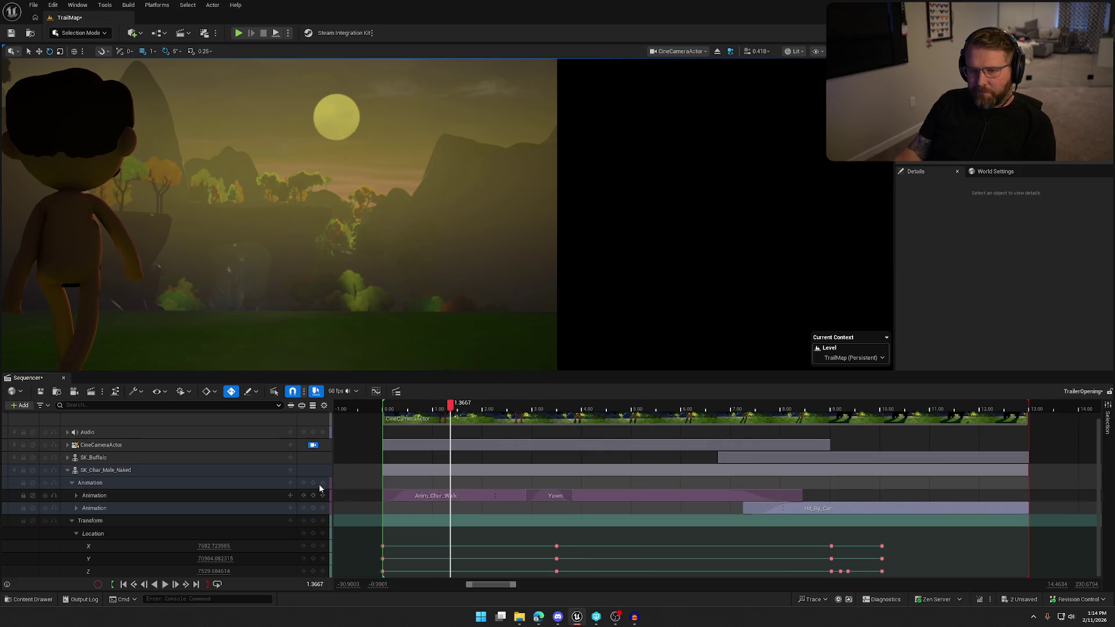
key("ctrl+s")
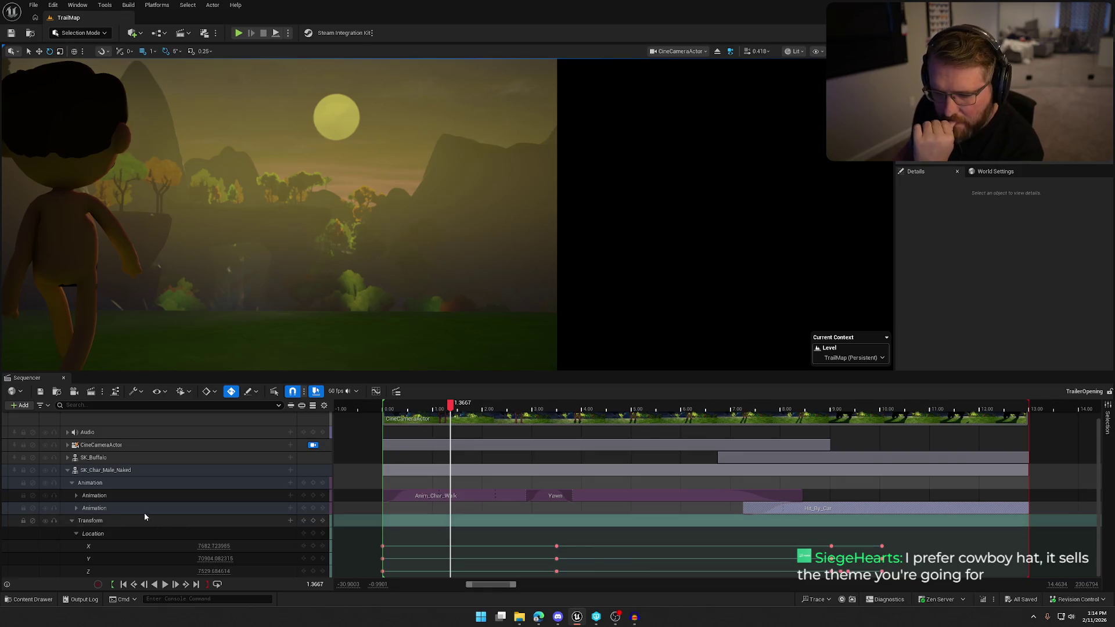
Step: Leave the cine camera view and swap the character's hair mesh for SM_Hat_Tophat
left_click(313, 445)
left_click_drag(448, 215, 517, 215)
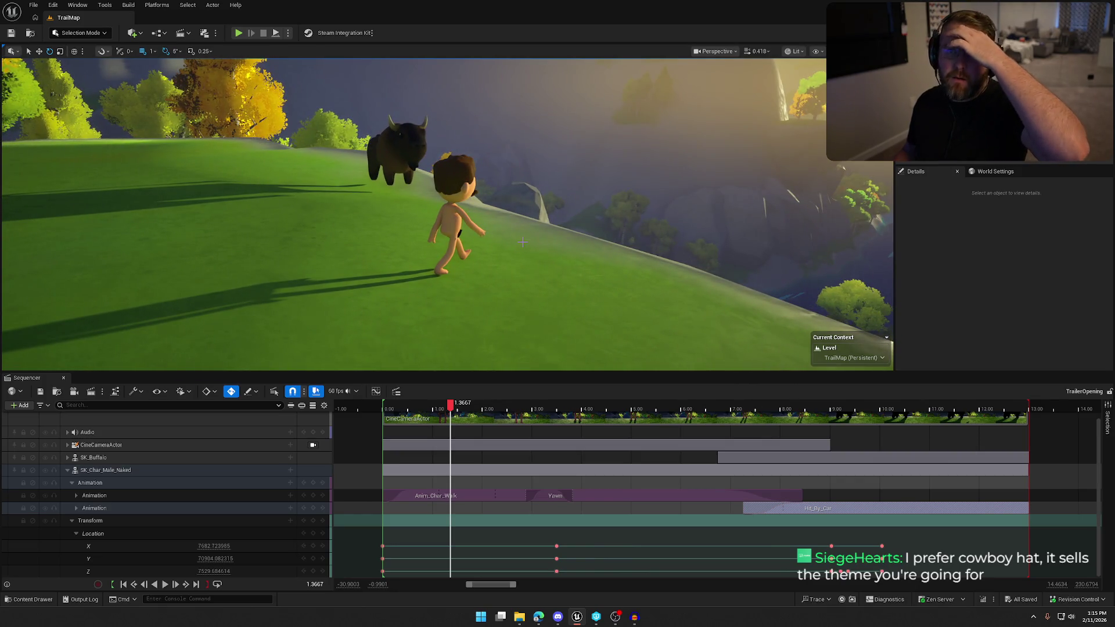
left_click(455, 167)
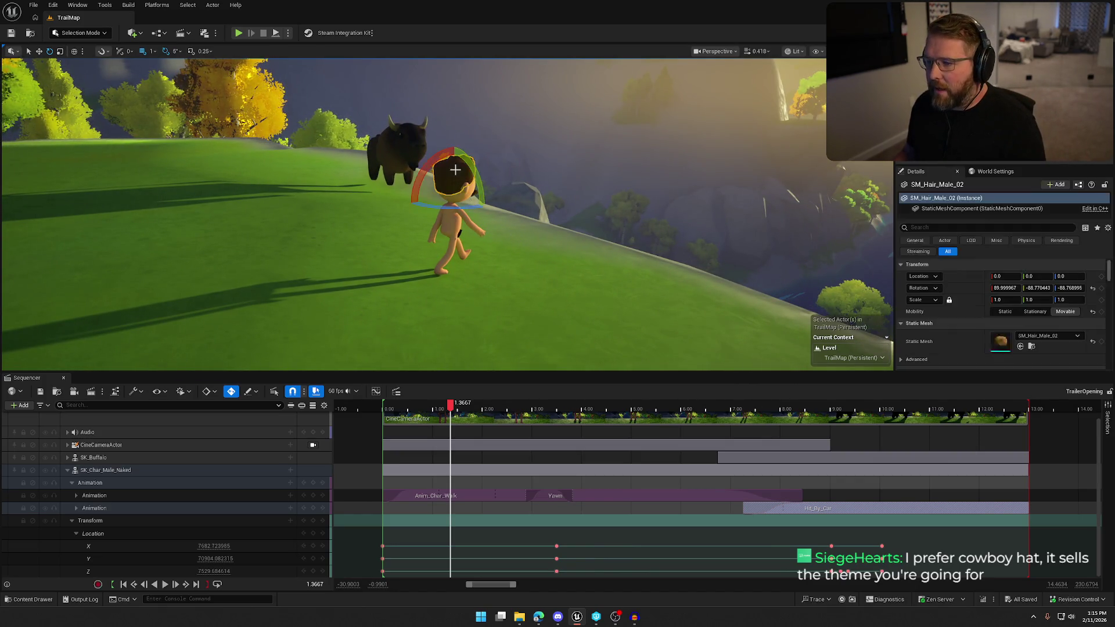
left_click(1041, 337)
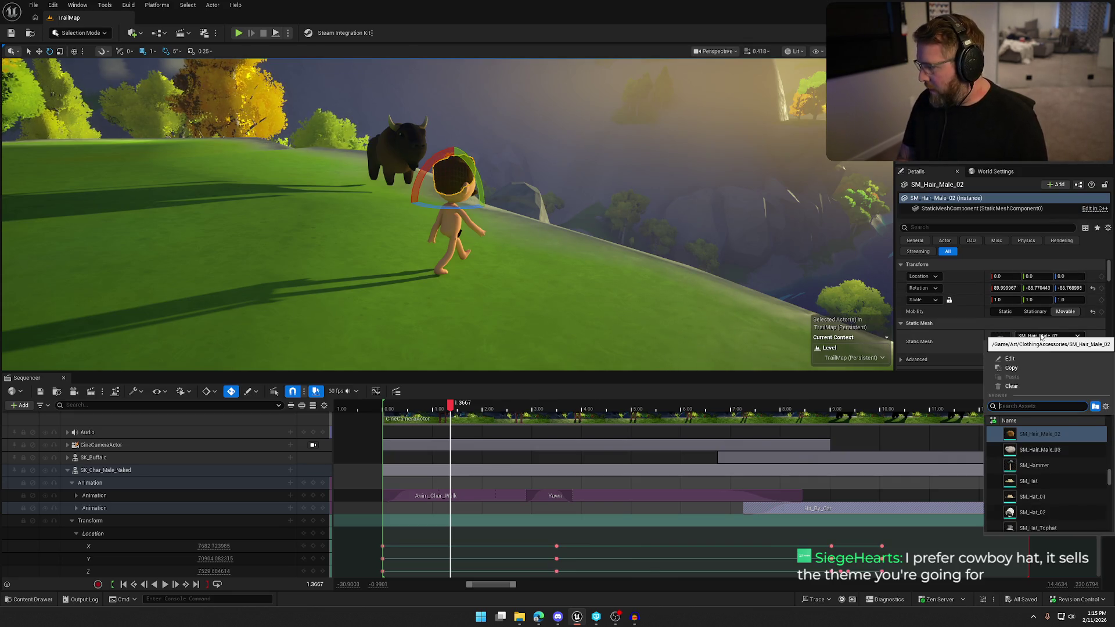
type("hat")
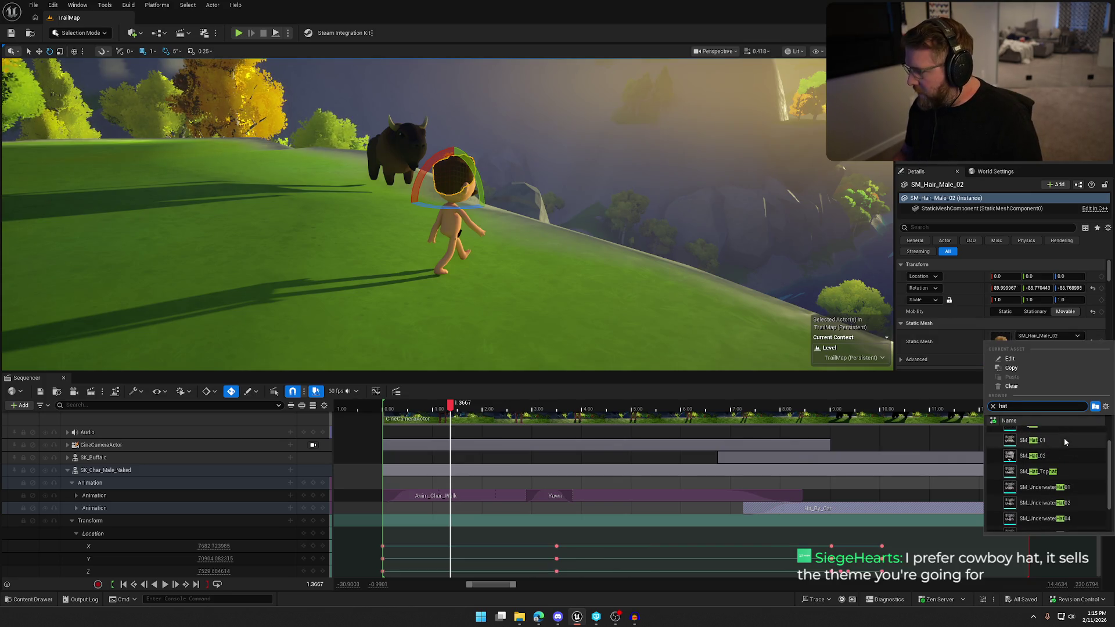
left_click(1068, 433)
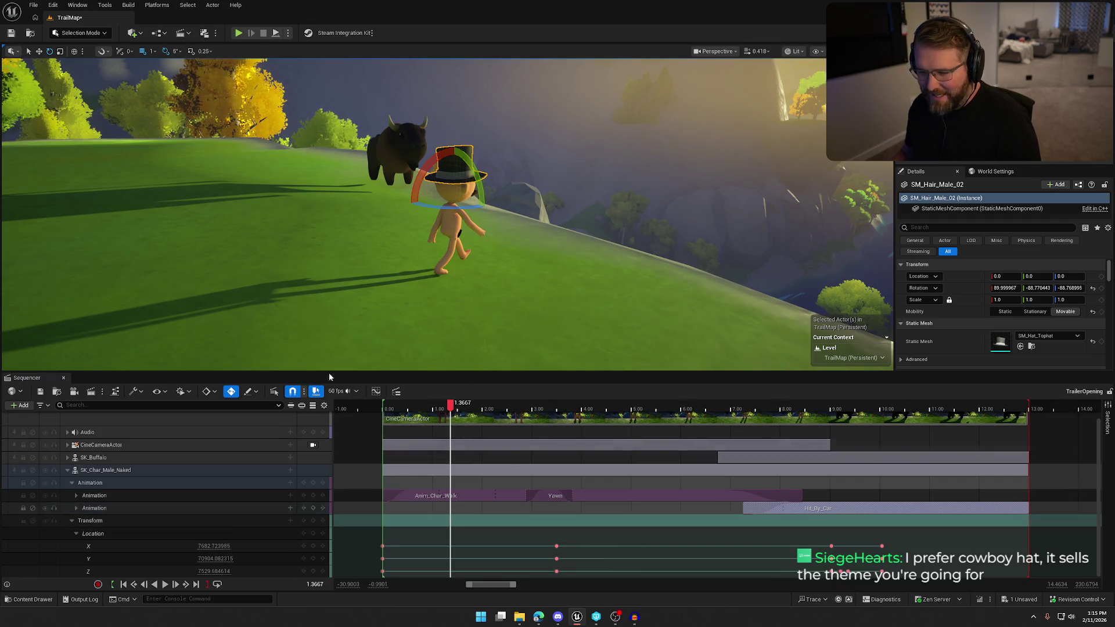
Step: Deselect the hat, view through the cine camera again, and return to the shot's start
left_click(524, 140)
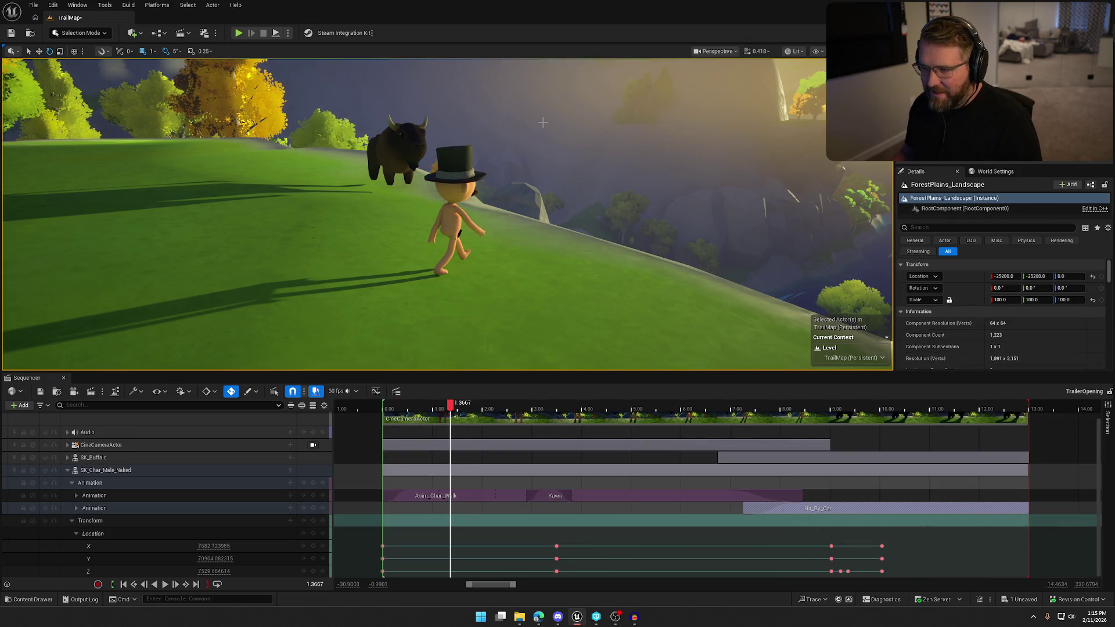
left_click(314, 445)
left_click_drag(450, 408, 380, 406)
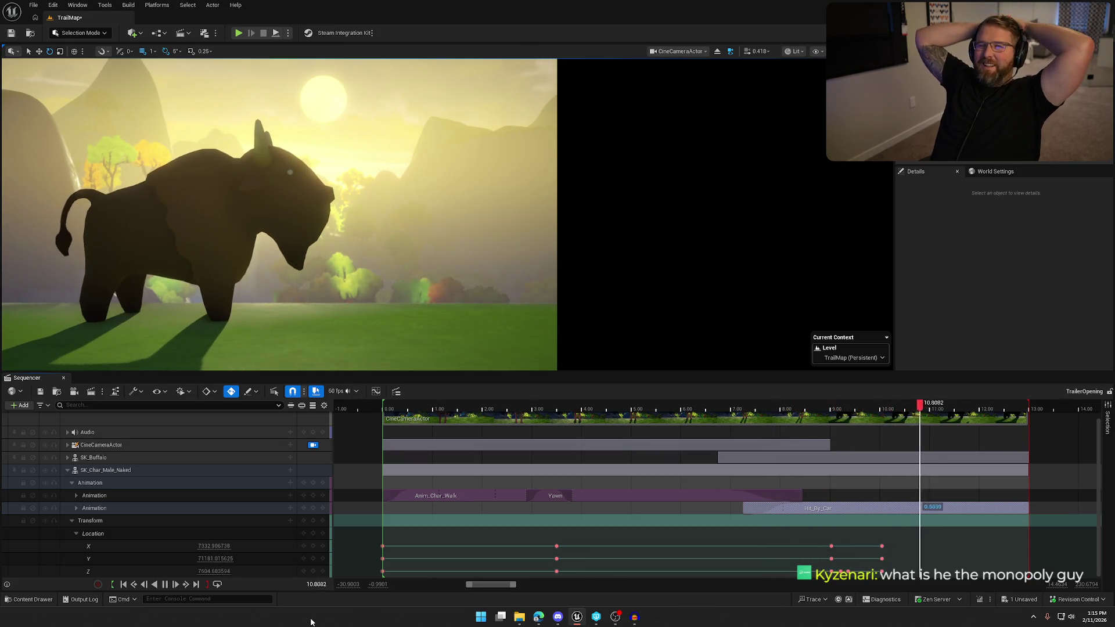
left_click(164, 586)
mouse_move(586, 406)
left_mouse_down()
mouse_move(953, 406)
mouse_move(889, 456)
mouse_move(906, 457)
mouse_move(843, 457)
left_mouse_up()
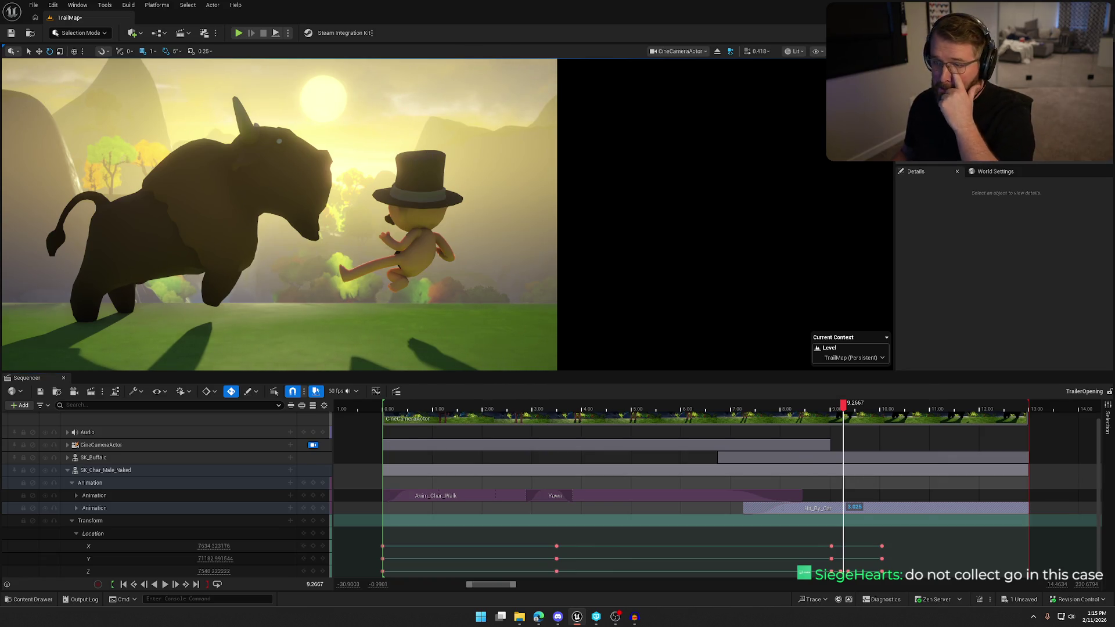
left_click(244, 198)
left_click(573, 185)
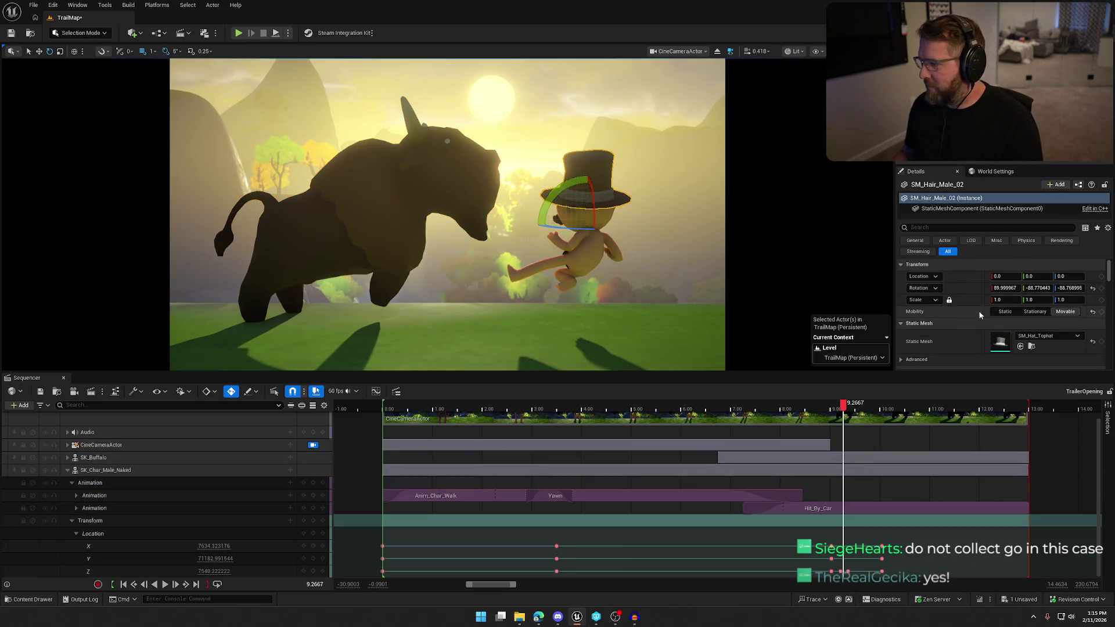
Step: Assign SM_Hat from the ClothingAccessories folder as the hat's static mesh
left_click(1040, 337)
type("hat")
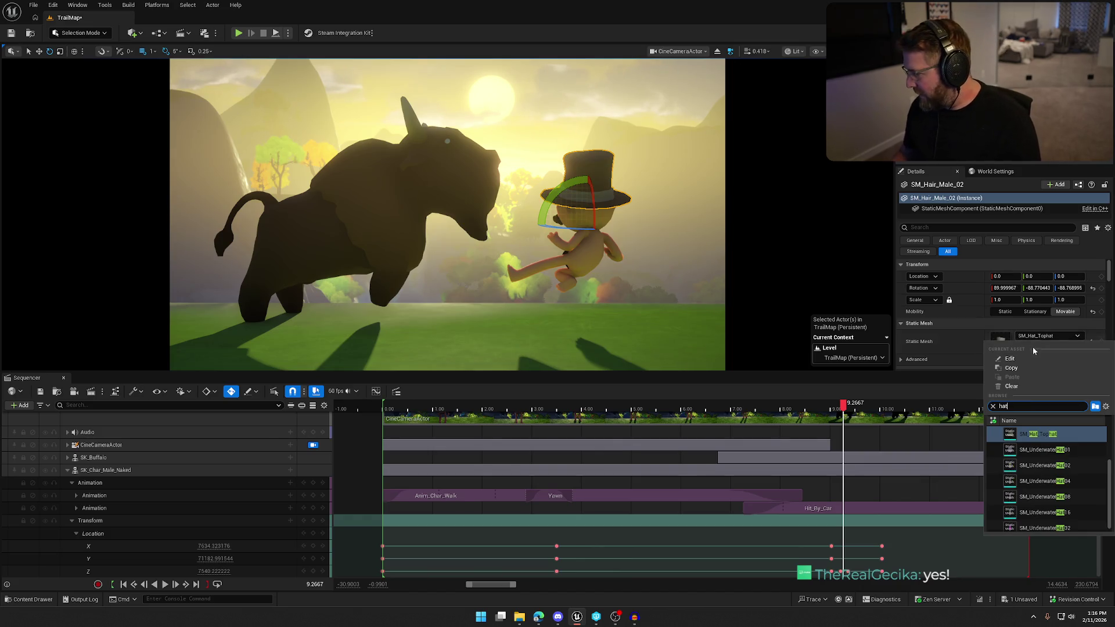
key("Escape")
left_click(1032, 346)
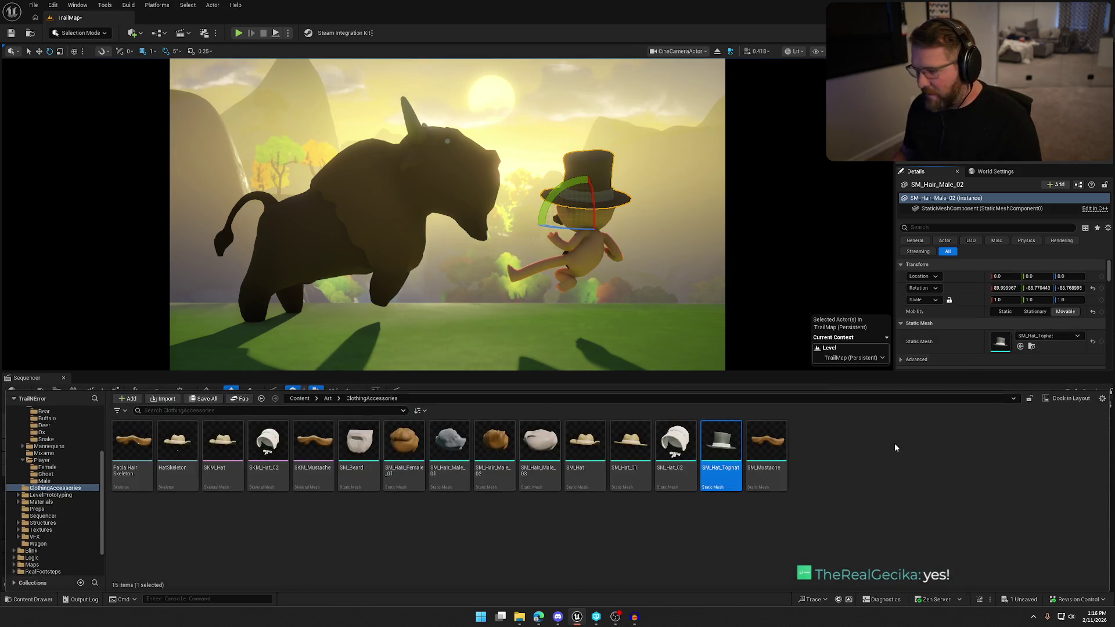
left_click(584, 452)
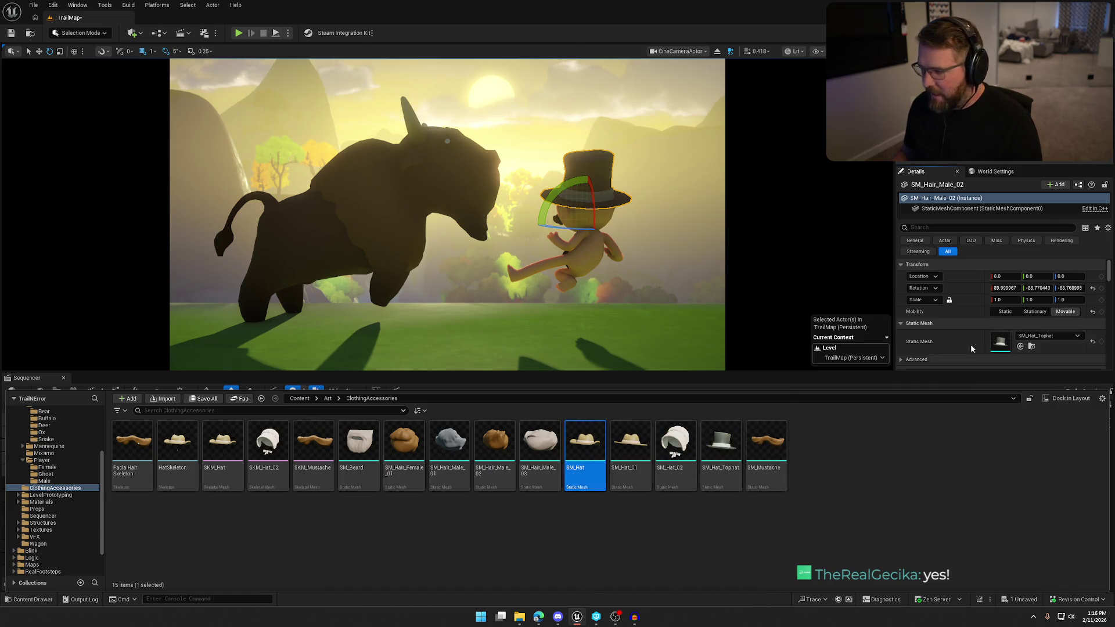
left_click(1021, 346)
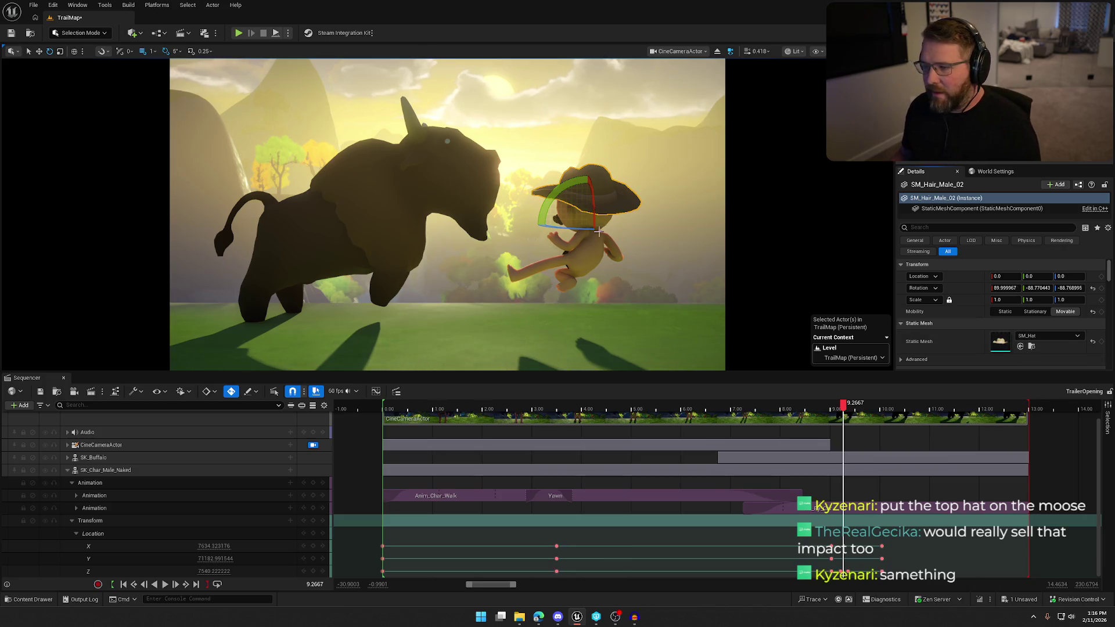
Step: Deselect the hat and play the shot to preview the SM_Hat mesh
key("Escape")
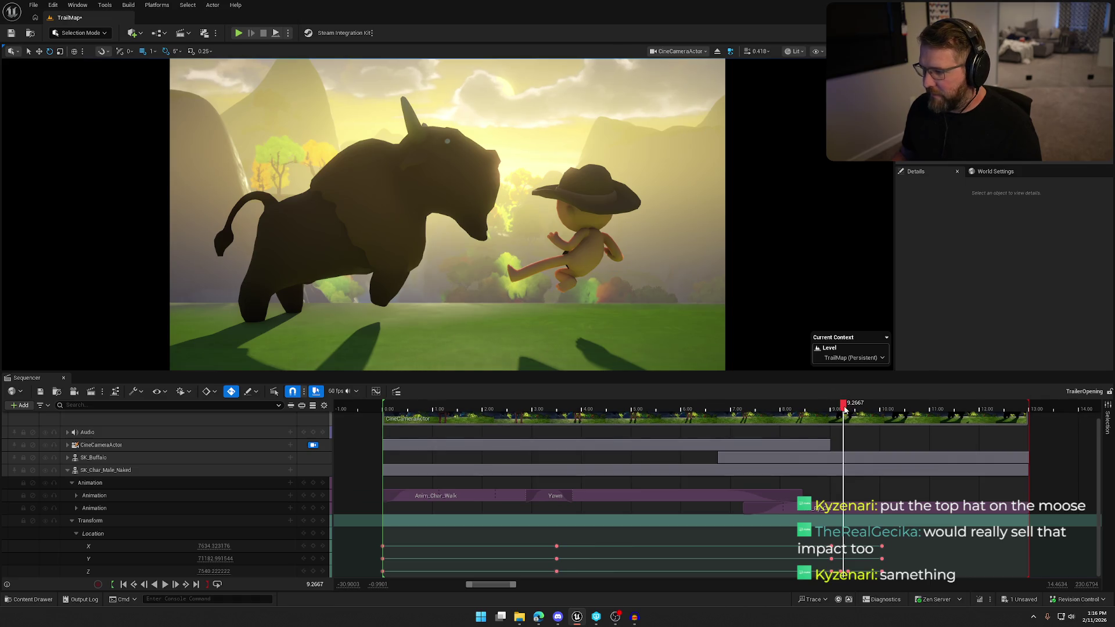
key("j")
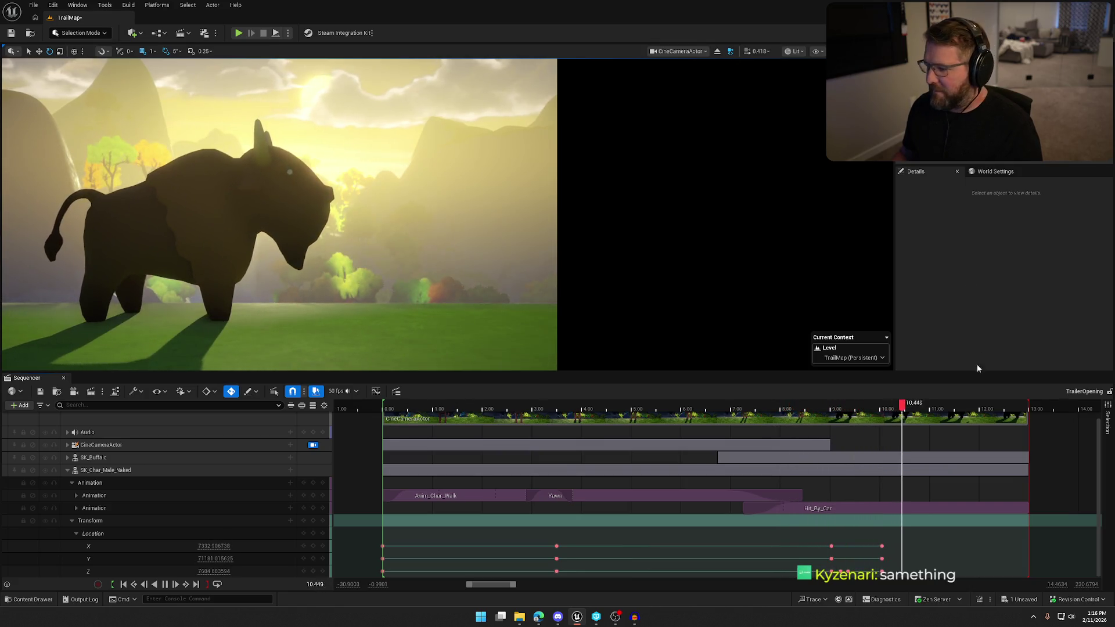
key("space")
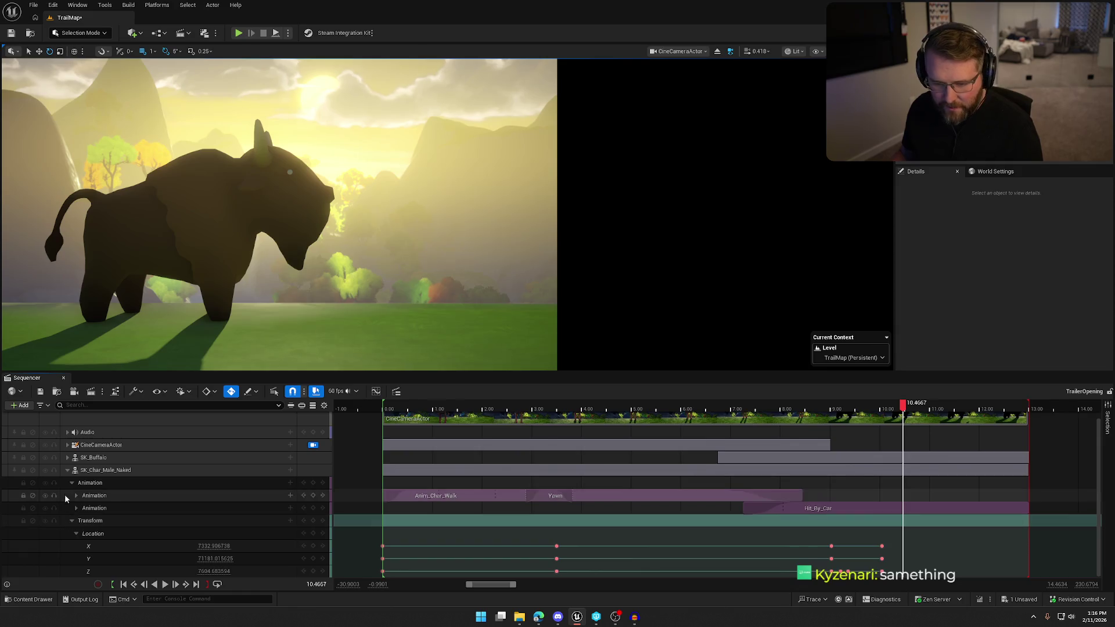
Step: Collapse SK_Char_Male_Naked's tracks, move to about 6 s, and select the hat
left_click(67, 472)
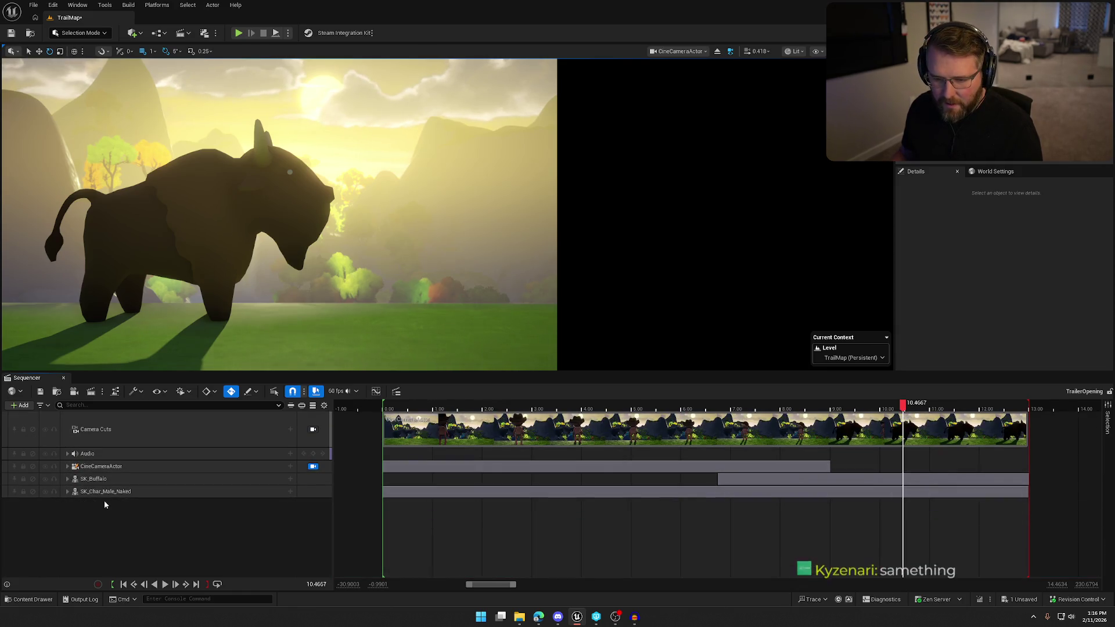
left_click_drag(903, 403, 684, 407)
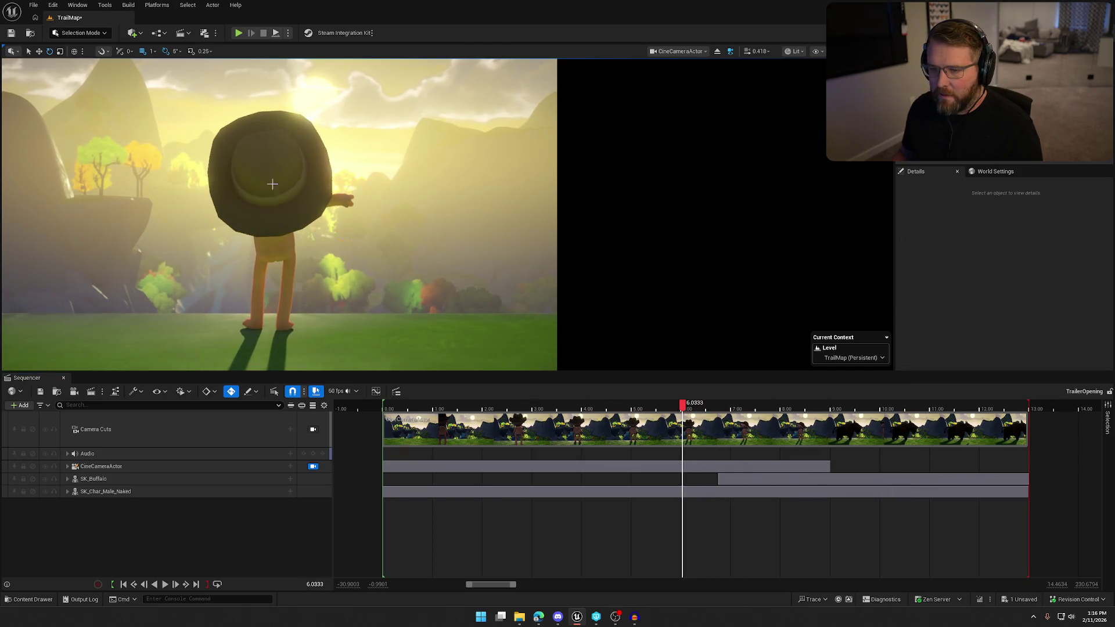
left_click(273, 184)
left_click(414, 143)
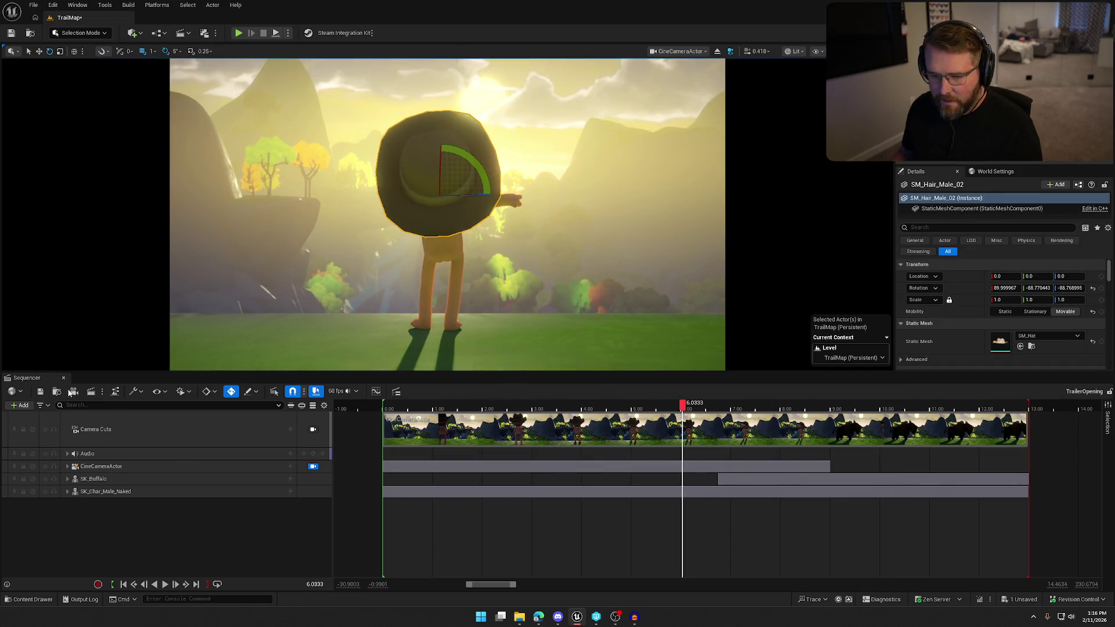
Step: Add SM_Hair_Male_02 as an actor track and rename it SM_Hat
left_click(21, 405)
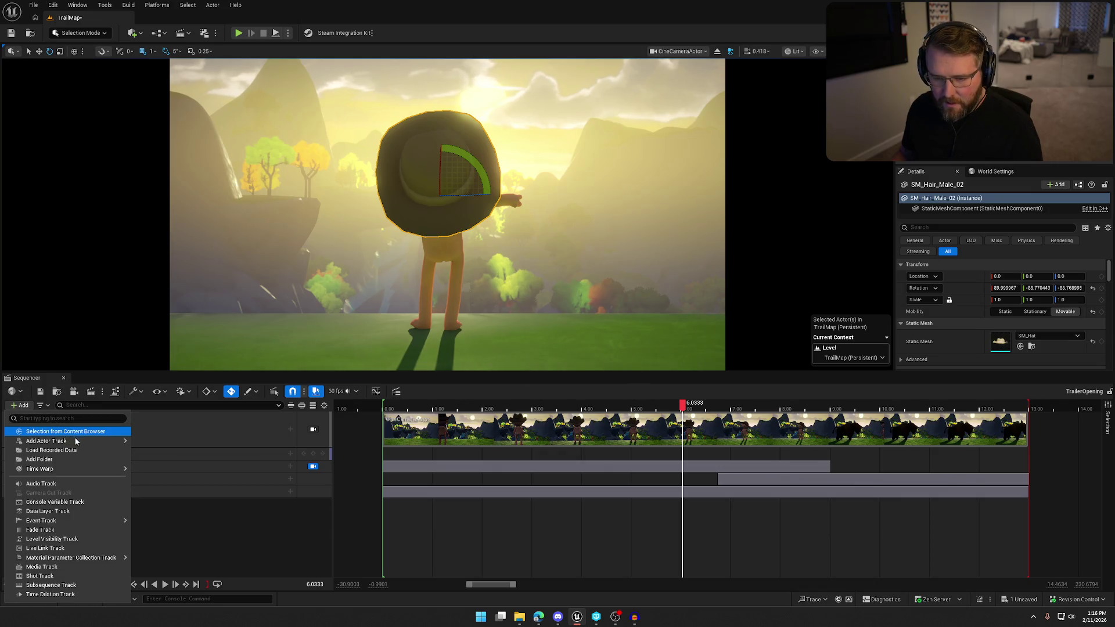
mouse_move(75, 442)
left_click(181, 445)
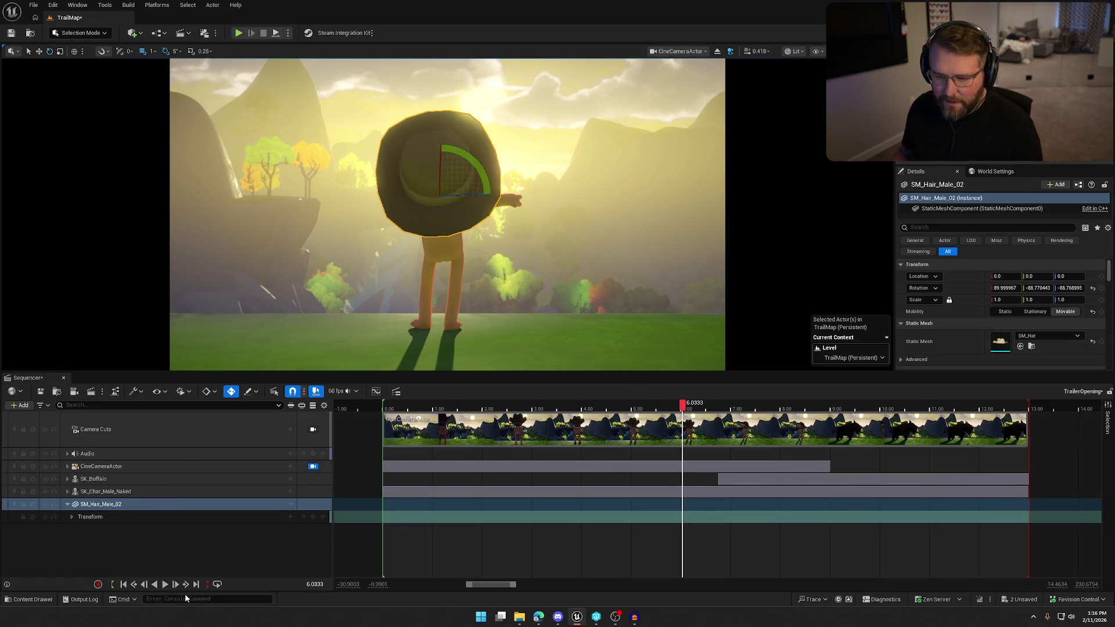
key("F2")
key("BackSpace")
key("BackSpace")
key("BackSpace")
type("at")
key("Return")
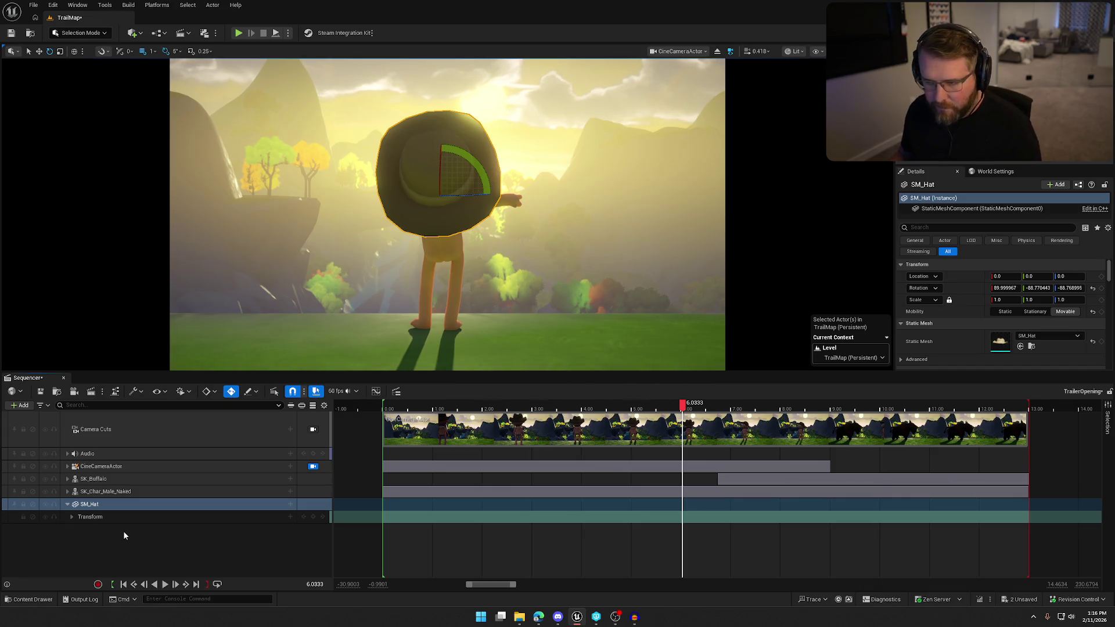
Step: Attach SM_Hat to SK_Char_Male_Naked's head bone and scrub to about 0.75 s
left_click(290, 505)
mouse_move(333, 389)
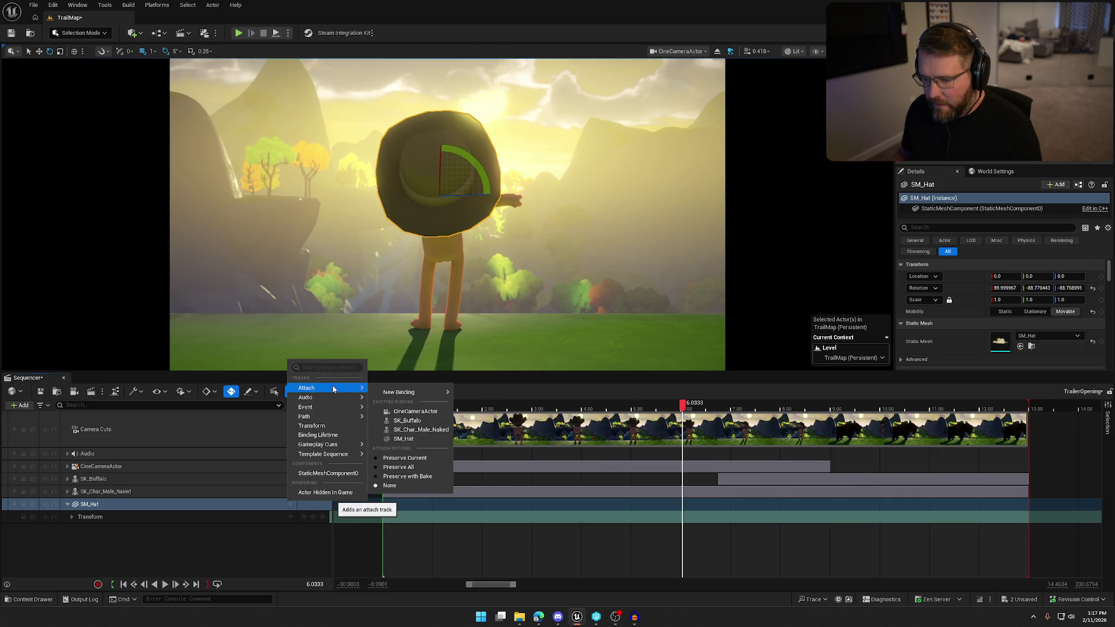
left_click(419, 431)
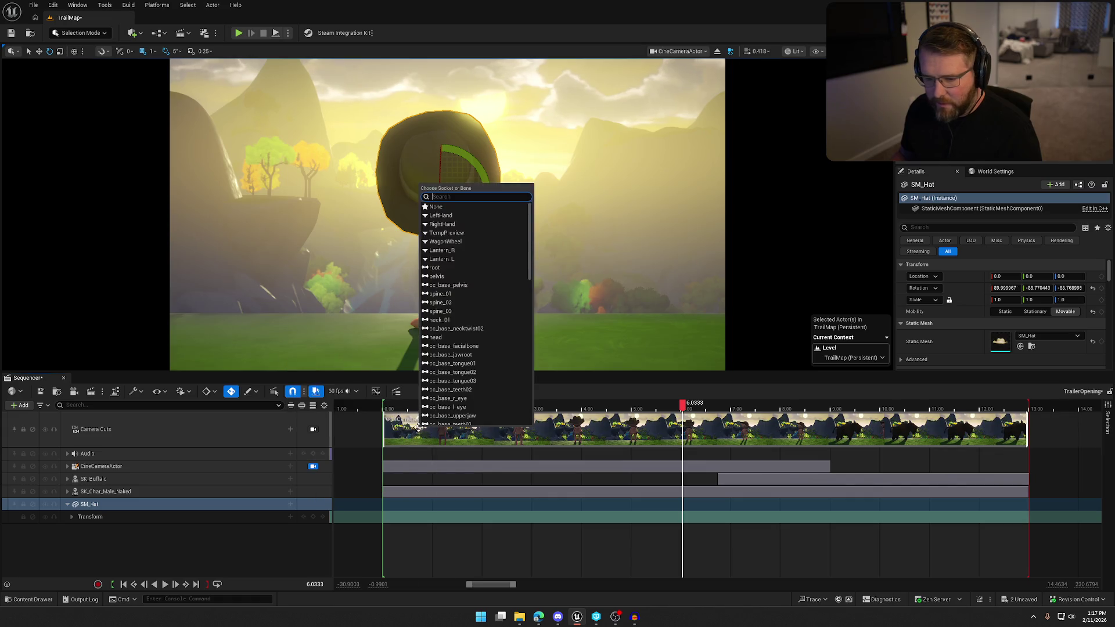
left_click(463, 339)
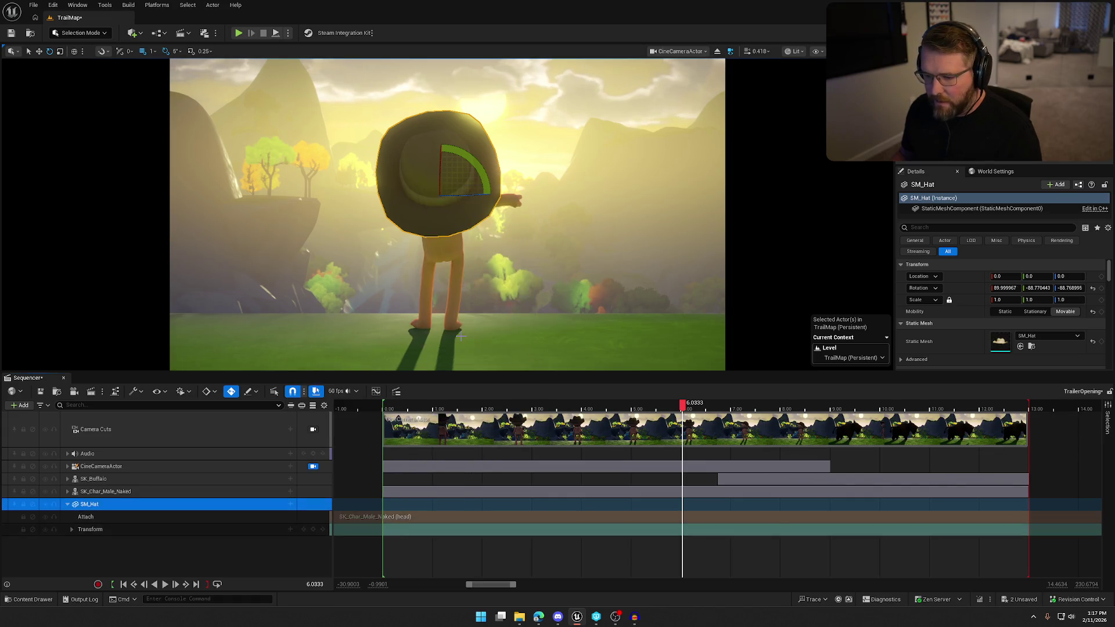
mouse_move(683, 403)
left_mouse_down()
mouse_move(415, 405)
mouse_move(843, 424)
mouse_move(842, 413)
left_mouse_up()
left_click(114, 517)
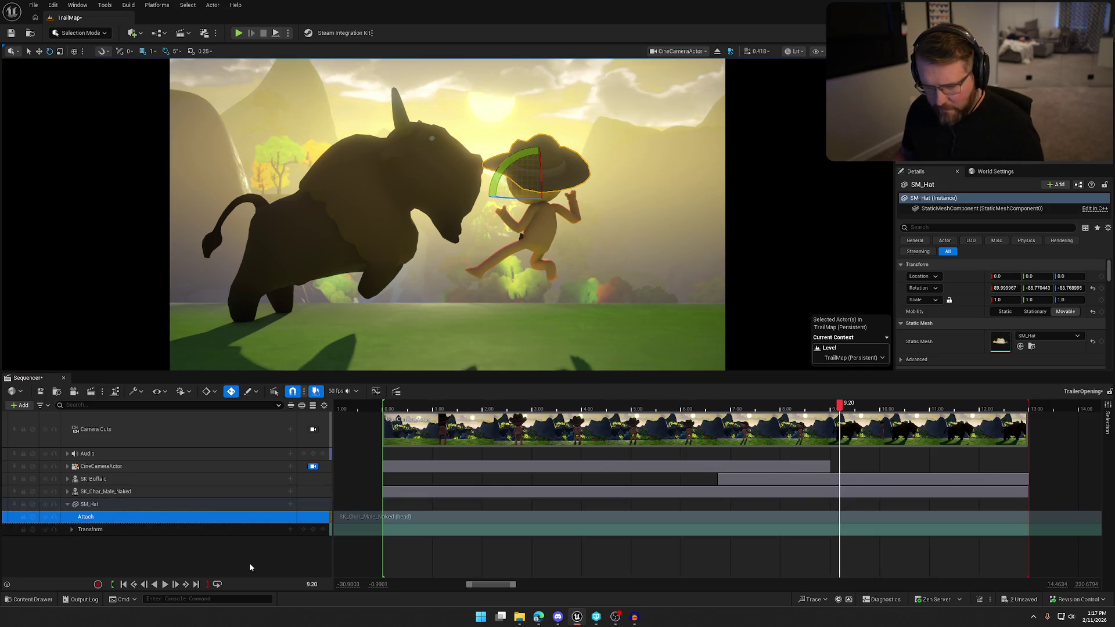
key("Delete")
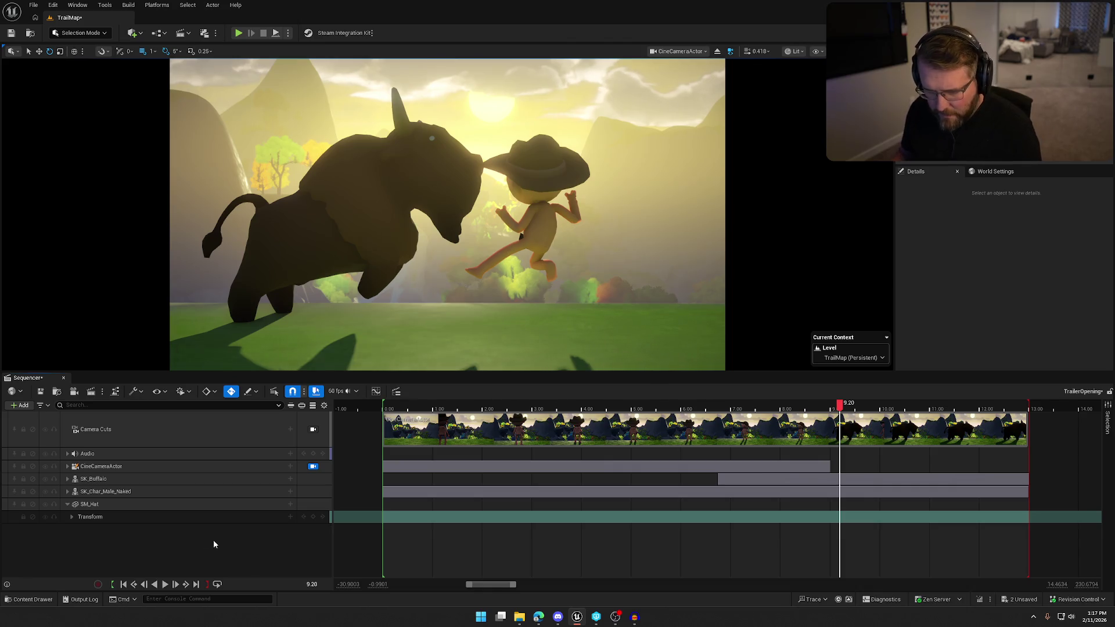
left_click(290, 504)
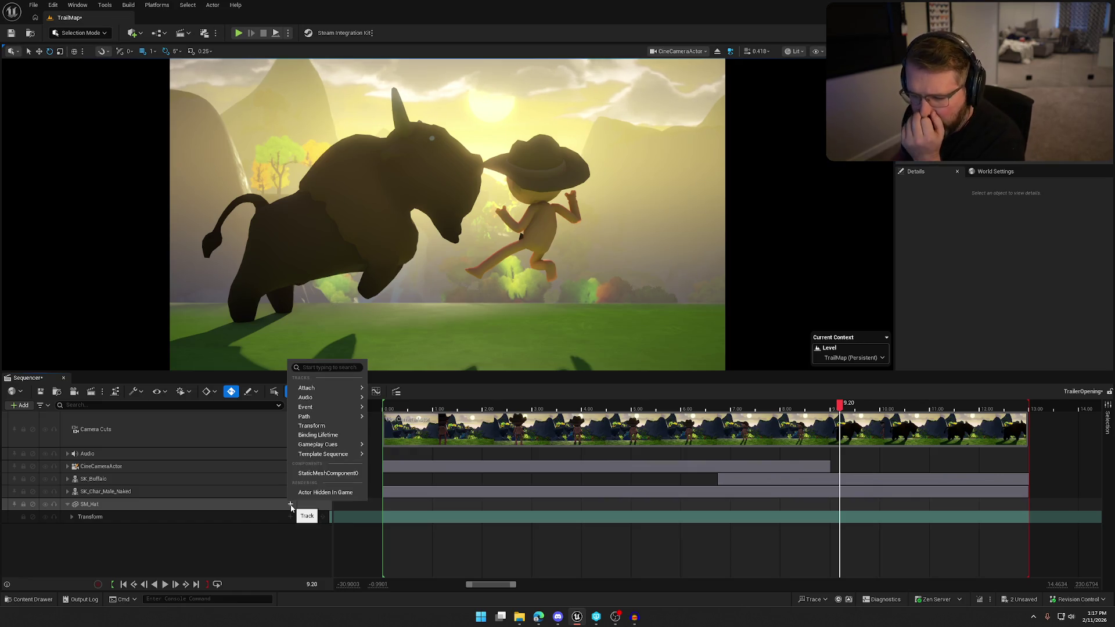
mouse_move(336, 390)
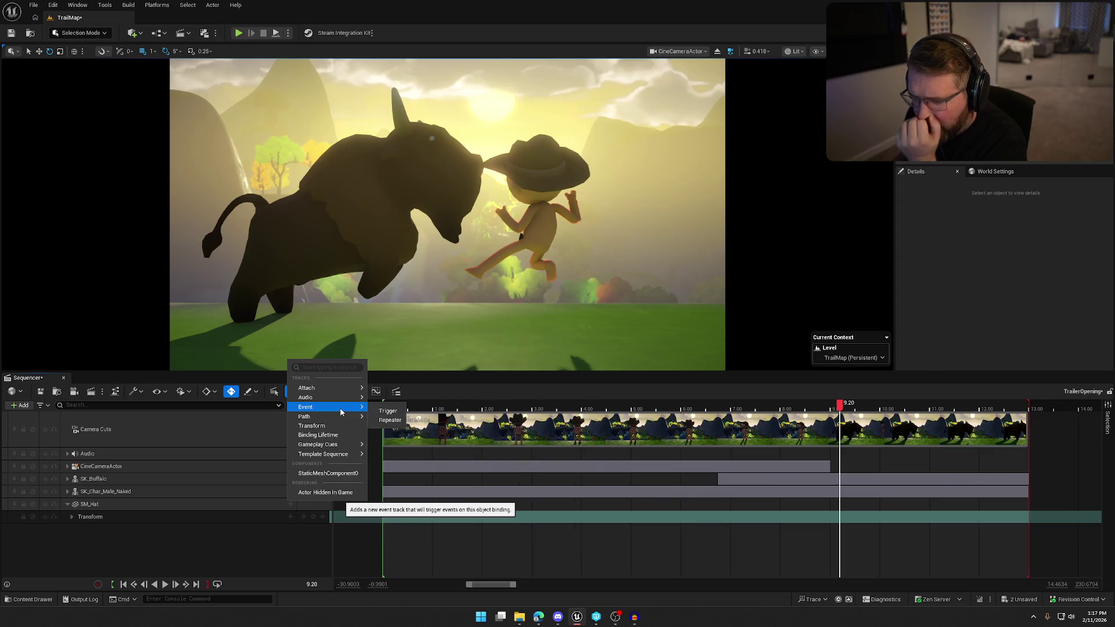
mouse_move(345, 445)
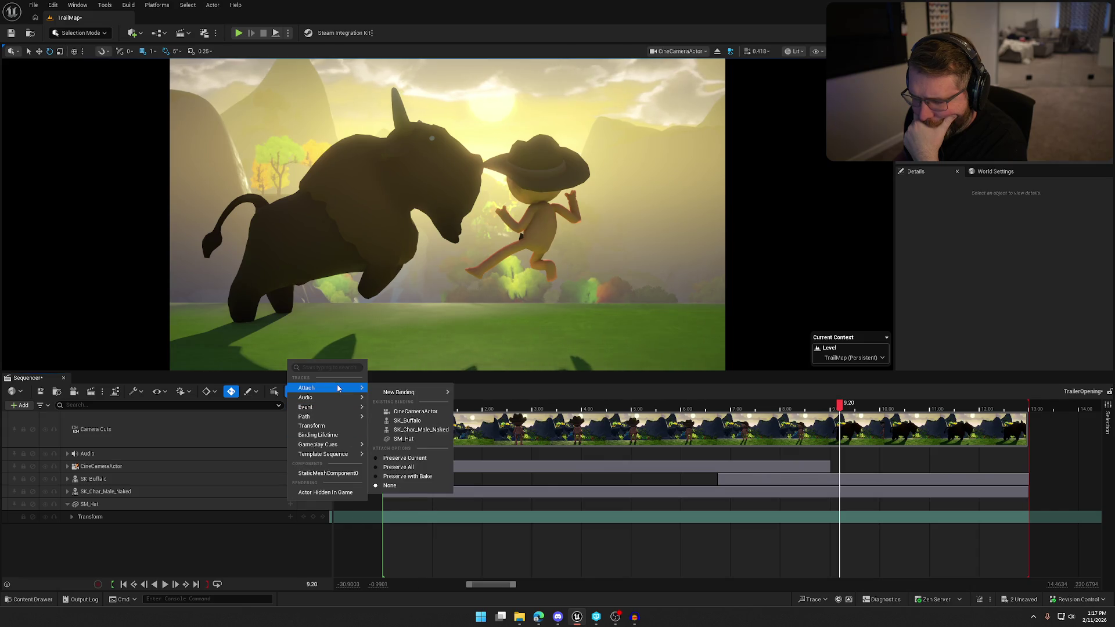
mouse_move(411, 393)
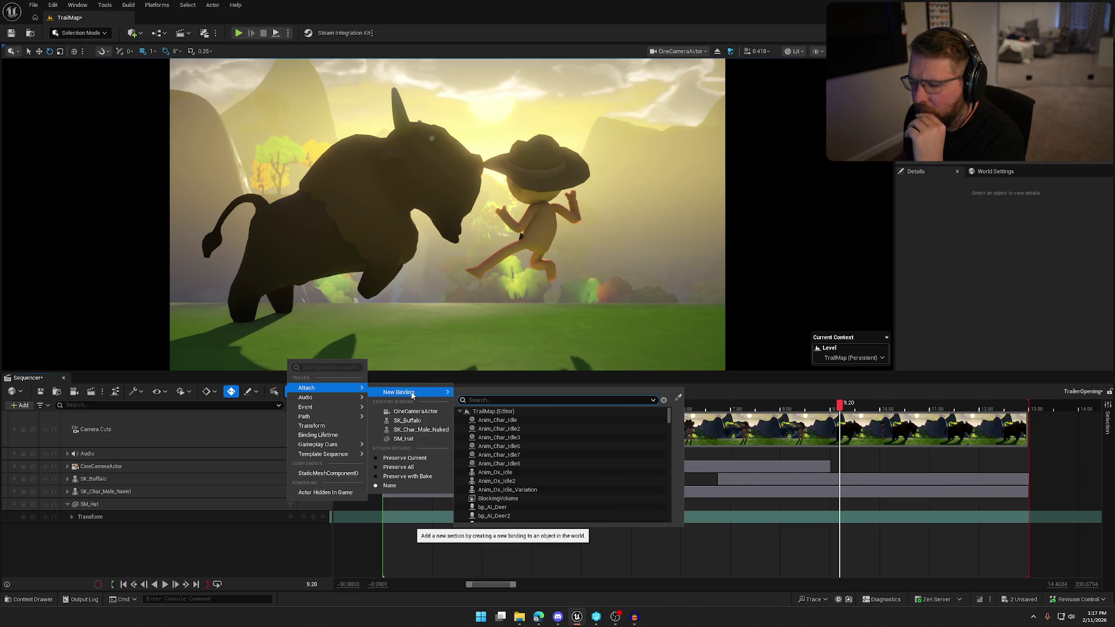
key("alt+Tab")
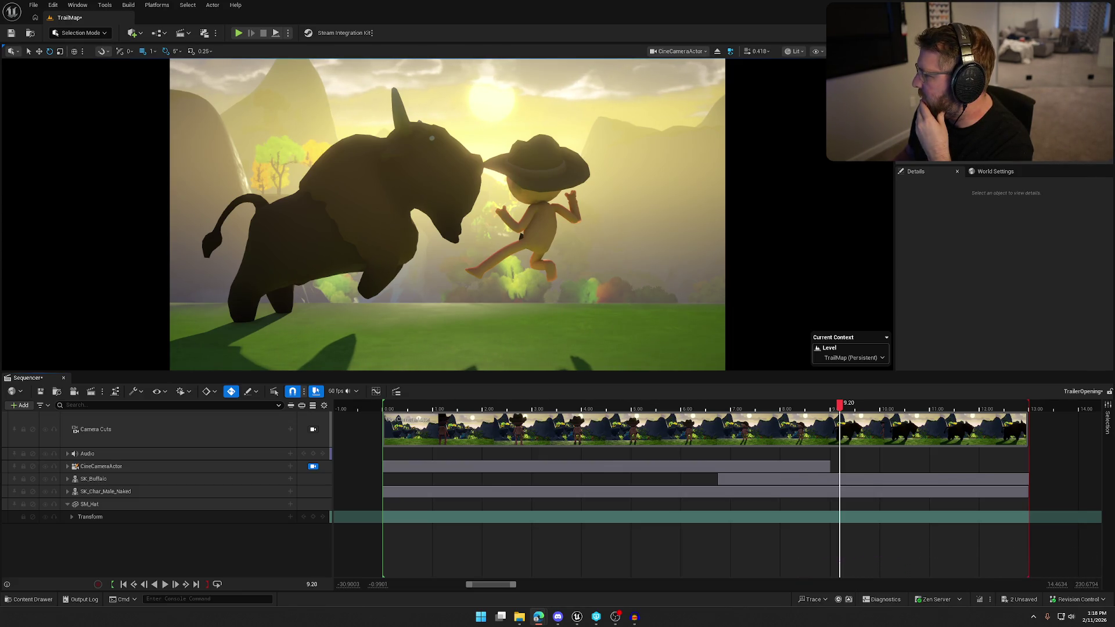
left_click(130, 507)
Step: Add an Attach track binding SM_Hat to SK_Char_Male_Naked's head bone
right_click(148, 503)
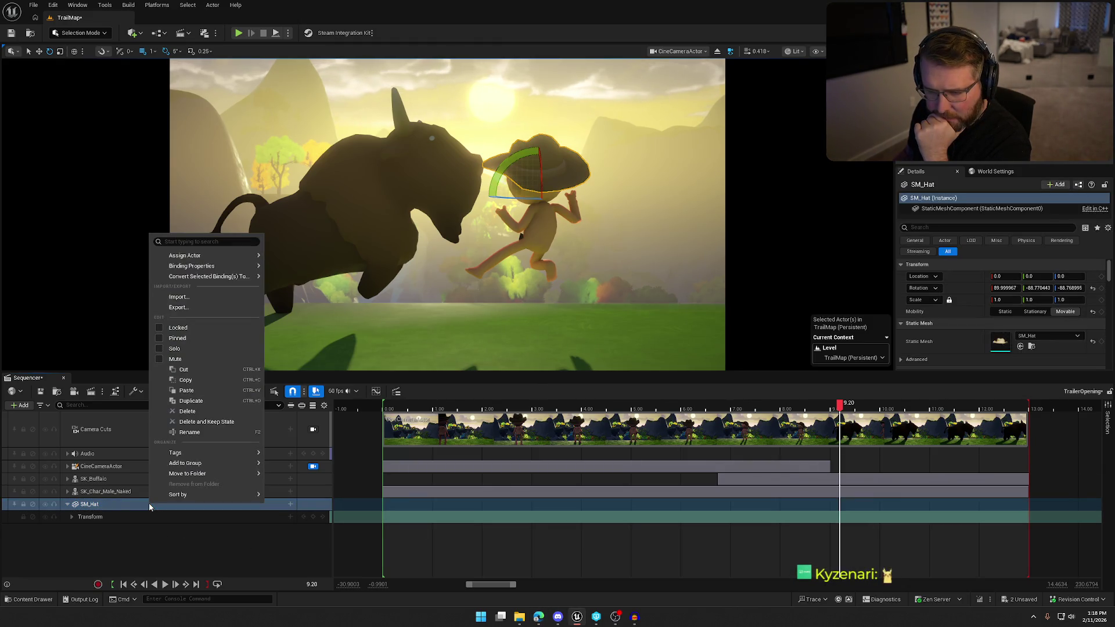
left_click(290, 505)
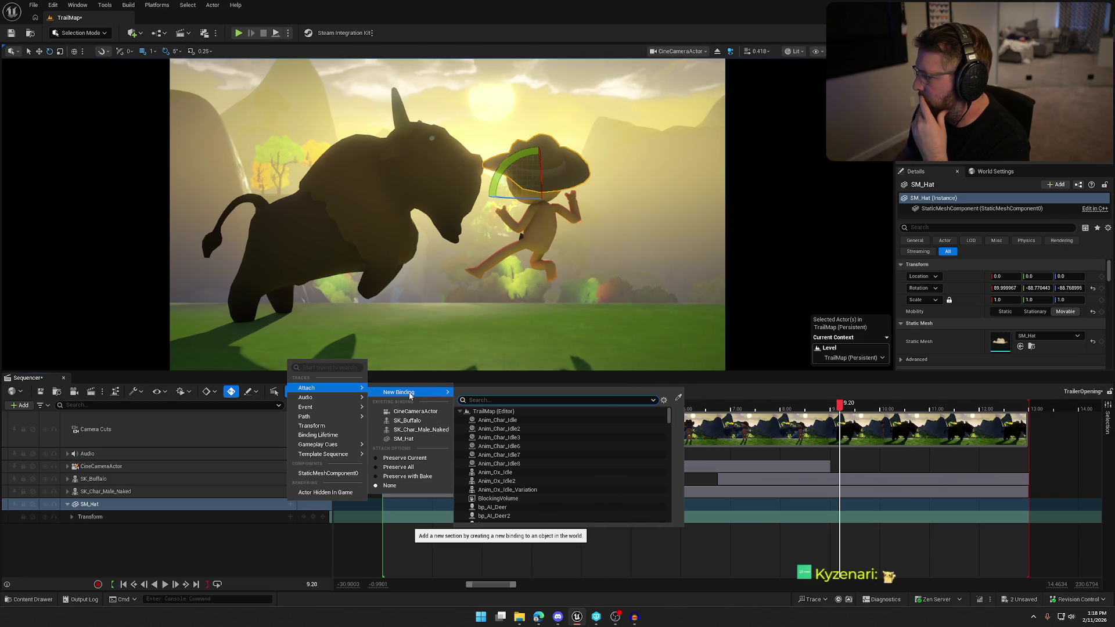
left_click(418, 431)
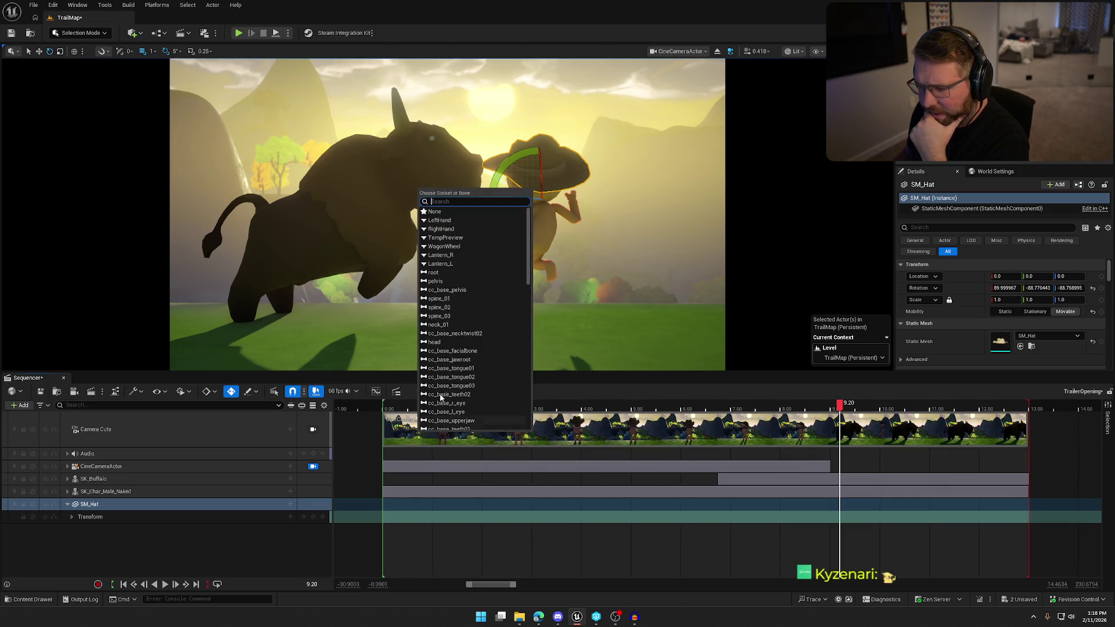
left_click(445, 342)
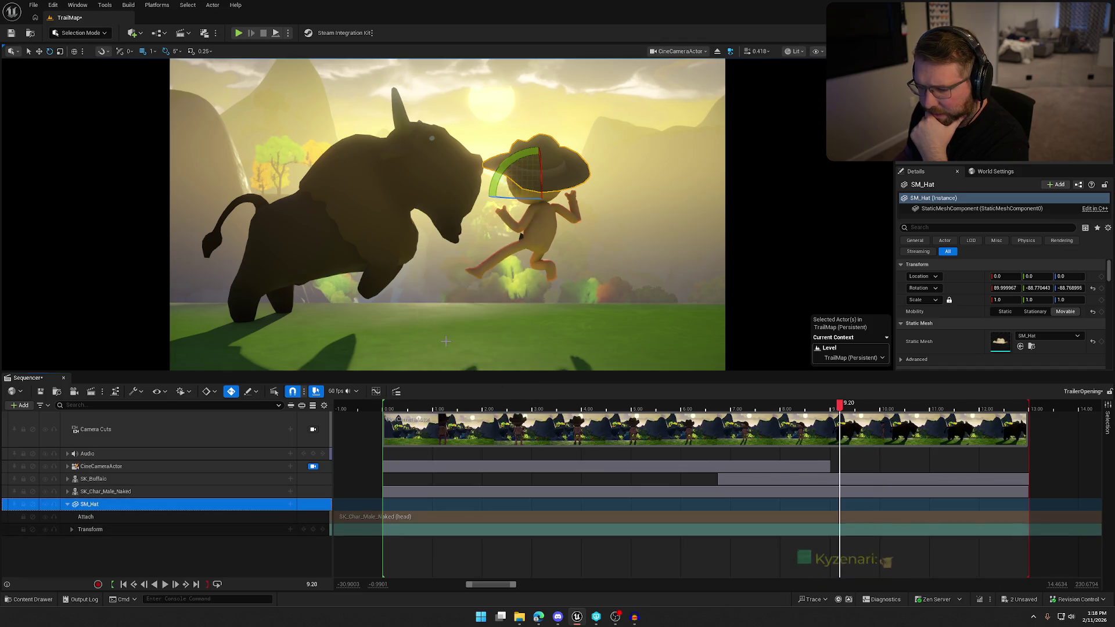
Step: Review the Attach section's properties menu, then close it and reselect the Attach track
left_click(105, 520)
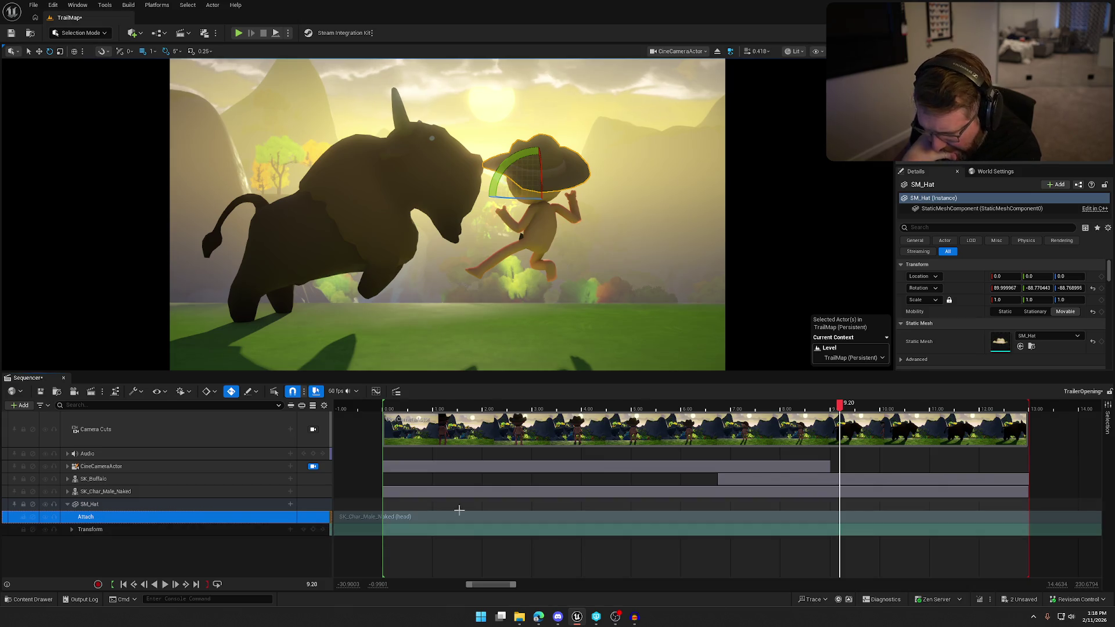
right_click(590, 518)
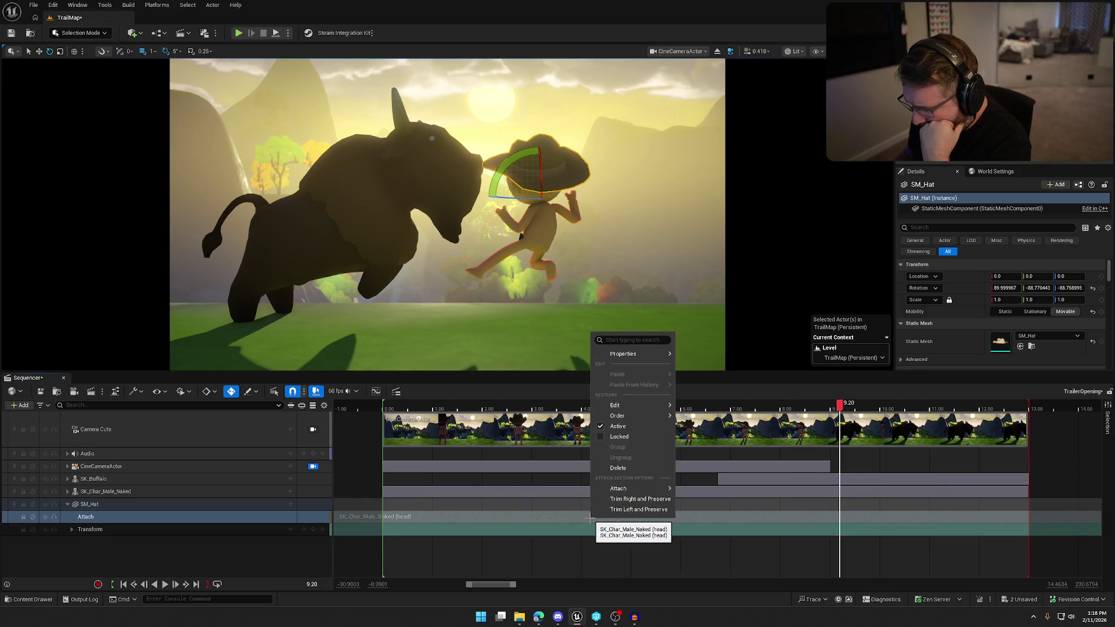
mouse_move(655, 492)
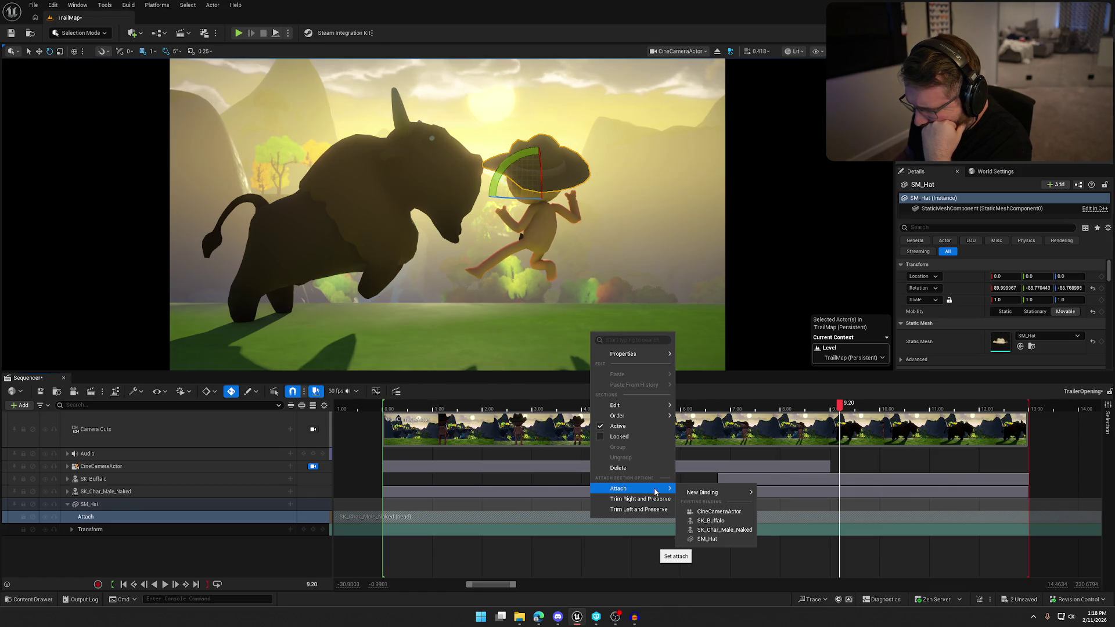
mouse_move(638, 354)
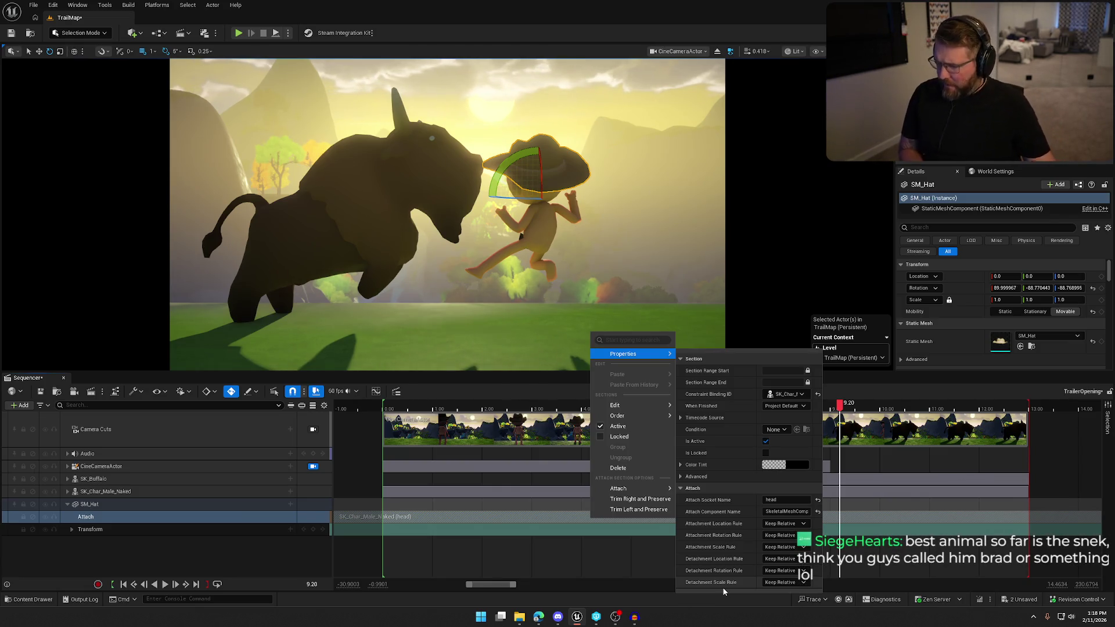
left_click(381, 513)
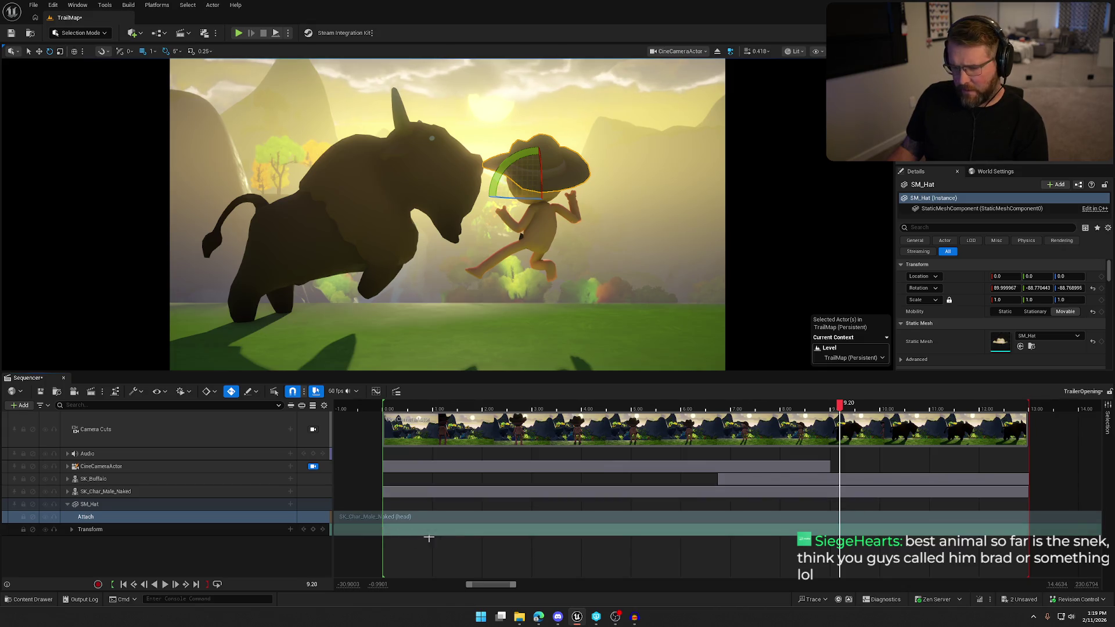
left_click(108, 517)
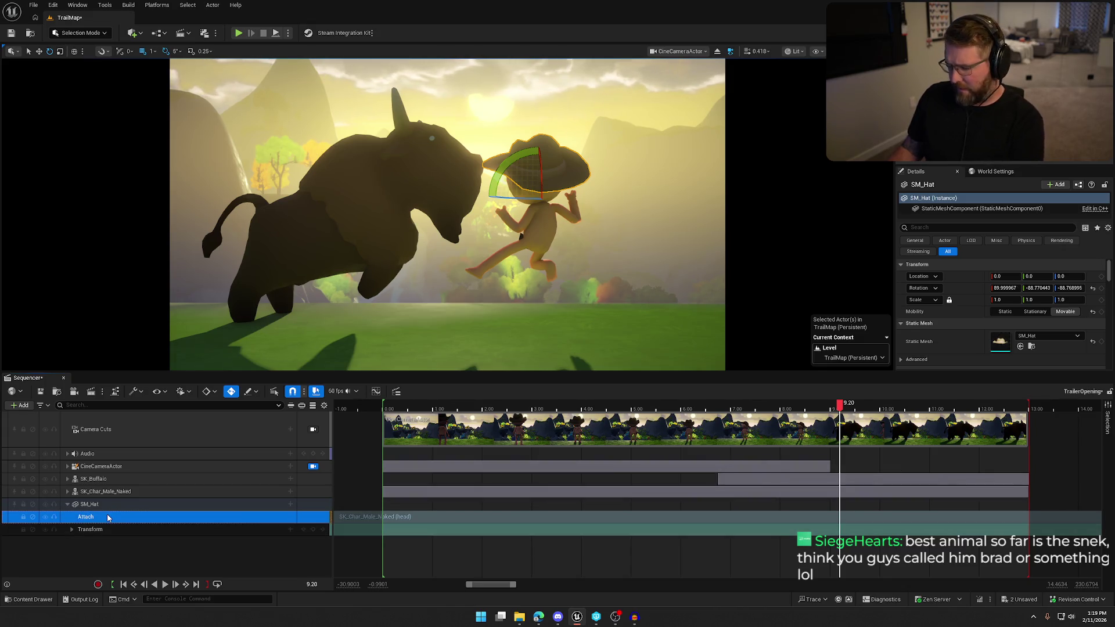
Step: Delete the hat's Attach track, lift the hat onto the head, and key its transform at 9.20 s
key("Delete")
left_click(90, 517)
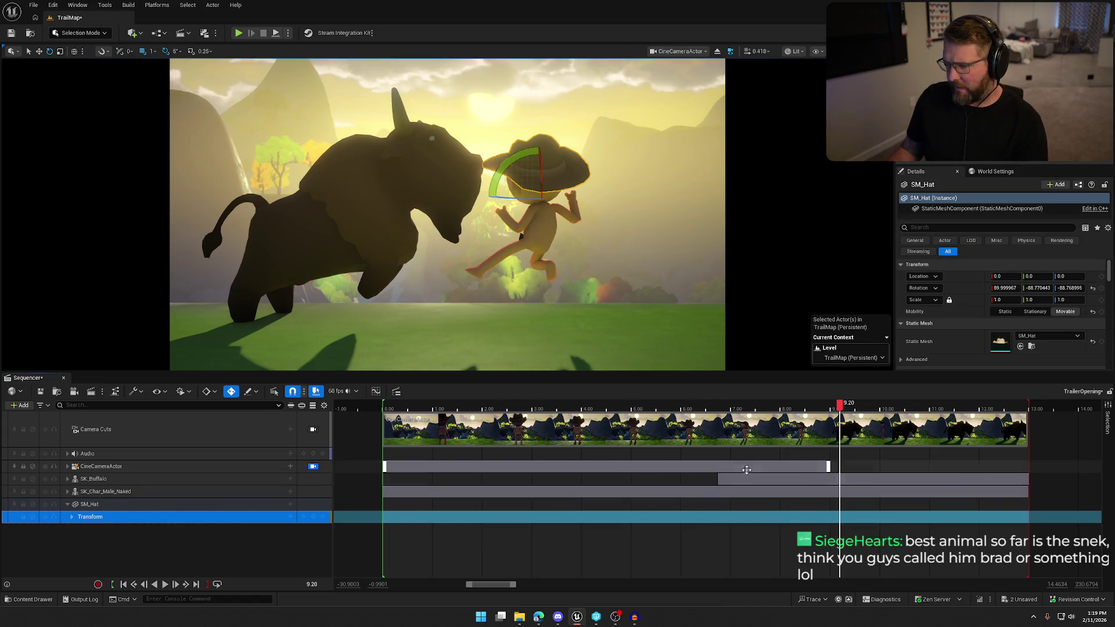
left_click(72, 517)
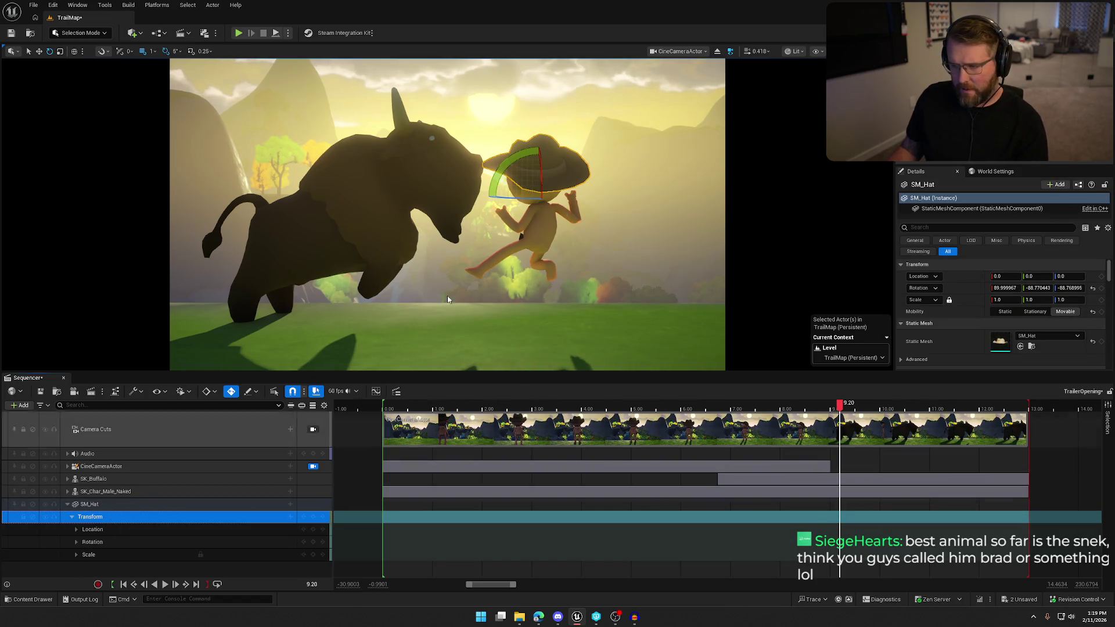
left_click(39, 51)
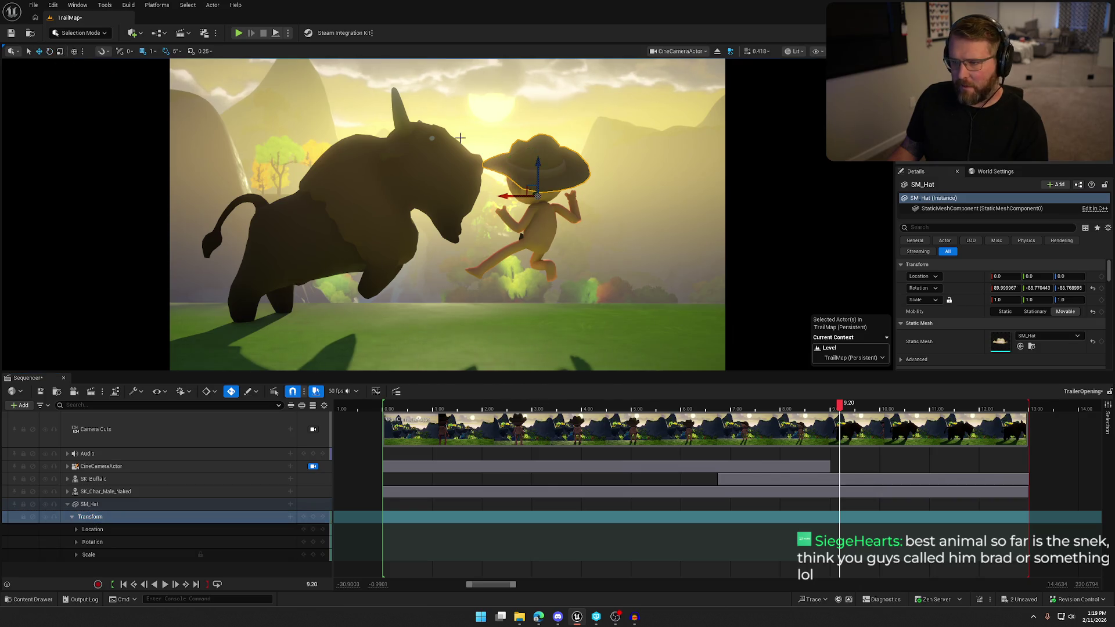
left_click_drag(538, 166, 538, 147)
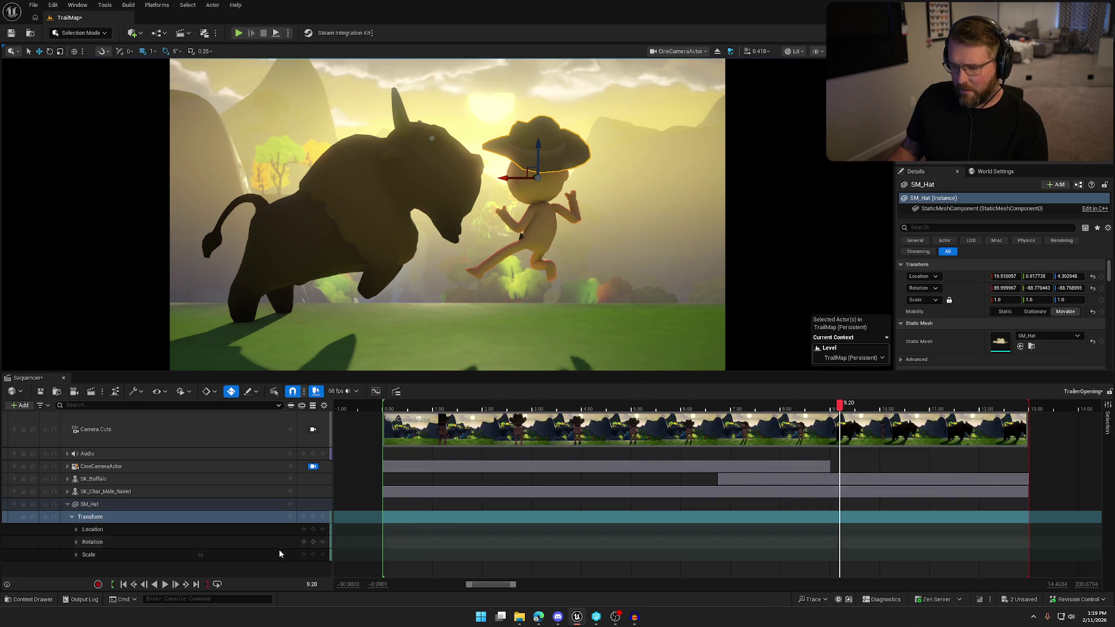
left_click(314, 518)
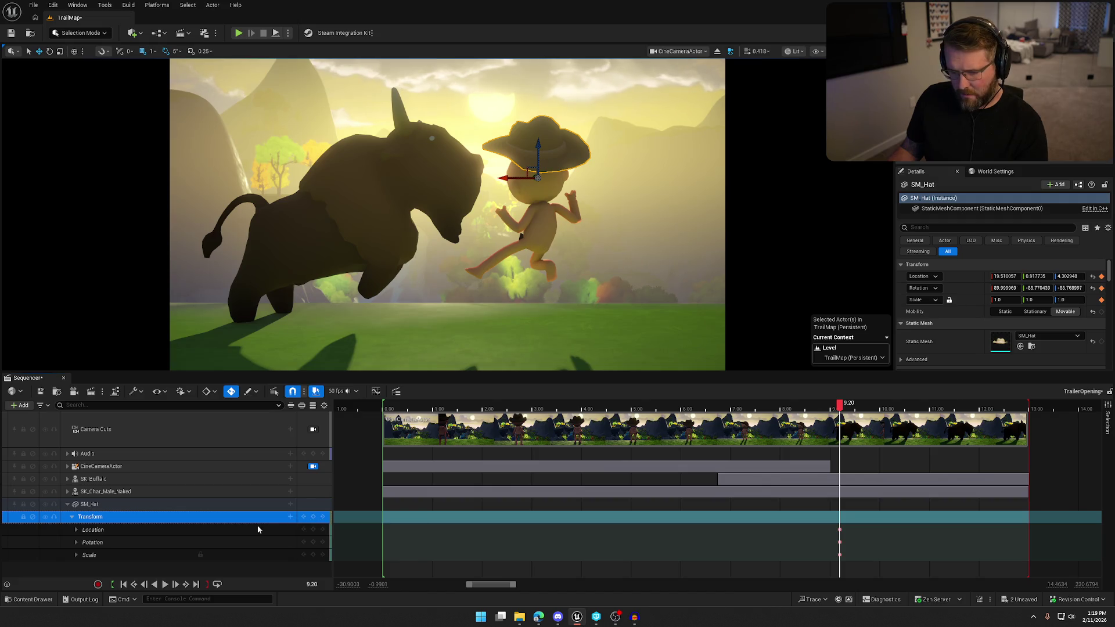
Step: At the sequence start, key the hat's Location with X set to 0.0
left_click_drag(837, 409, 769, 413)
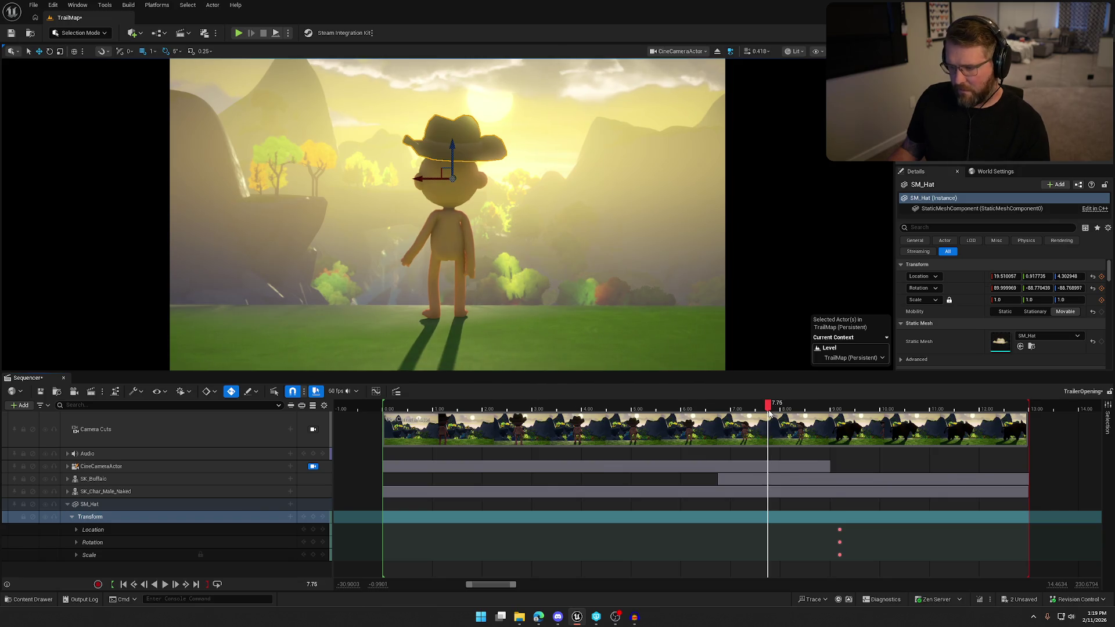
left_click_drag(770, 406, 382, 414)
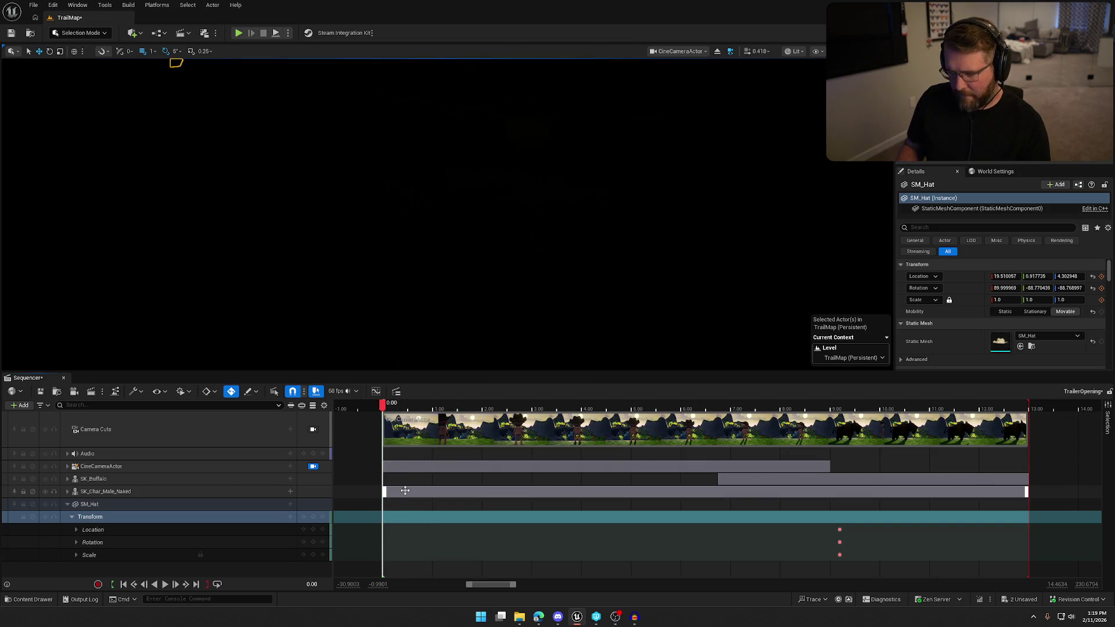
left_click(76, 530)
scroll(76, 529, "down", 1)
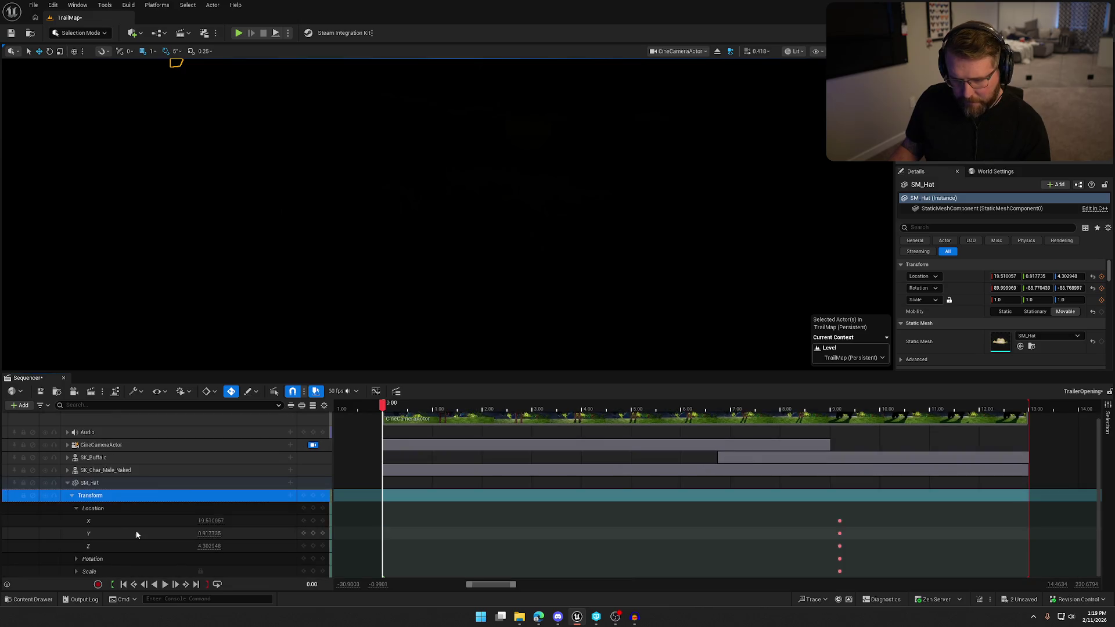
left_click(200, 521)
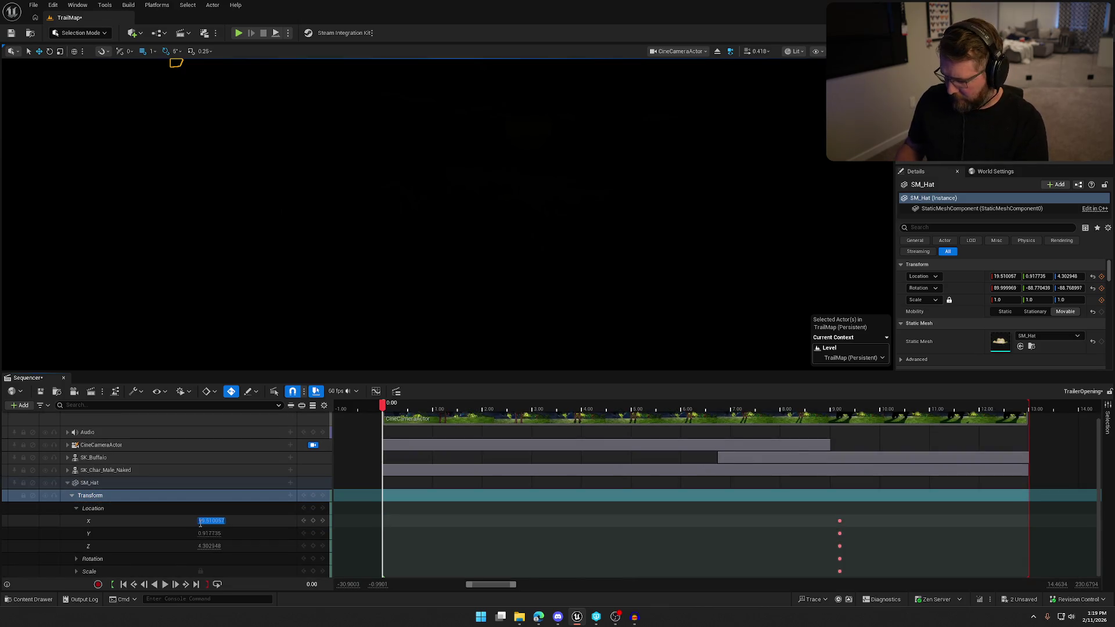
type("0")
key("Return")
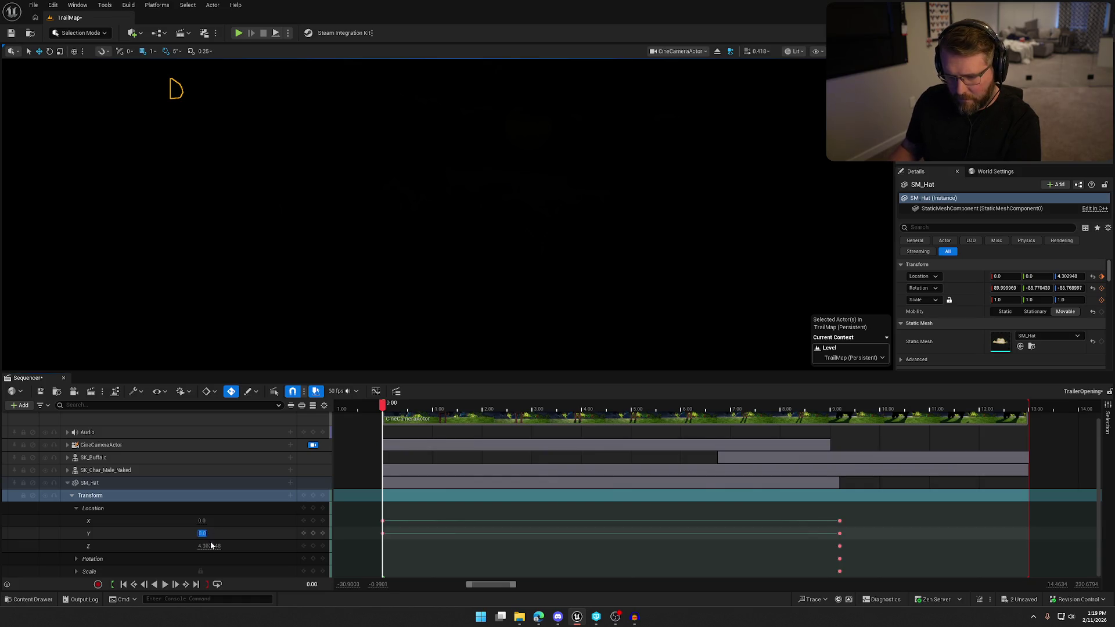
left_click(210, 546)
type("0")
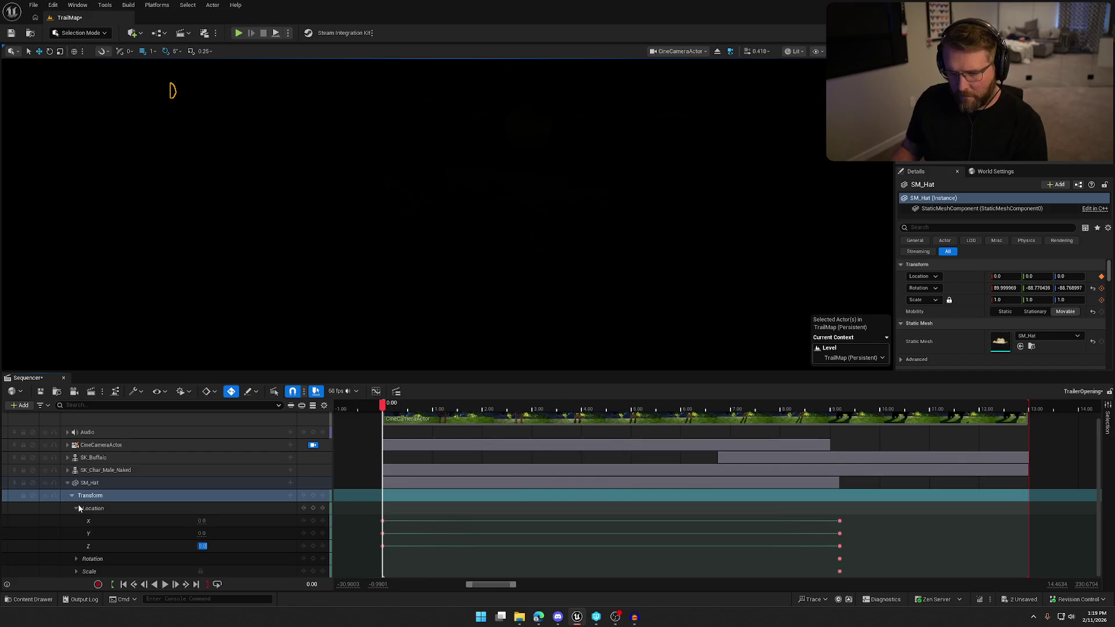
left_click(76, 508)
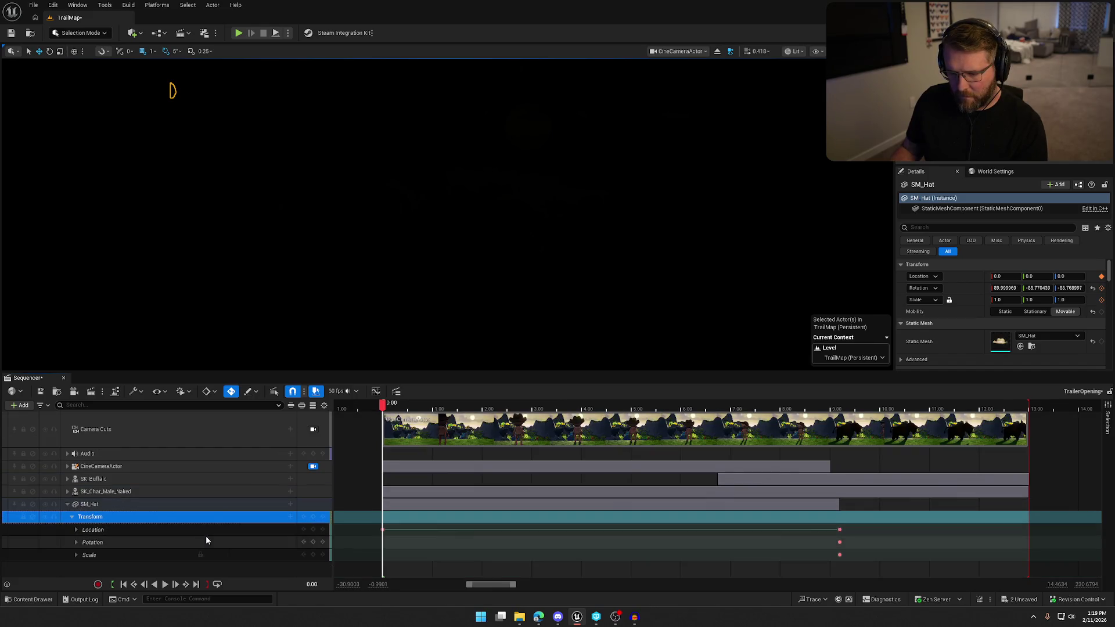
Step: Play the sequence to preview the hat, then return to the start
left_click(168, 585)
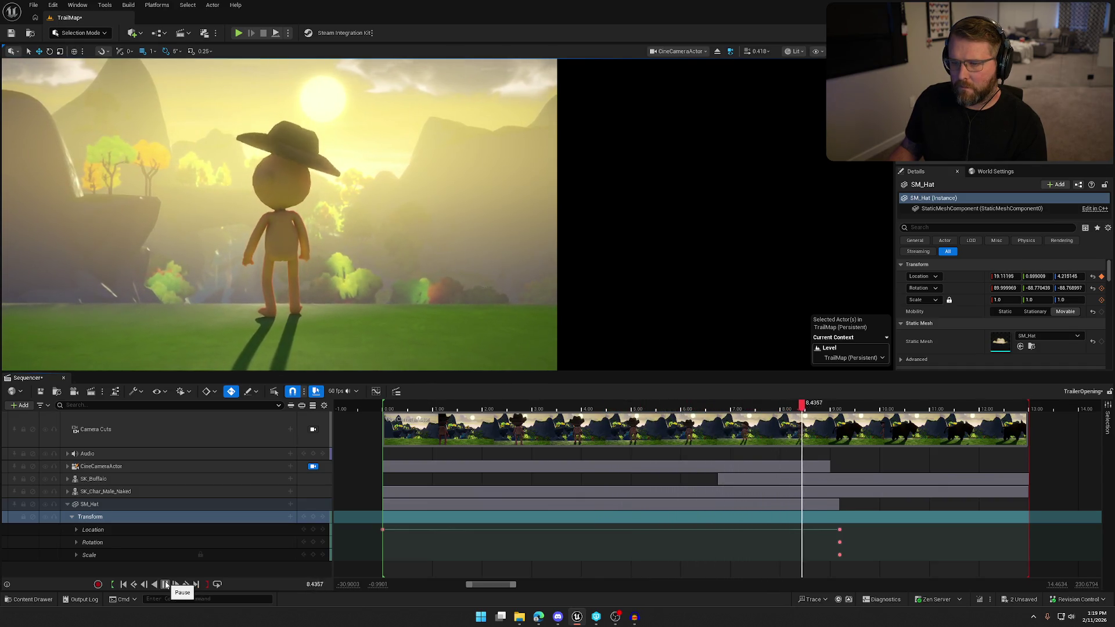
left_click(166, 585)
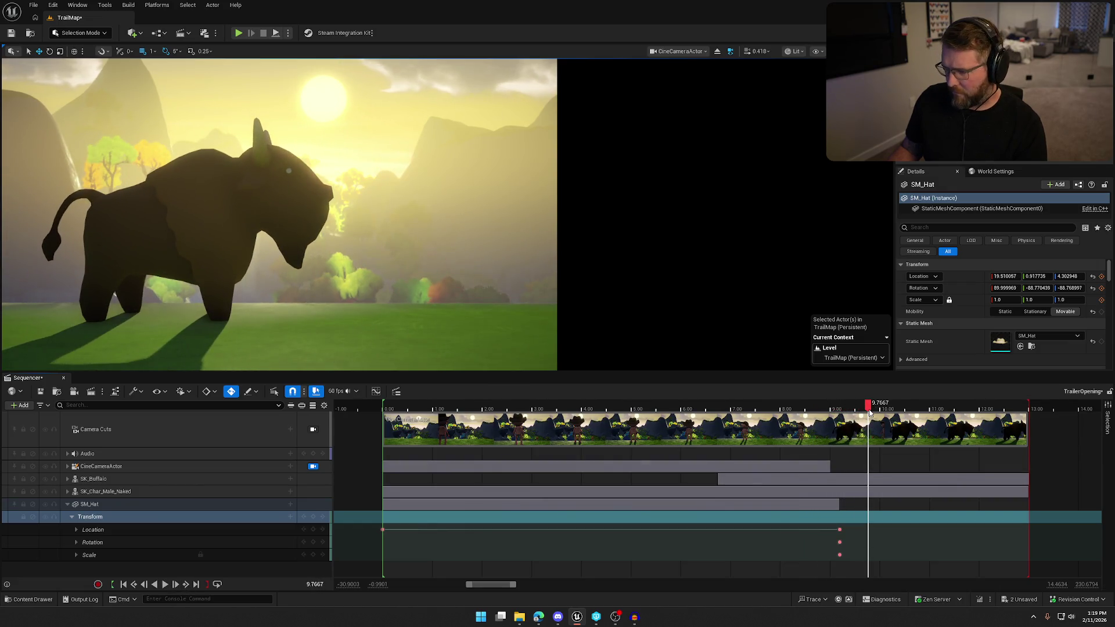
left_click_drag(872, 410, 388, 432)
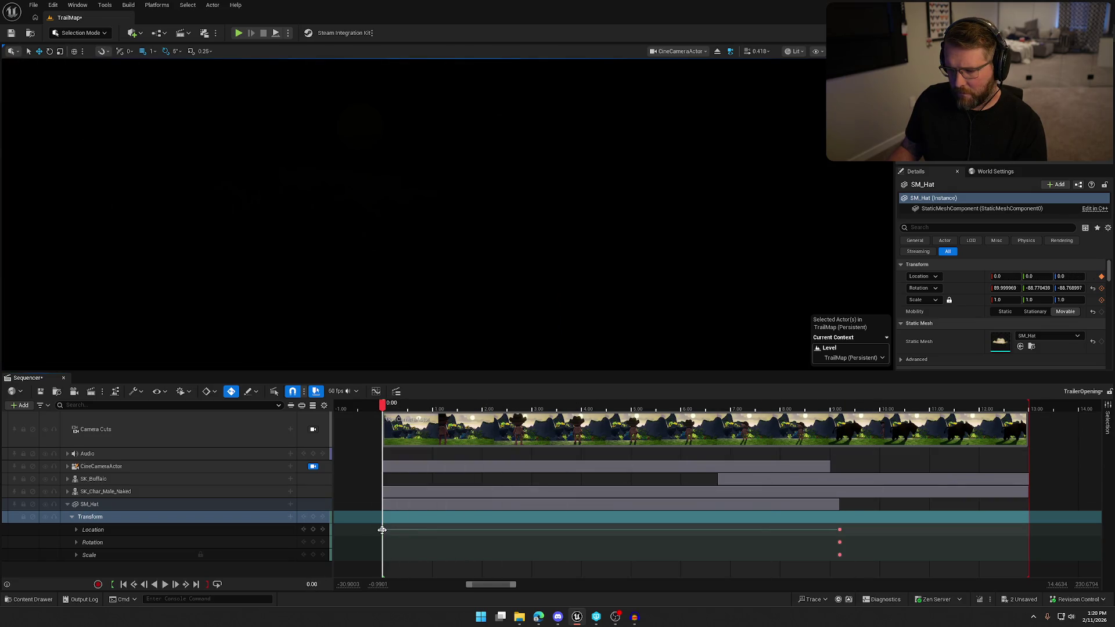
Step: Delete the Scale track from SM_Hat's Transform animation
left_click(74, 552)
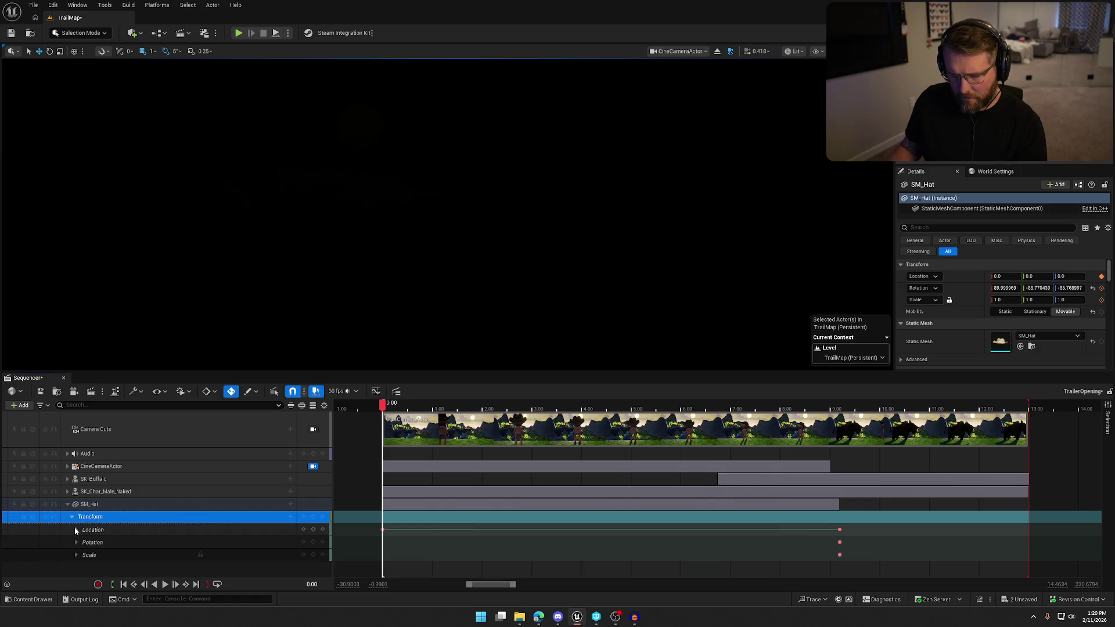
left_click(76, 543)
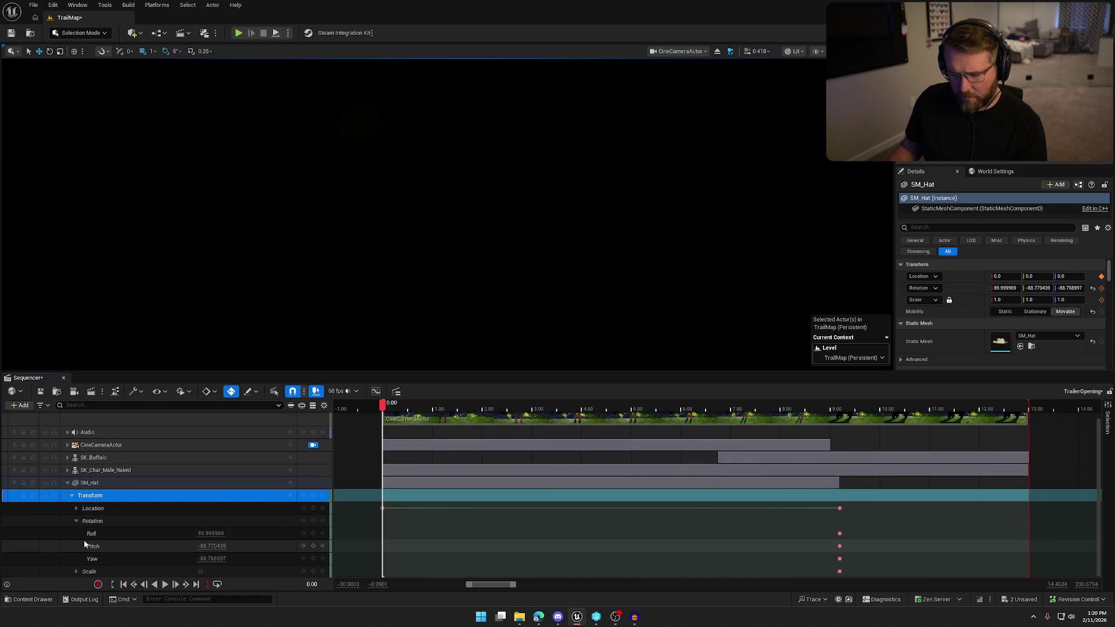
left_click(77, 521)
left_click(77, 555)
left_click(77, 554)
left_click(100, 556)
key("Delete")
Step: Try Roll, Pitch and Yaw of 0 for the hat, preview it, then undo back to the original rotation
left_click(76, 542)
scroll(143, 546, "down", 1)
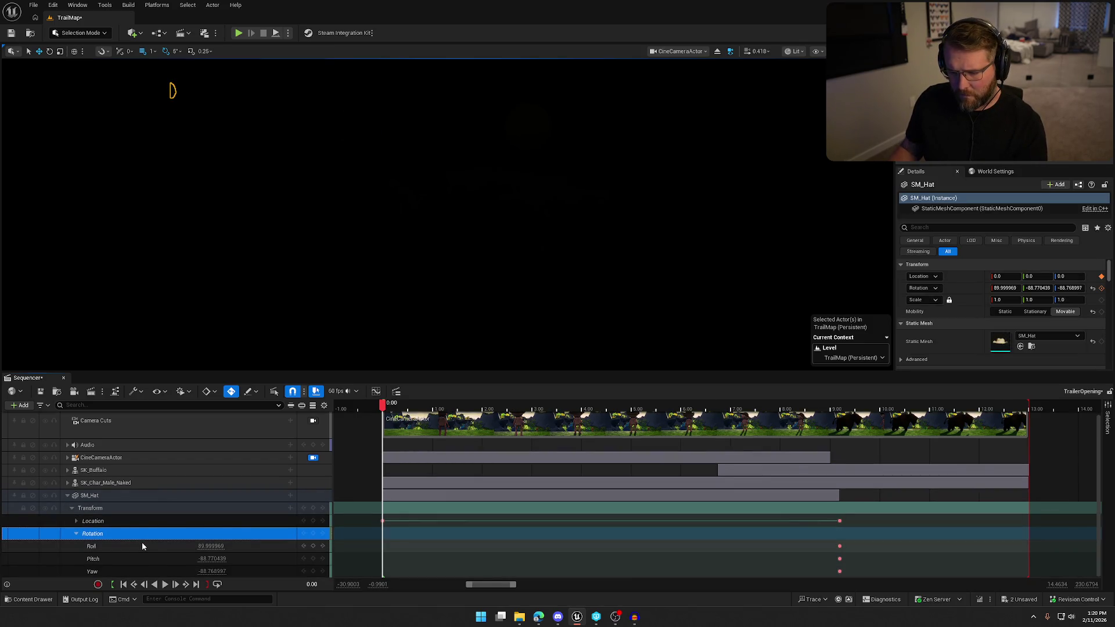
left_click(212, 546)
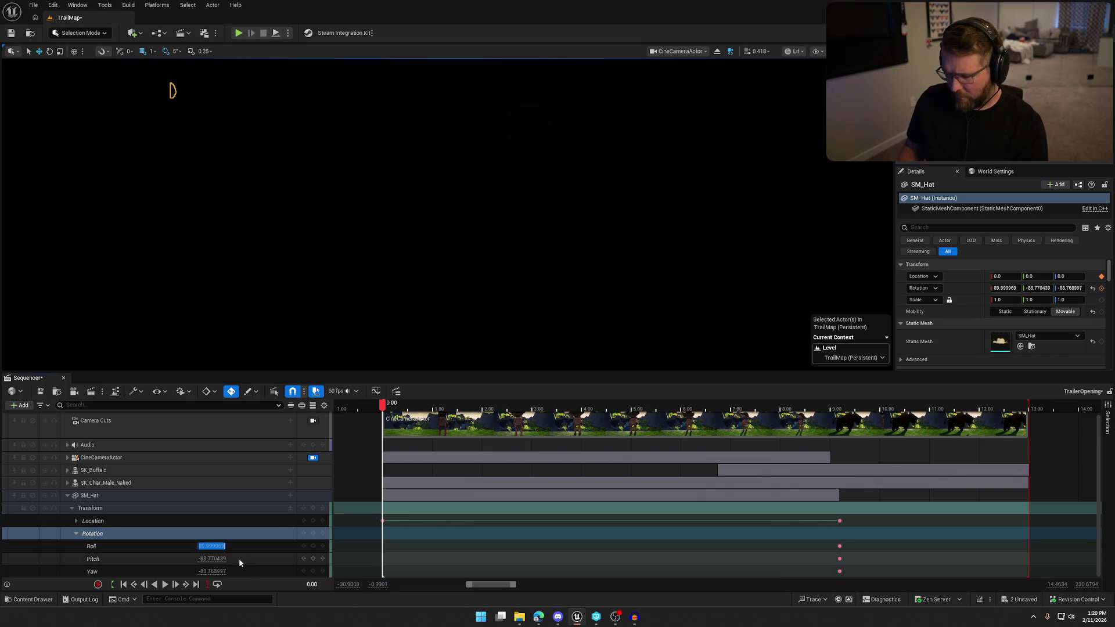
type("0")
key("Tab")
type("0")
key("Tab")
type("0")
key("Return")
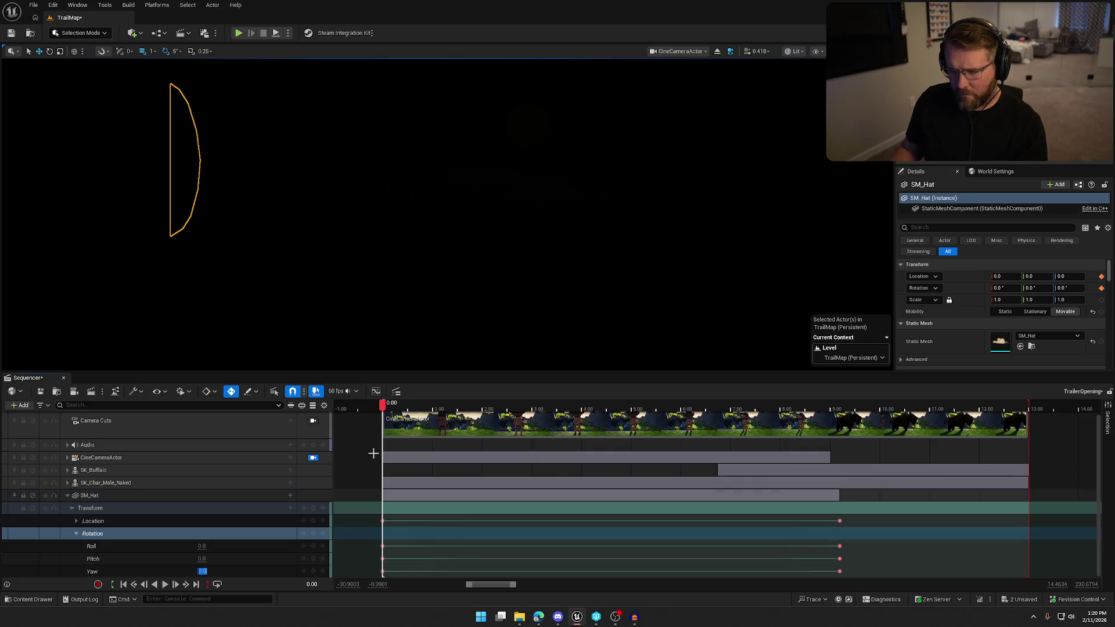
left_click_drag(384, 405, 479, 410)
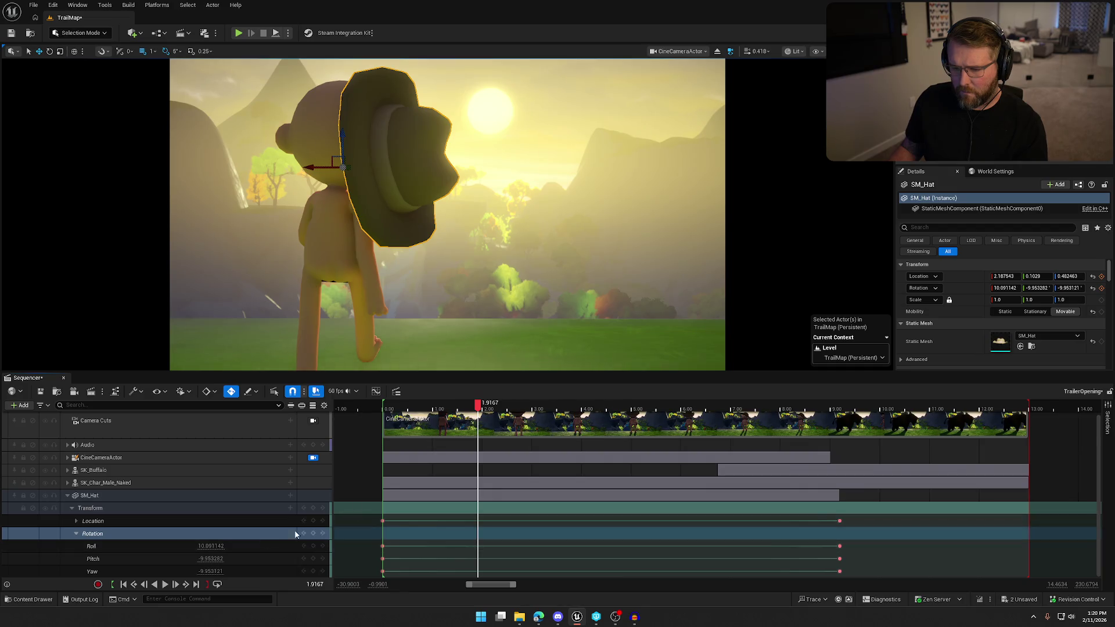
mouse_move(488, 410)
left_mouse_down()
mouse_move(498, 410)
mouse_move(385, 411)
left_mouse_up()
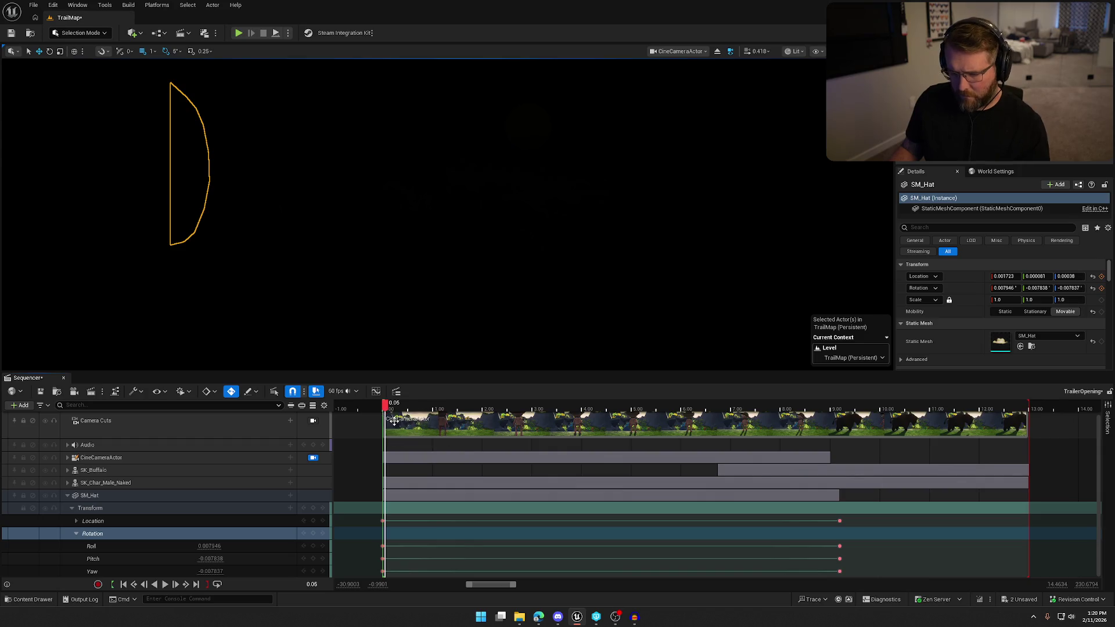
key("ctrl+z")
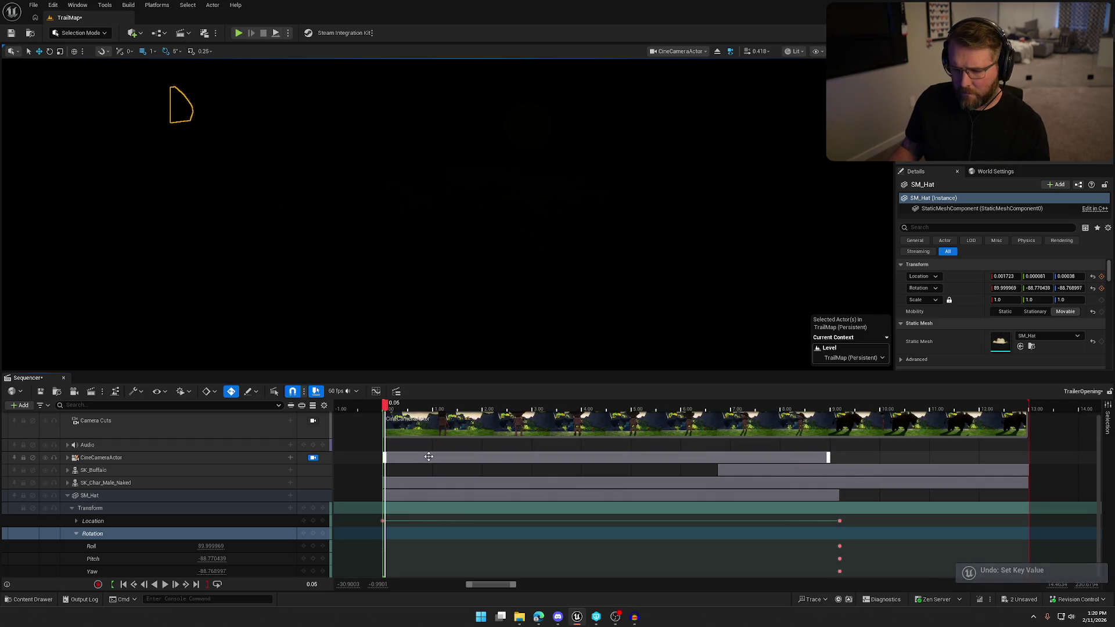
left_click_drag(386, 410, 751, 409)
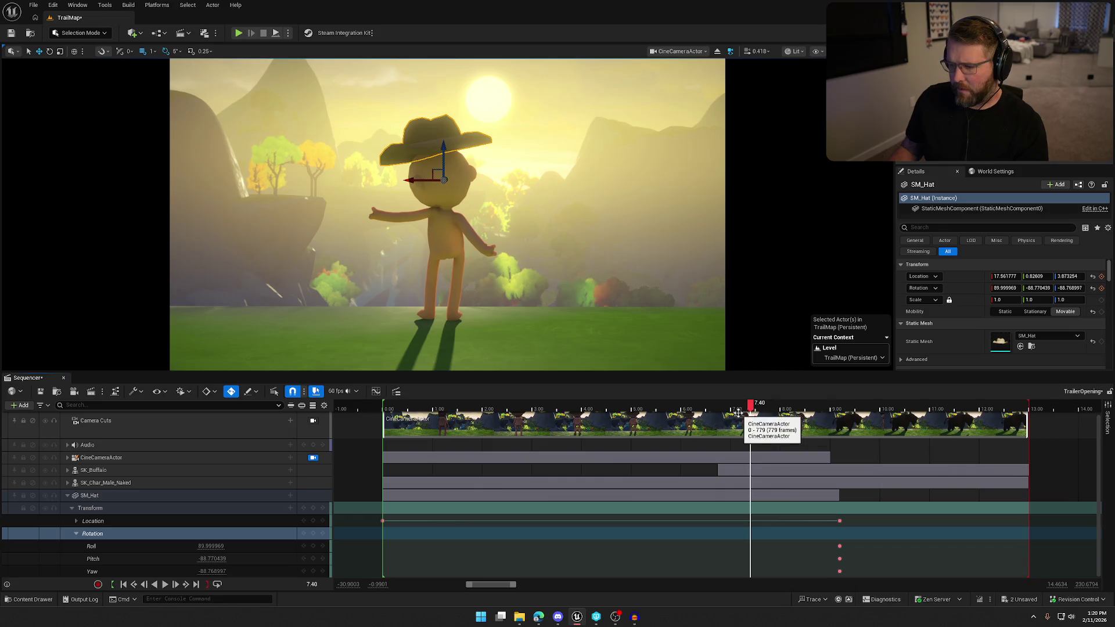
Step: Delete the hat's X, Y and Z Location end keys at 9.20
left_click(76, 521)
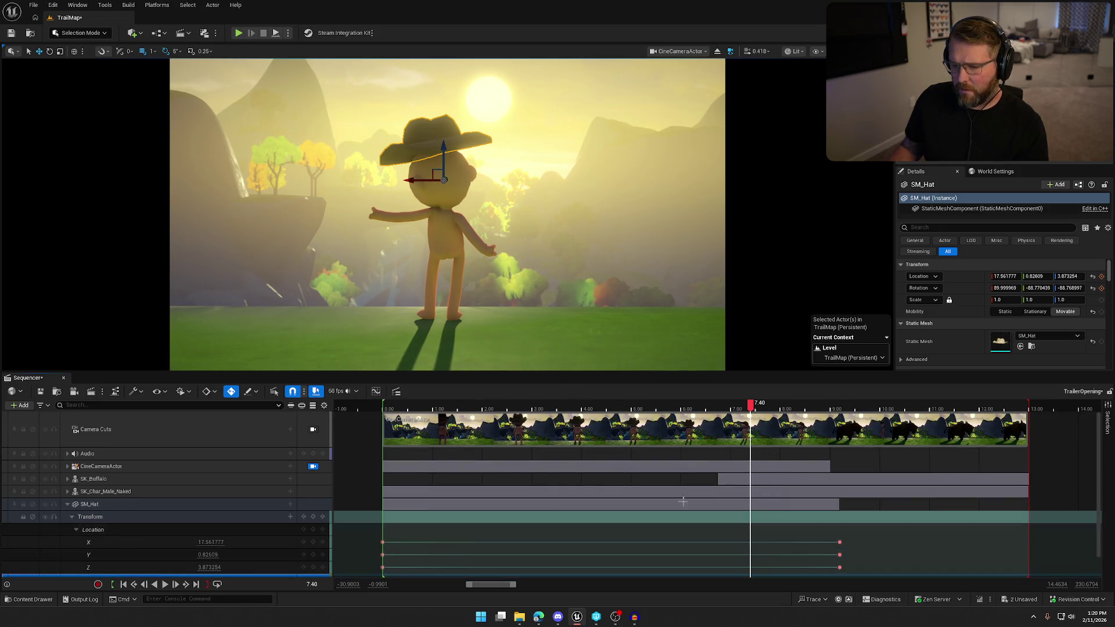
left_click_drag(840, 541, 849, 572)
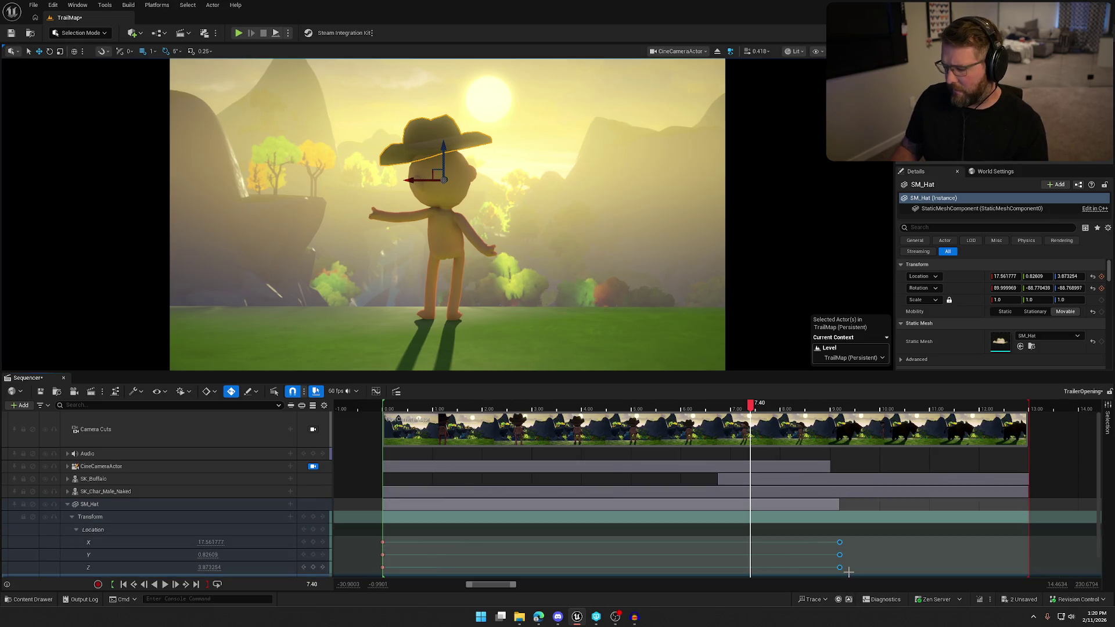
key("Delete")
mouse_move(722, 409)
left_mouse_down()
mouse_move(510, 411)
mouse_move(692, 417)
mouse_move(830, 441)
left_mouse_up()
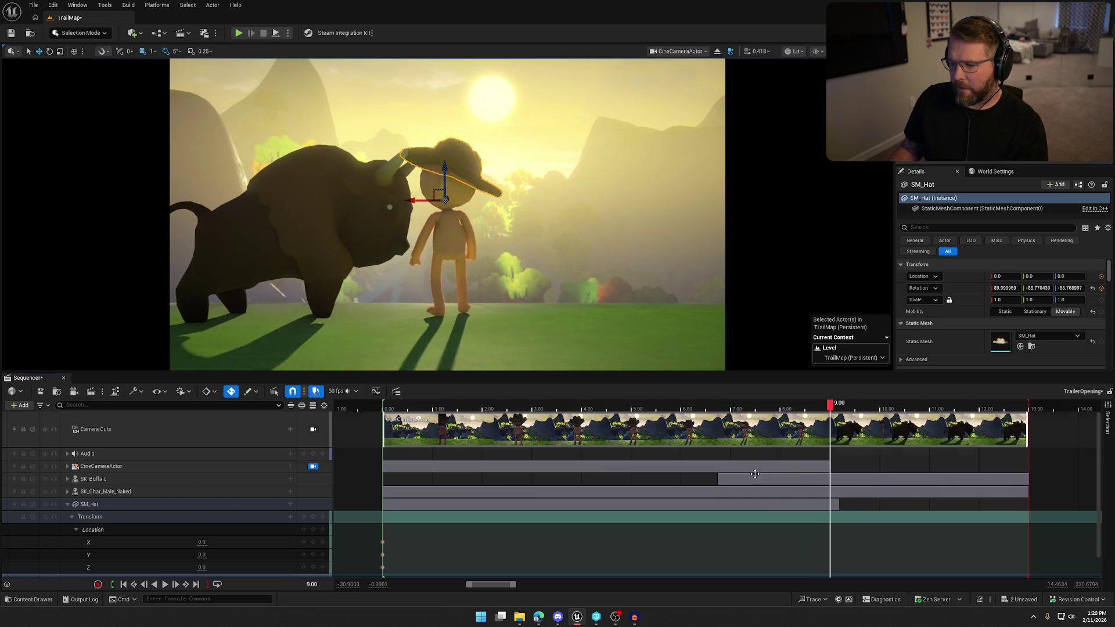
left_click(76, 530)
left_click(75, 539)
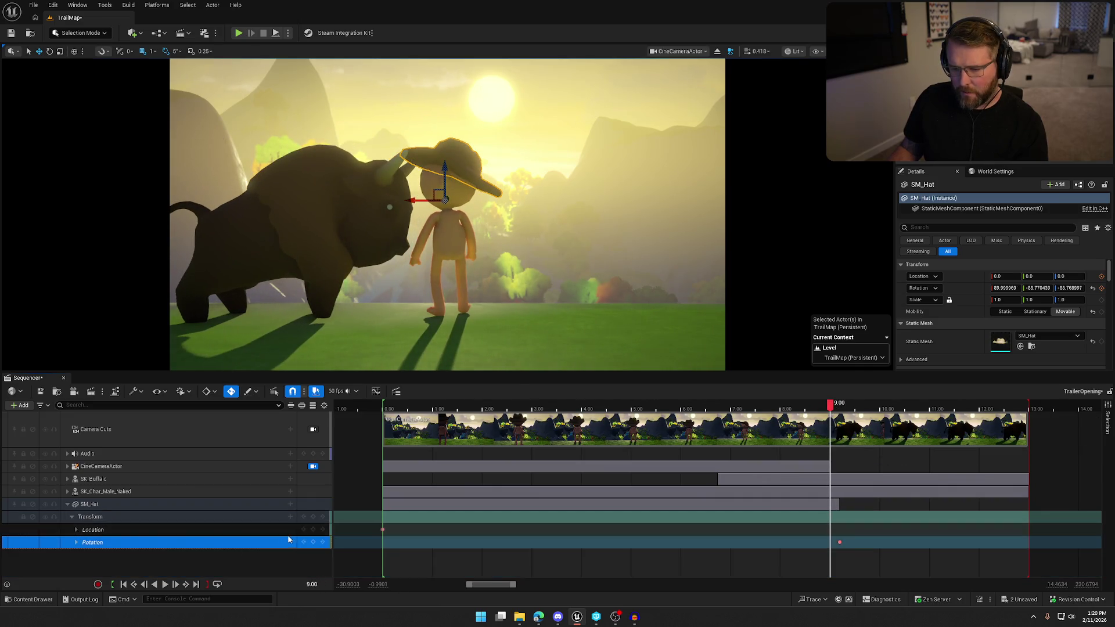
Step: Add Location and Rotation keys for the hat at 0:00 and 9:00
left_click(313, 529)
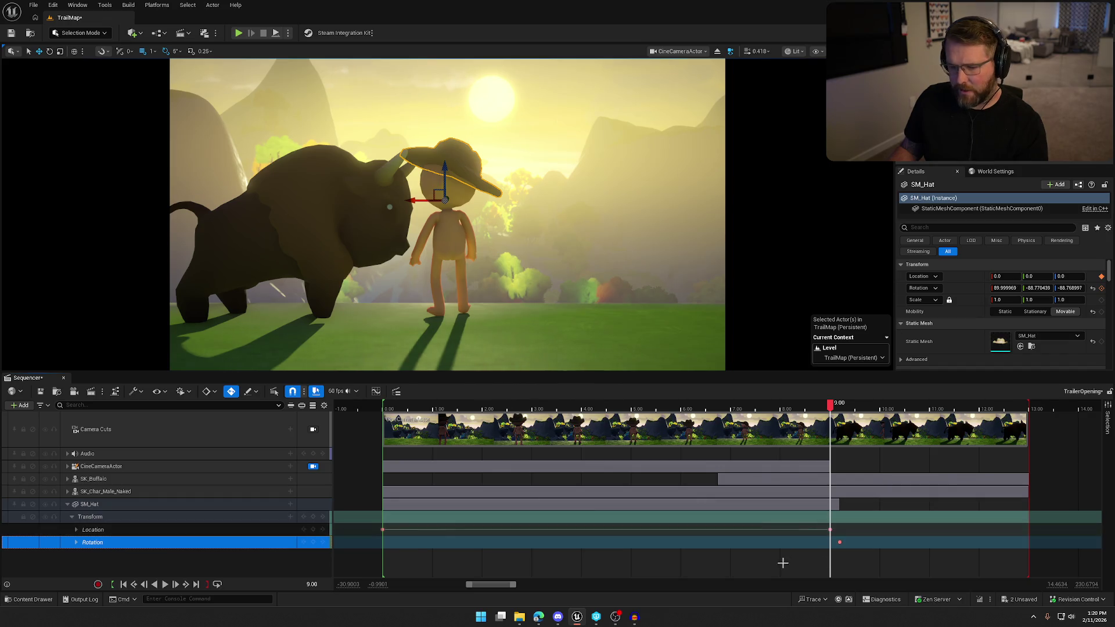
left_click(843, 542)
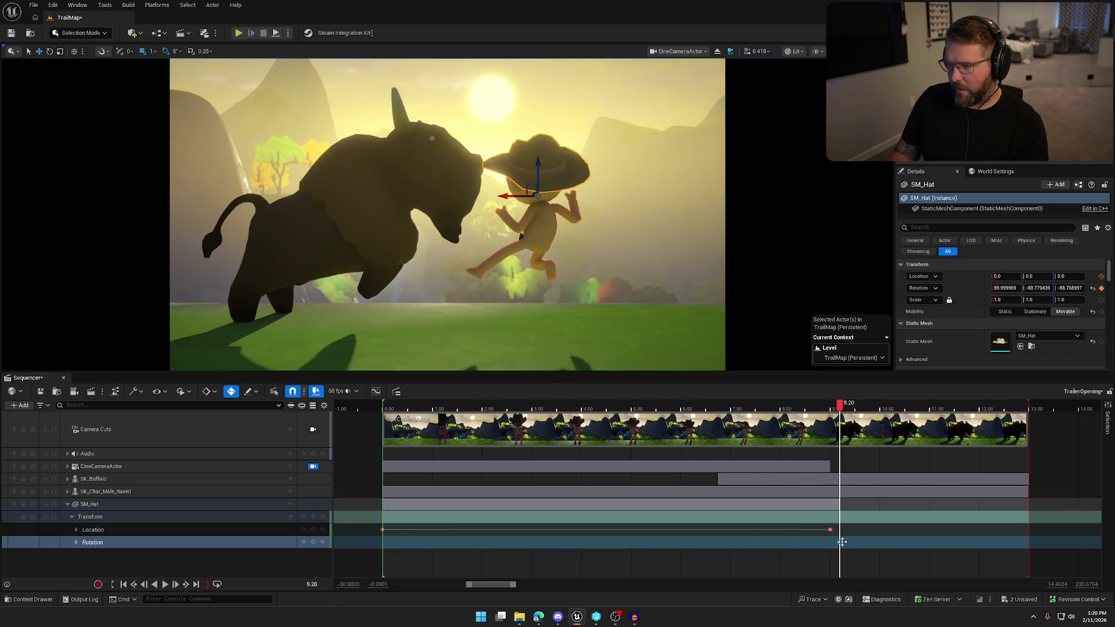
left_click(385, 529)
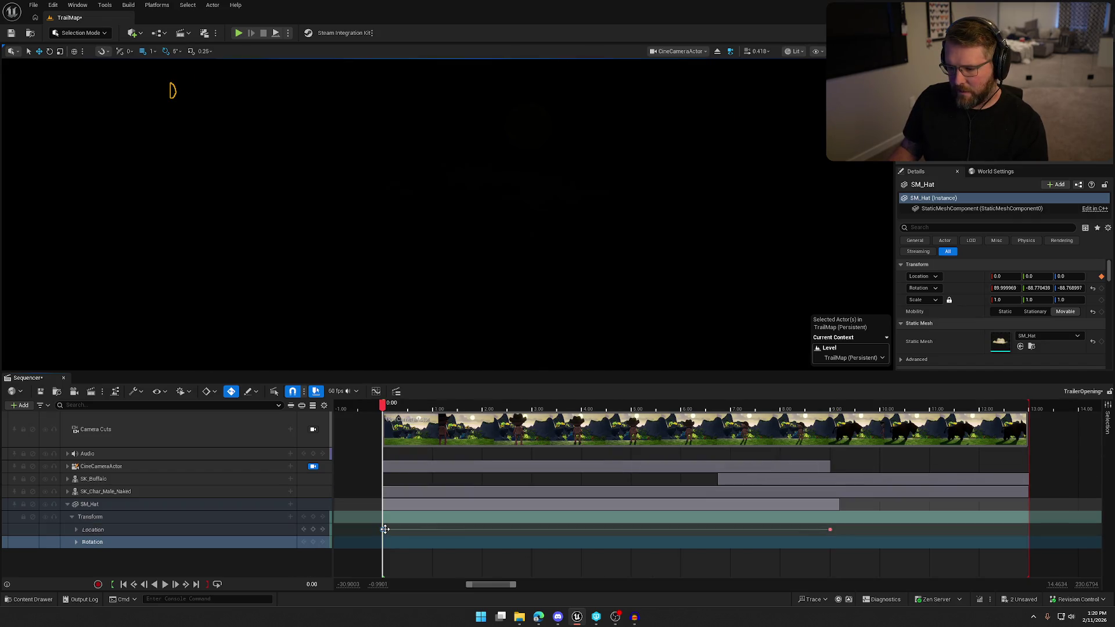
left_click(313, 544)
left_click(806, 443)
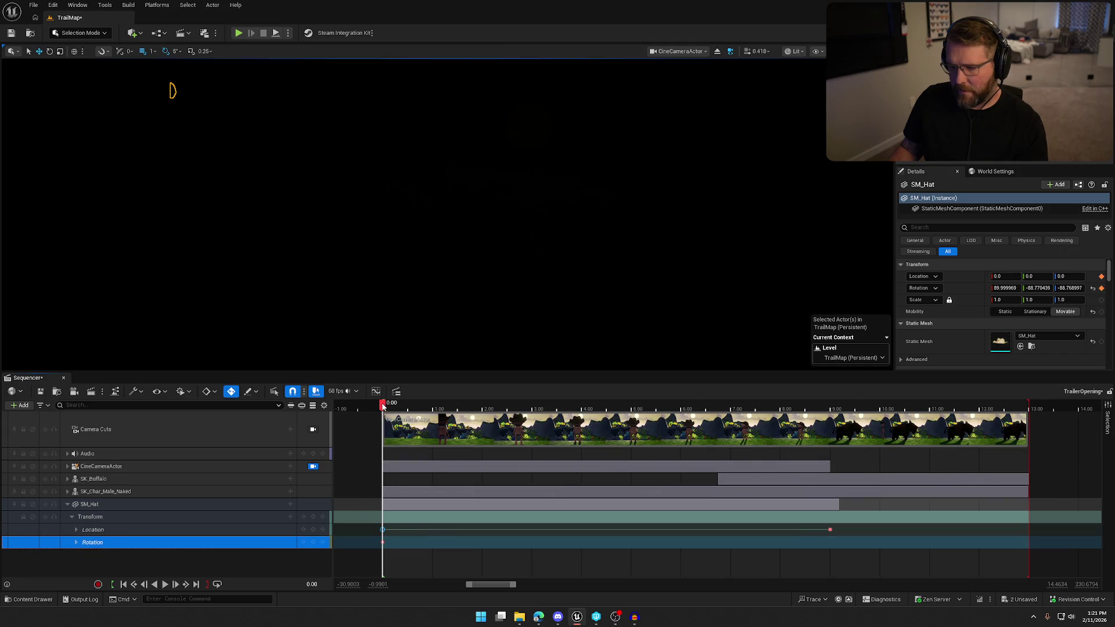
left_click(832, 530)
left_click(313, 530)
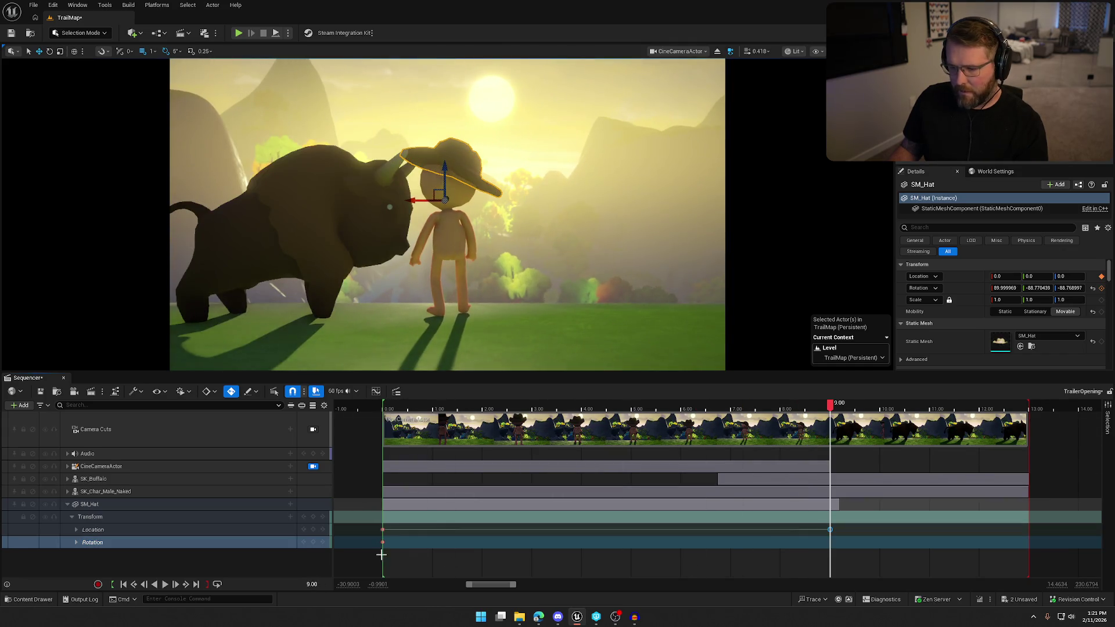
left_click(313, 543)
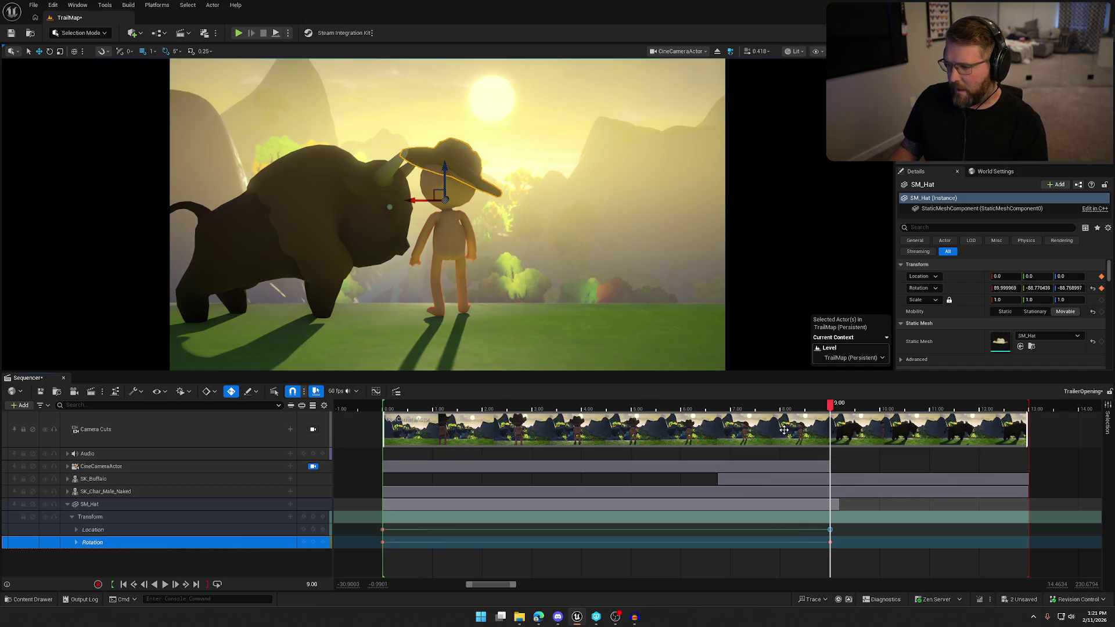
left_click(837, 408)
left_click_drag(837, 407, 838, 407)
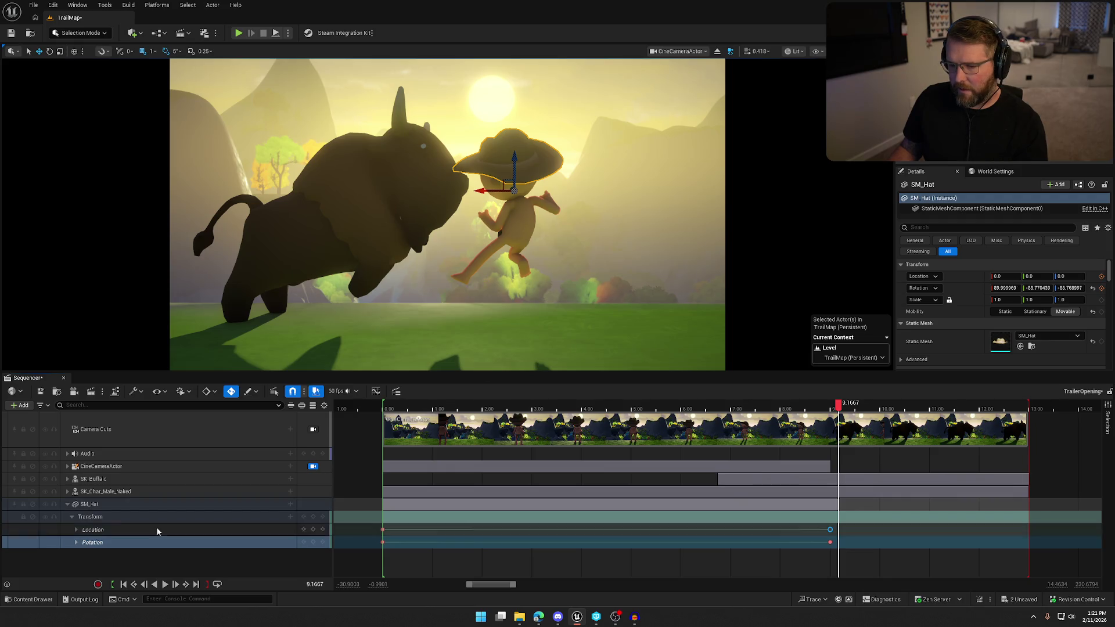
Step: Just past 9 seconds, lift the hat up off the head and preview it lifting off
left_click(145, 530)
left_click_drag(516, 160, 522, 146)
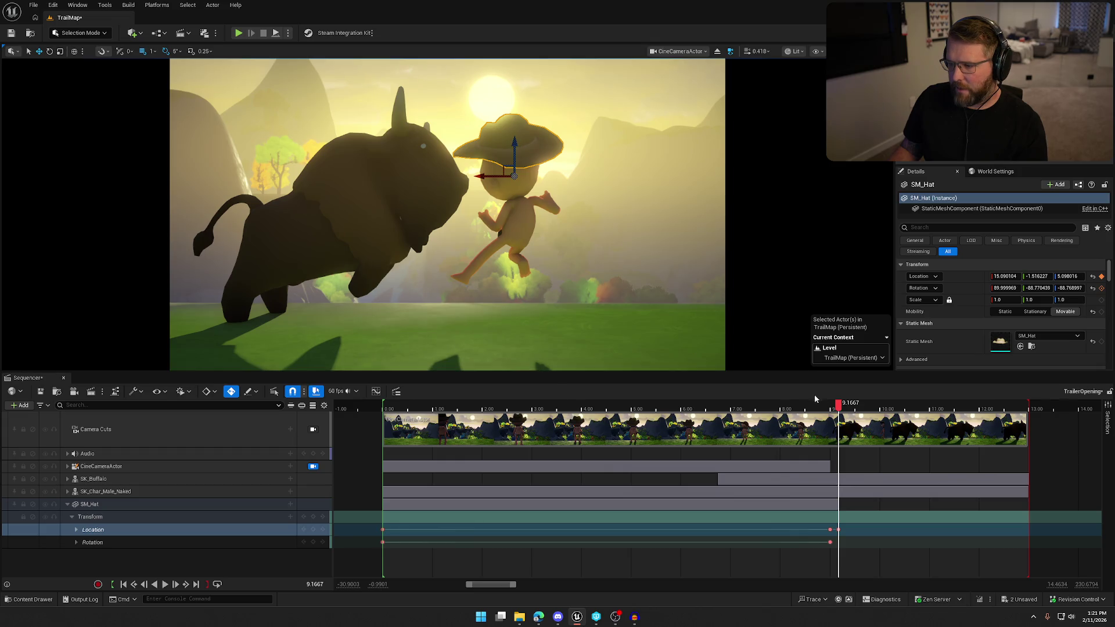
mouse_move(840, 406)
left_mouse_down()
mouse_move(824, 407)
mouse_move(847, 406)
left_mouse_up()
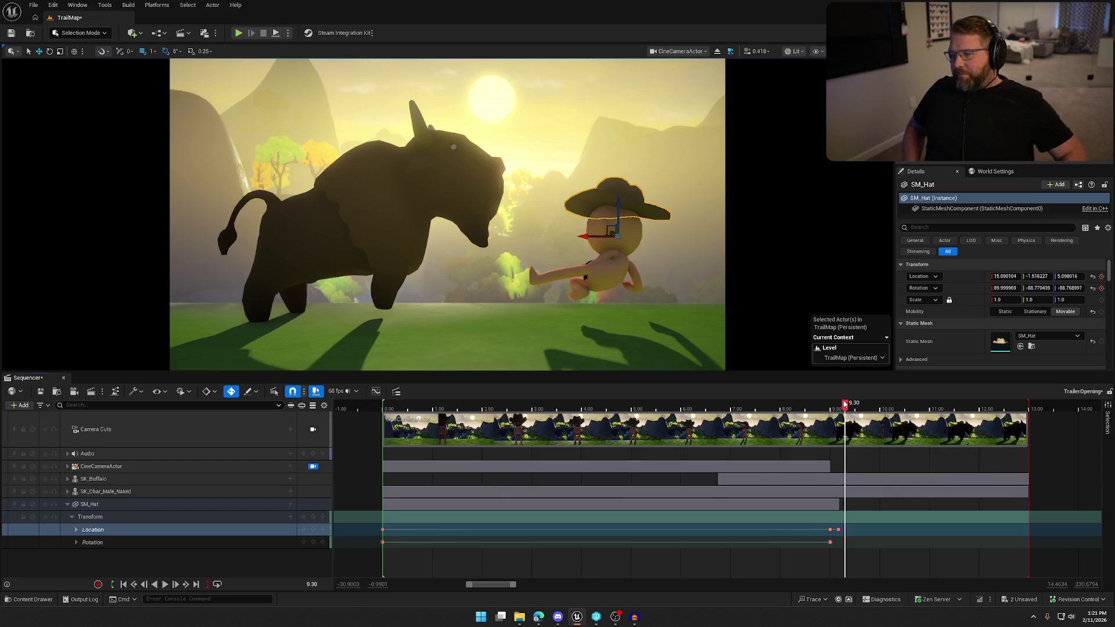
mouse_move(861, 411)
left_mouse_down()
mouse_move(891, 413)
mouse_move(848, 417)
left_mouse_up()
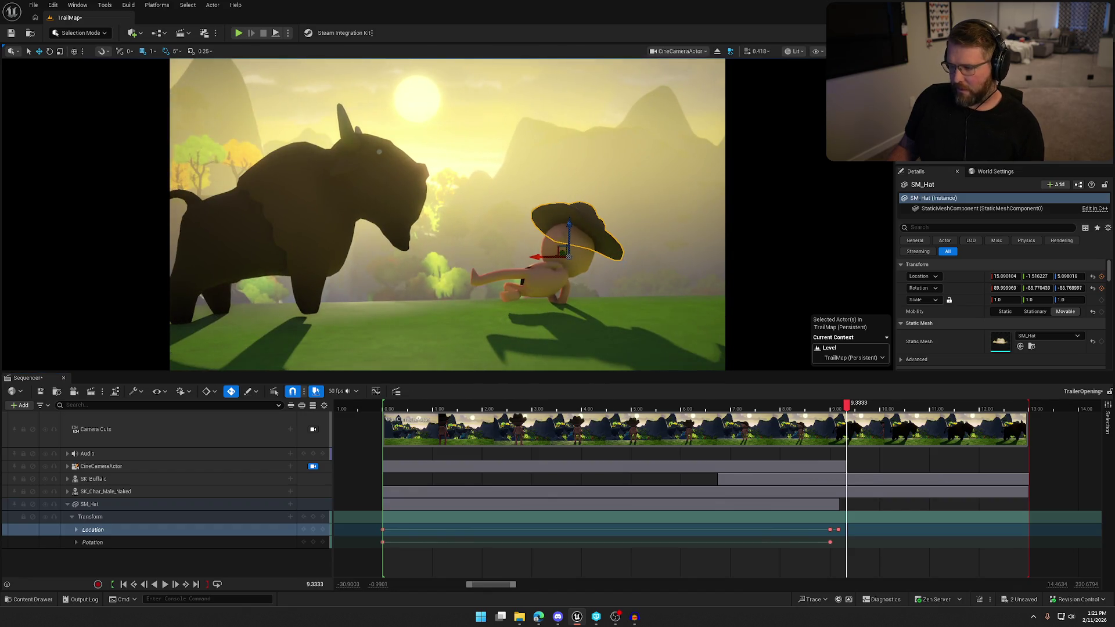
key("ctrl+z")
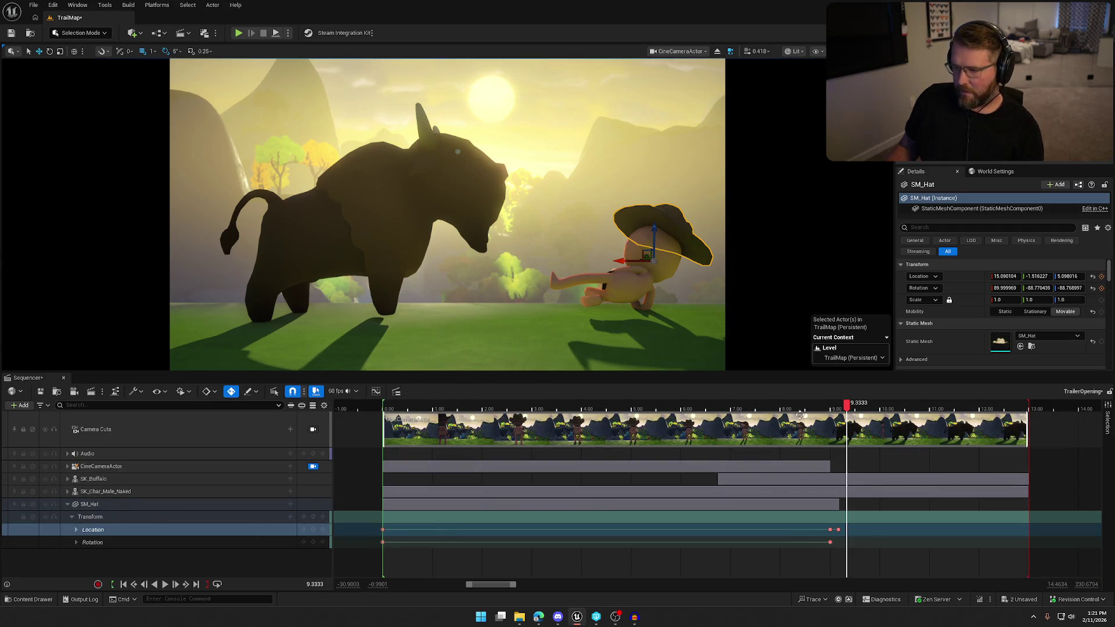
mouse_move(848, 411)
left_mouse_down()
mouse_move(827, 410)
mouse_move(874, 410)
mouse_move(850, 412)
left_mouse_up()
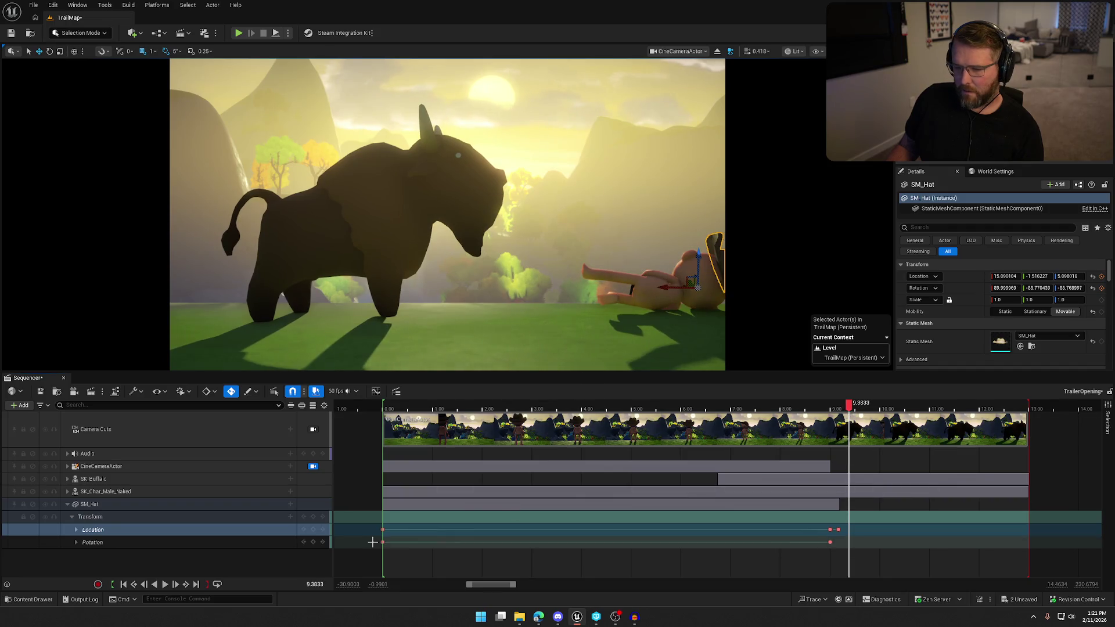
left_click(665, 286)
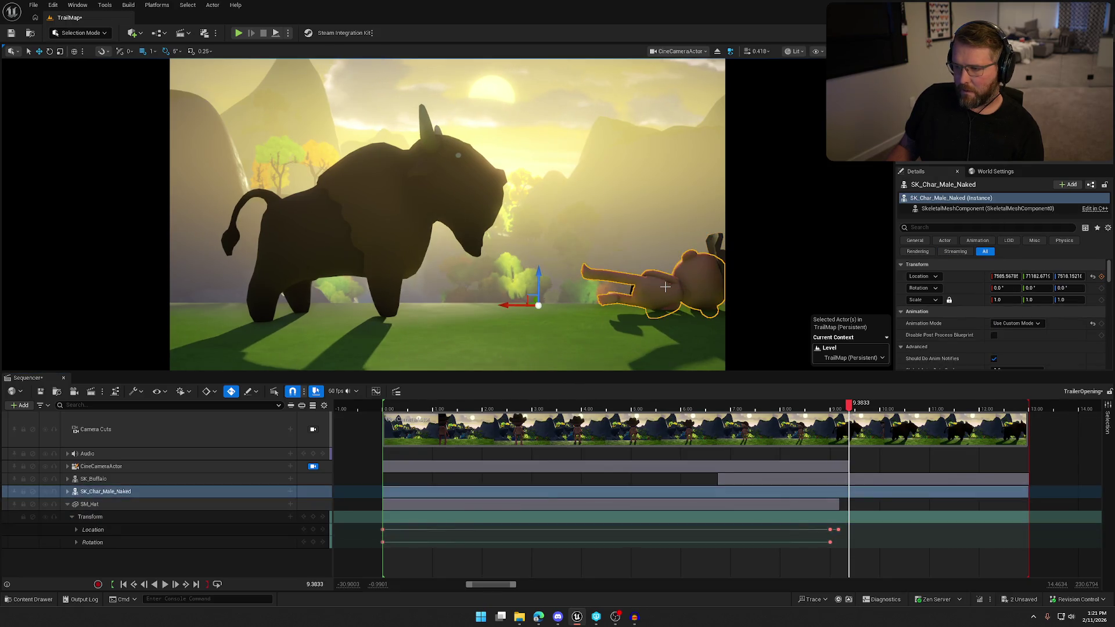
Step: Delete all of the hat's Location and Rotation keys
left_click(672, 285)
left_click_drag(668, 288, 499, 300)
mouse_move(848, 406)
left_mouse_down()
mouse_move(834, 408)
mouse_move(855, 408)
left_mouse_up()
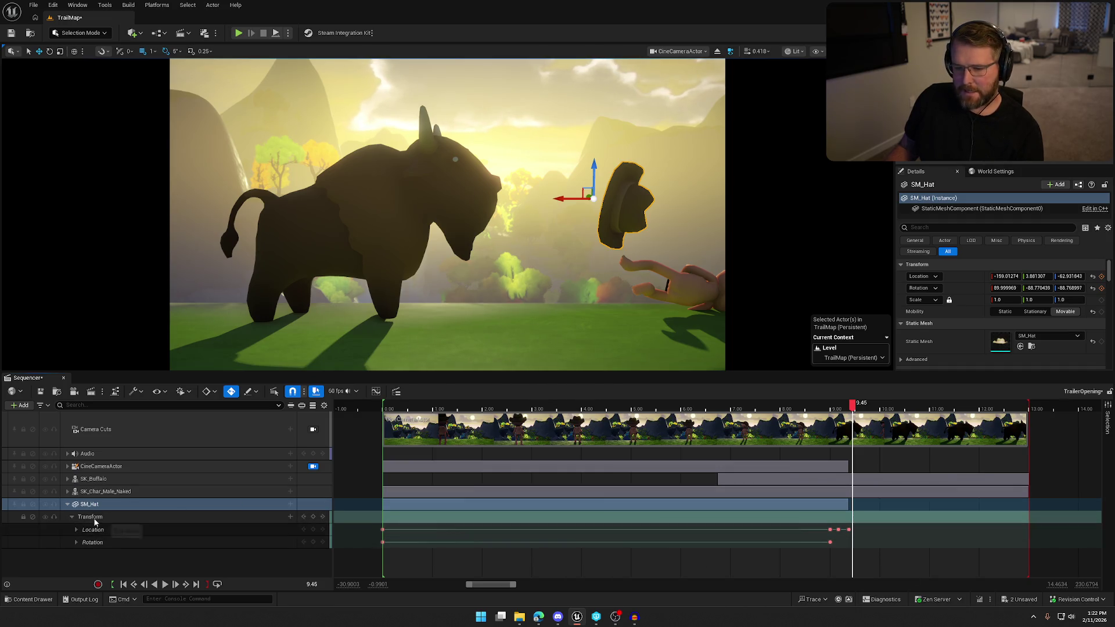
left_click(100, 518)
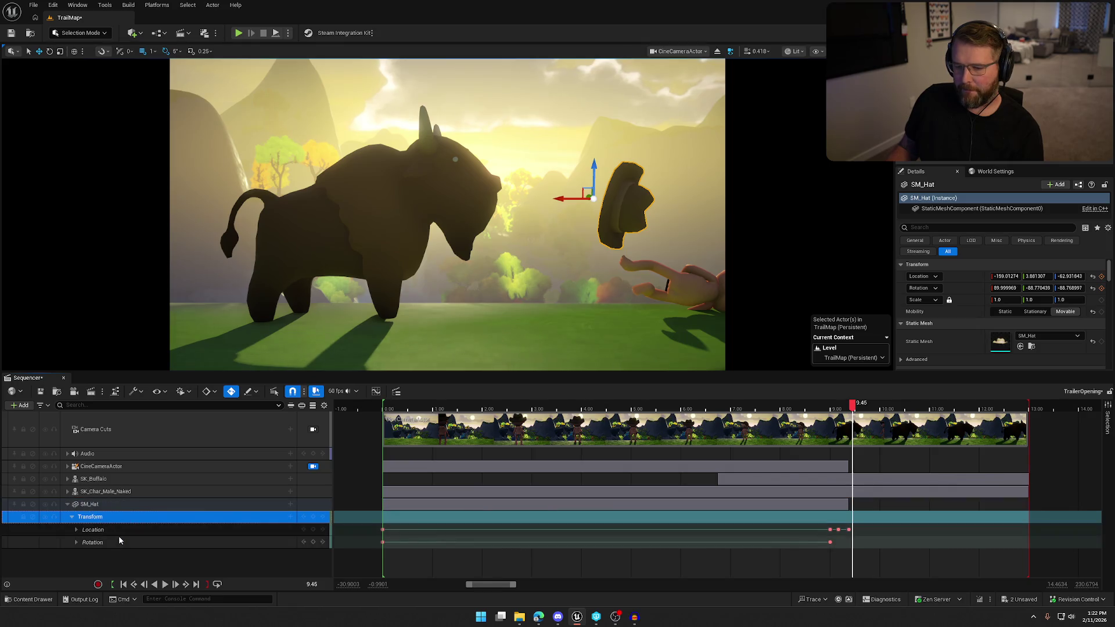
left_click(102, 530)
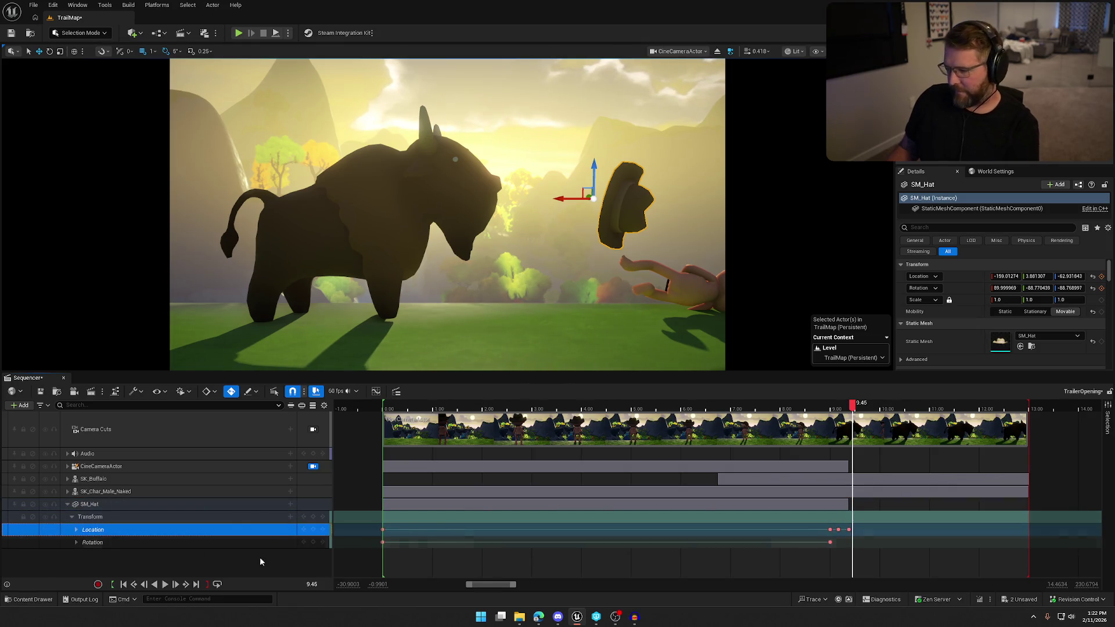
mouse_move(854, 515)
left_mouse_down()
mouse_move(802, 532)
mouse_move(376, 542)
left_mouse_up()
key("Delete")
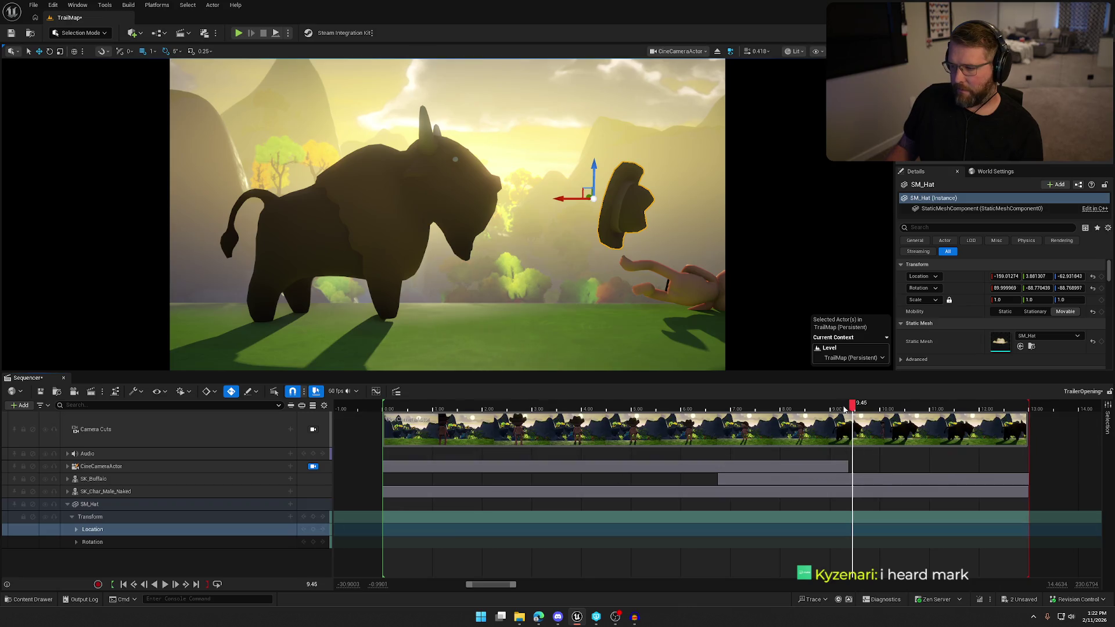
Step: Remove the SM_Hat track from the sequence
mouse_move(851, 405)
left_mouse_down()
mouse_move(384, 392)
mouse_move(497, 406)
left_mouse_up()
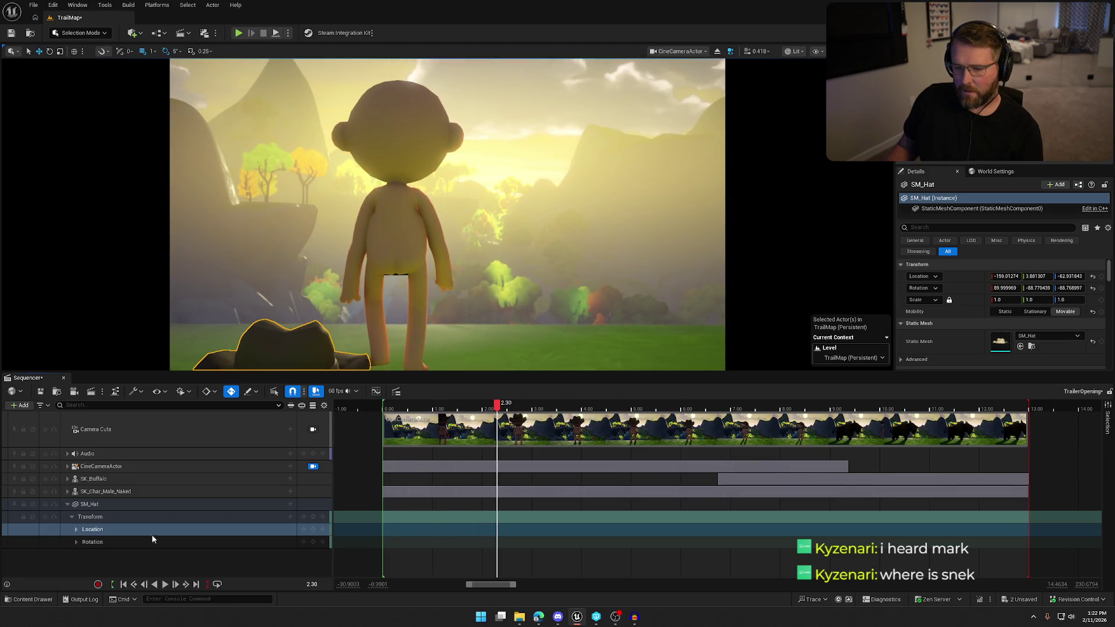
left_click(120, 504)
key("Delete")
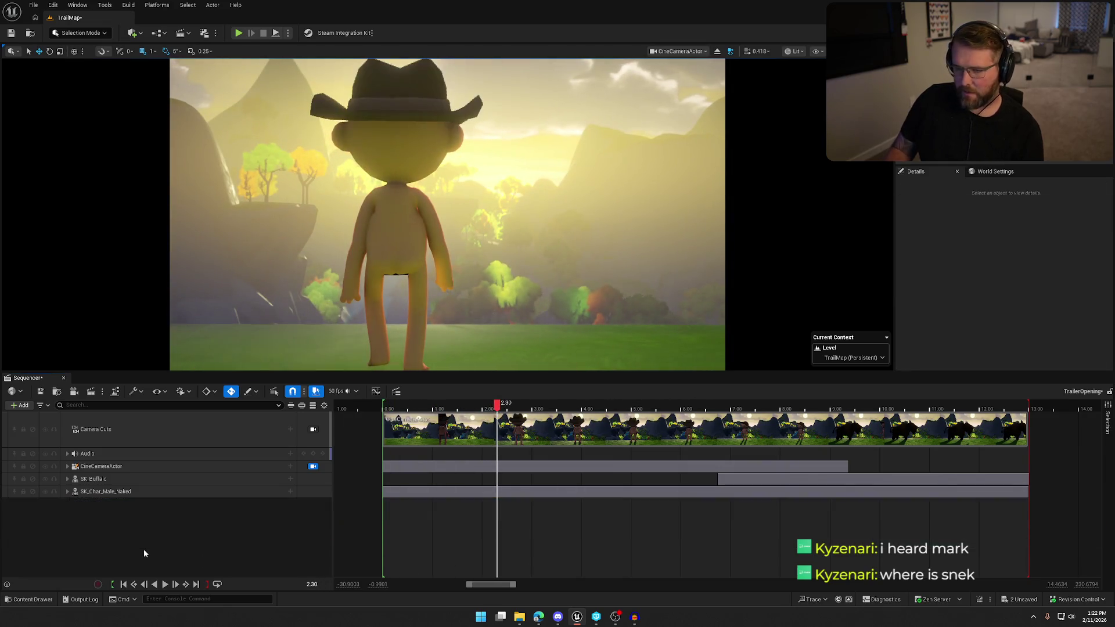
Step: At about 9.27 seconds, select the hat in the viewport and open Sequencer's +Add list
left_click_drag(499, 408, 844, 419)
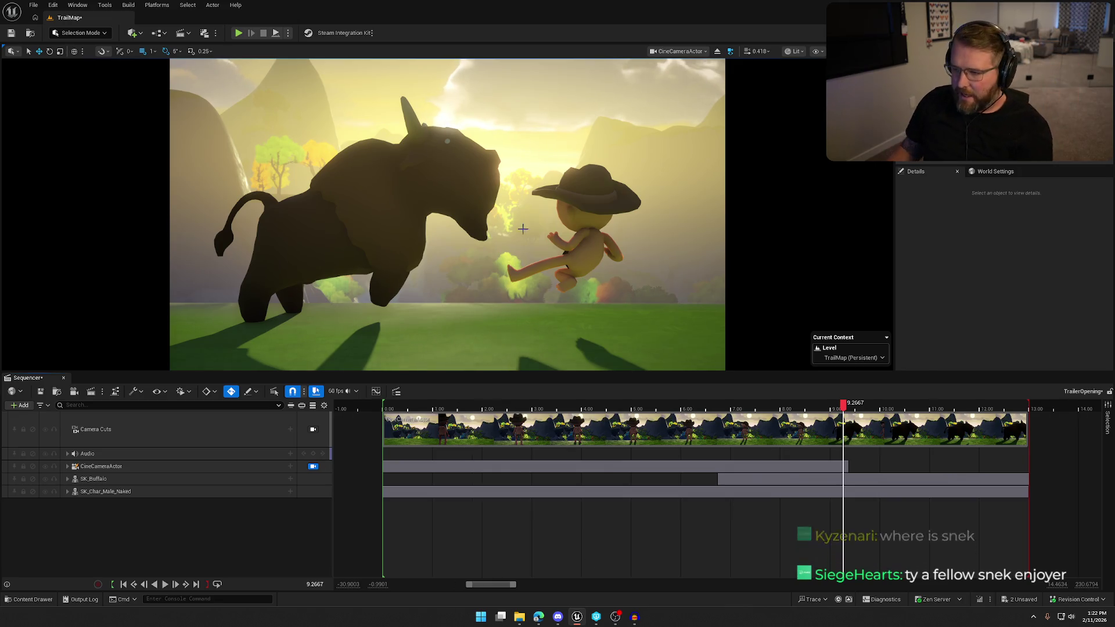
left_click(587, 186)
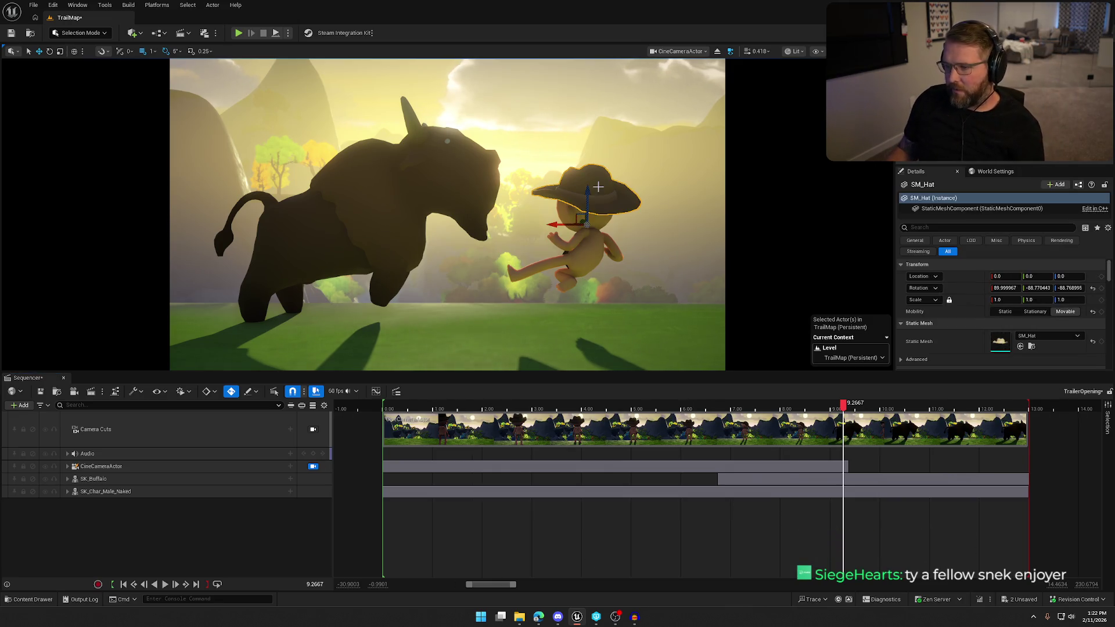
left_click(21, 408)
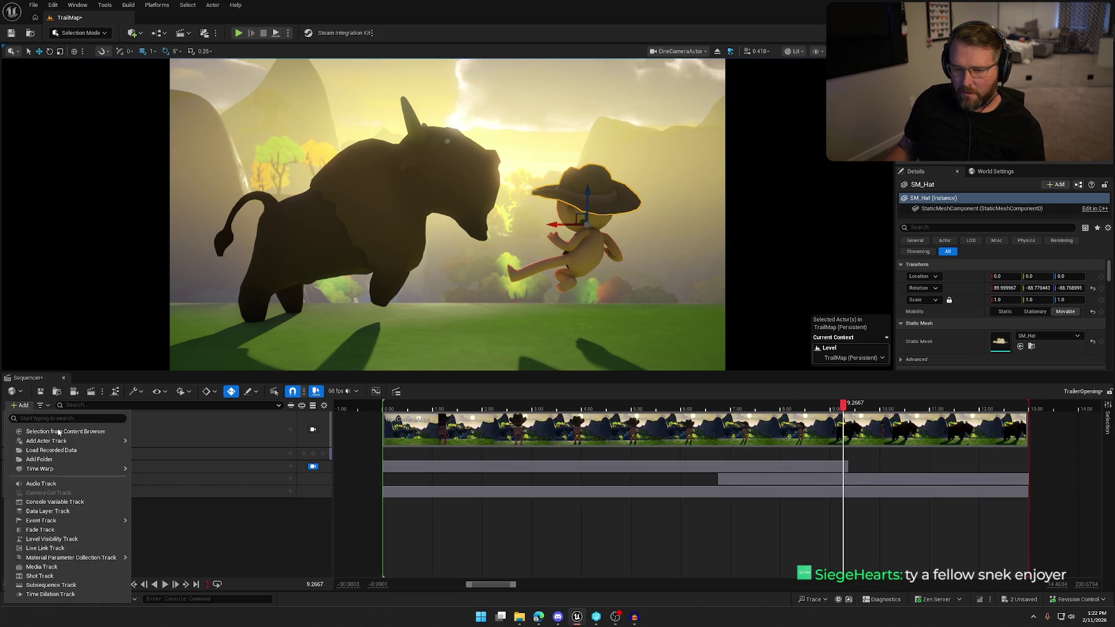
Step: Add SM_Hat to the sequence and attach it to SK_Char_Male_Naked's head
mouse_move(85, 444)
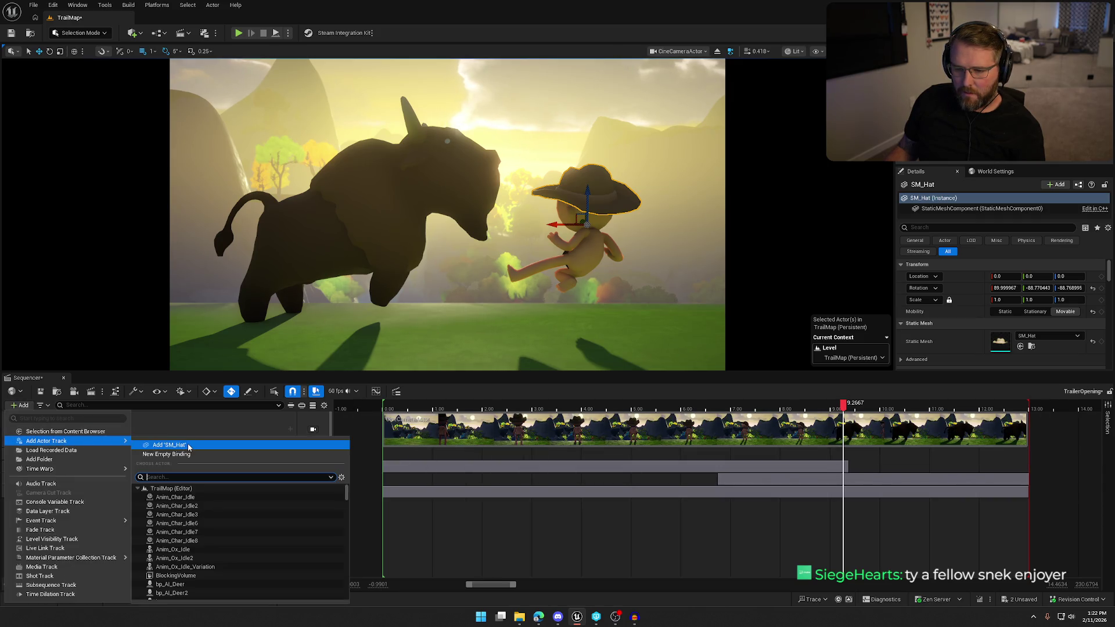
left_click(169, 445)
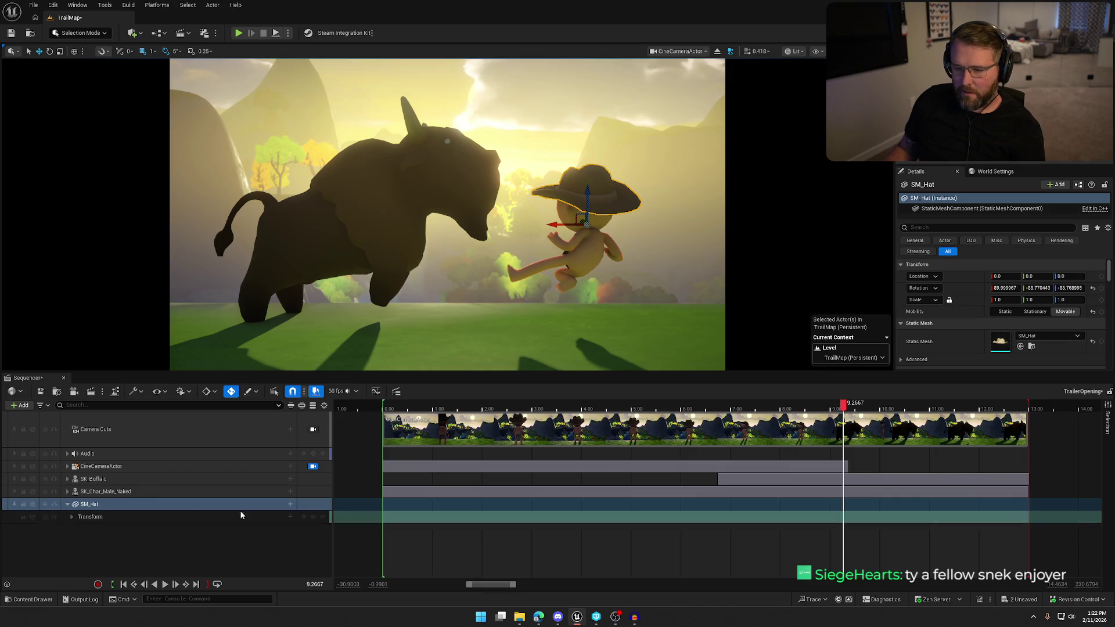
left_click(290, 505)
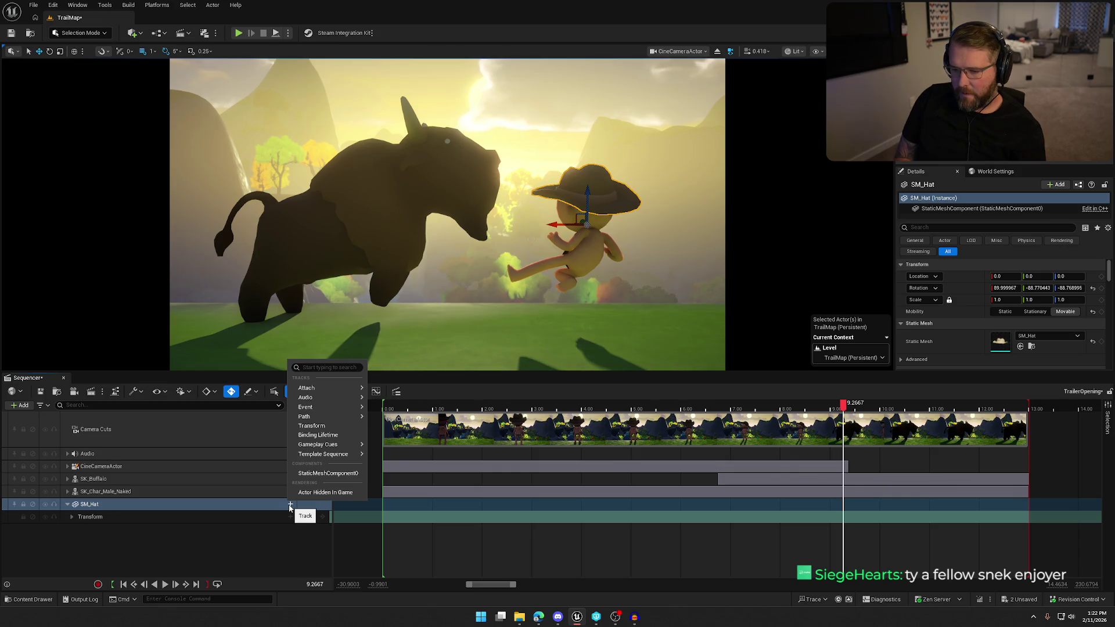
type("d")
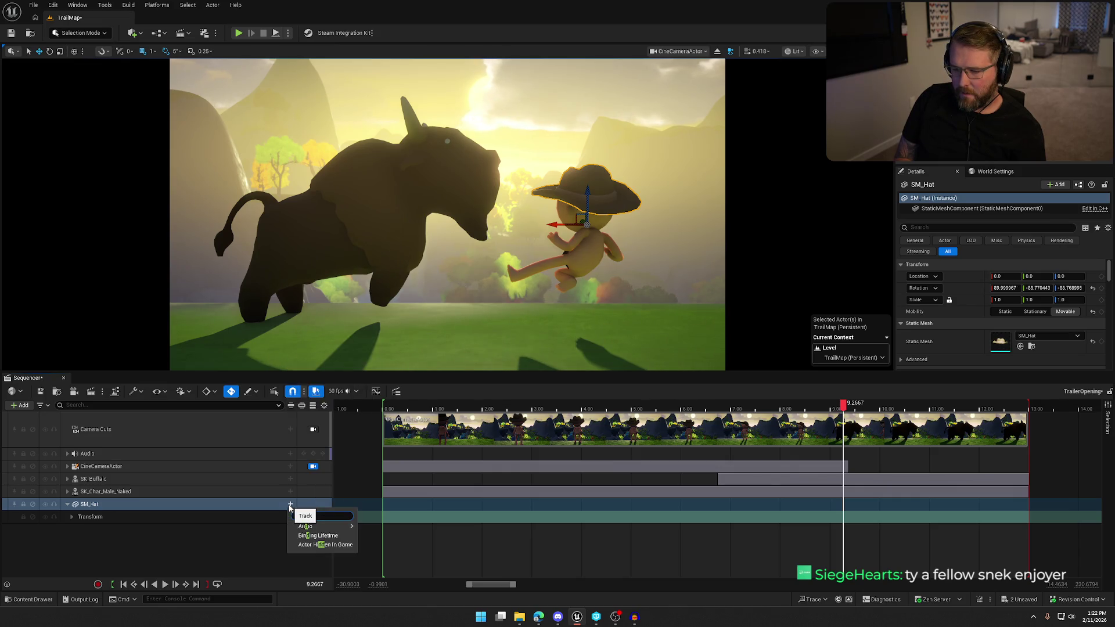
key("BackSpace")
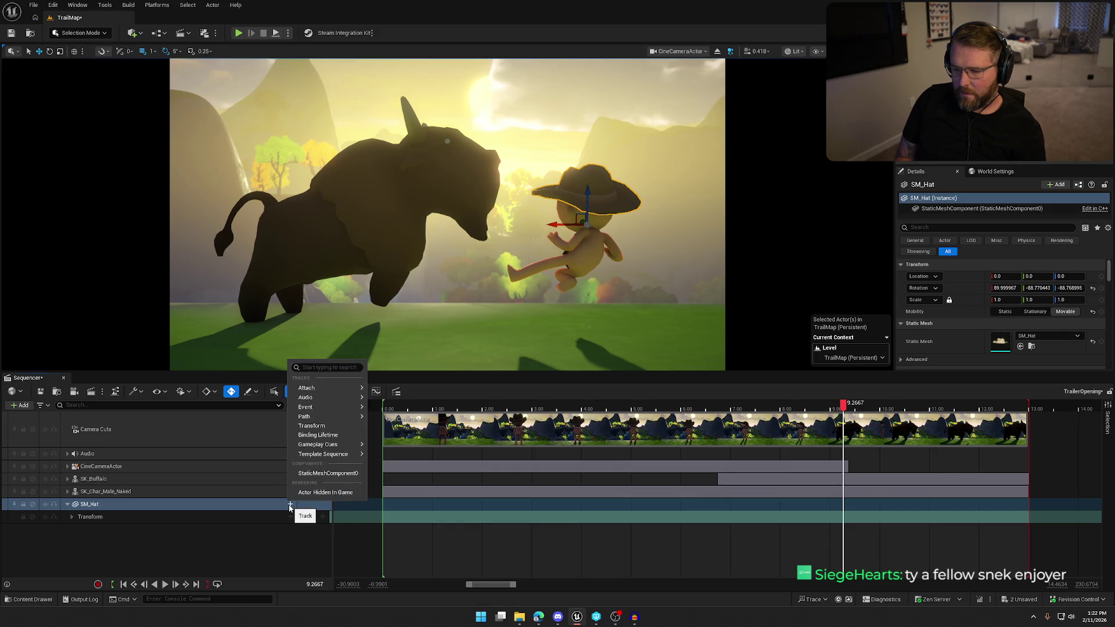
type("tach")
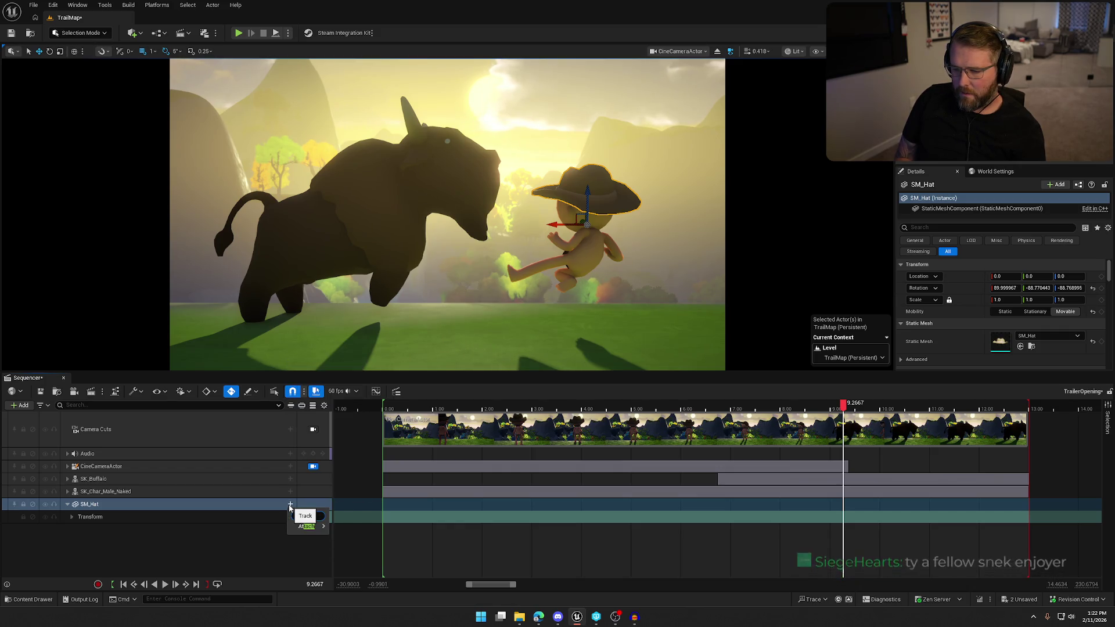
key("BackSpace")
key("BackSpace")
key("BackSpace")
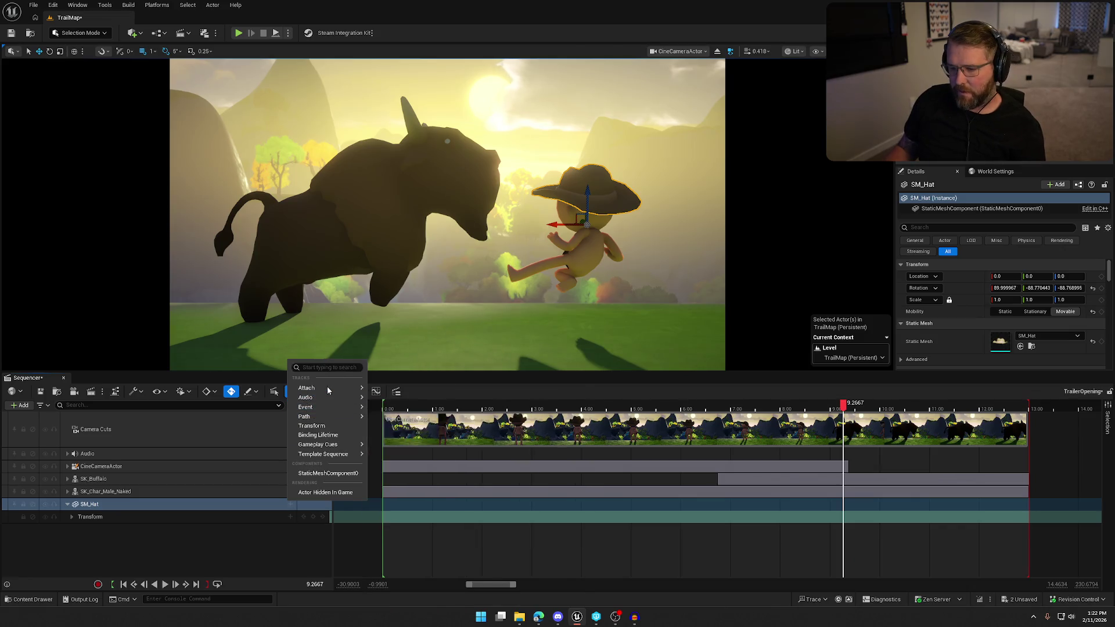
mouse_move(332, 391)
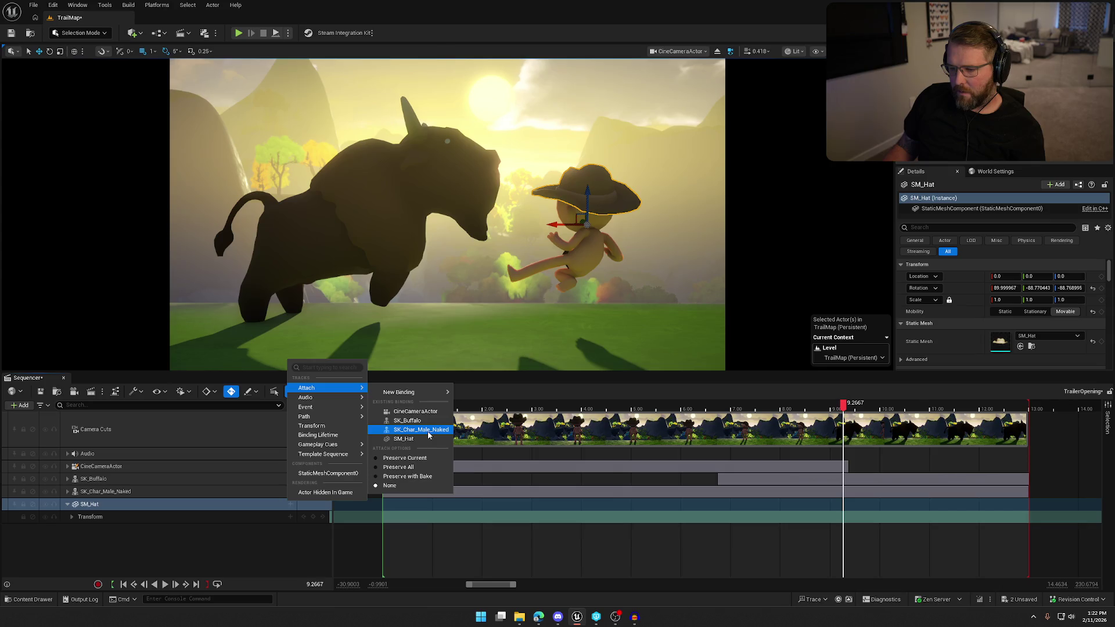
left_click(429, 435)
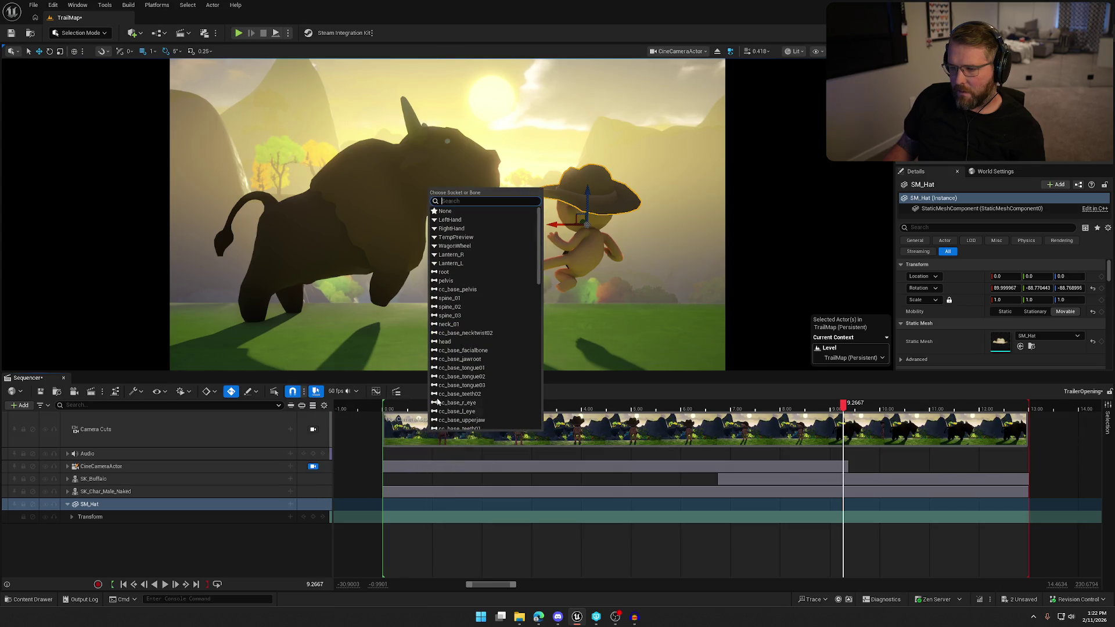
left_click(453, 346)
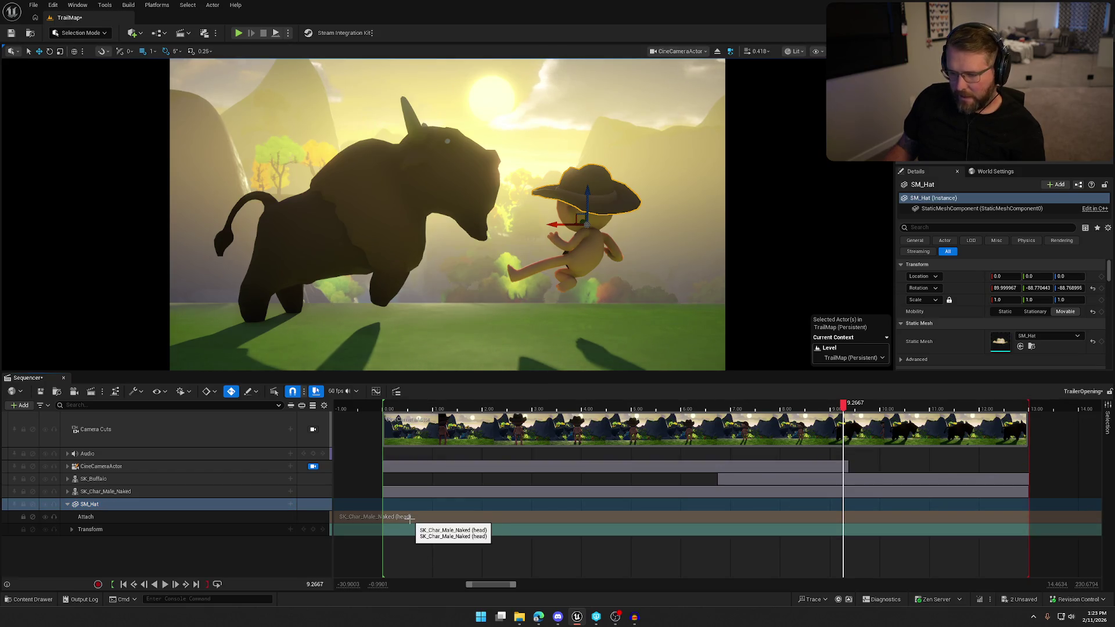
Step: At about 9.12 seconds, open the hat's Attach section menu and show its Properties
left_click(288, 518)
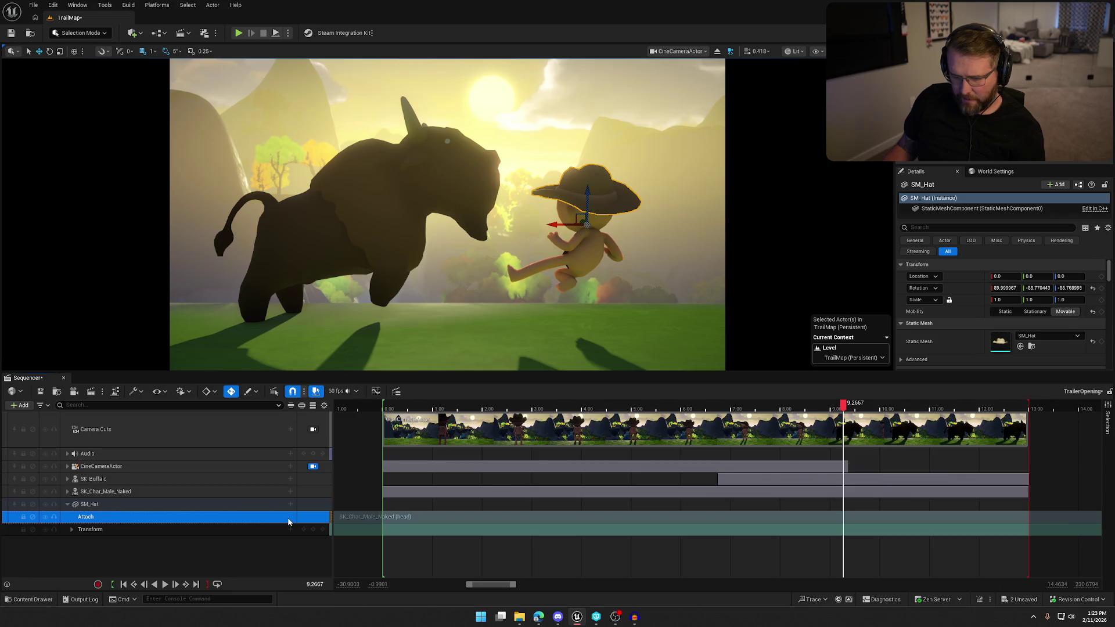
right_click(250, 518)
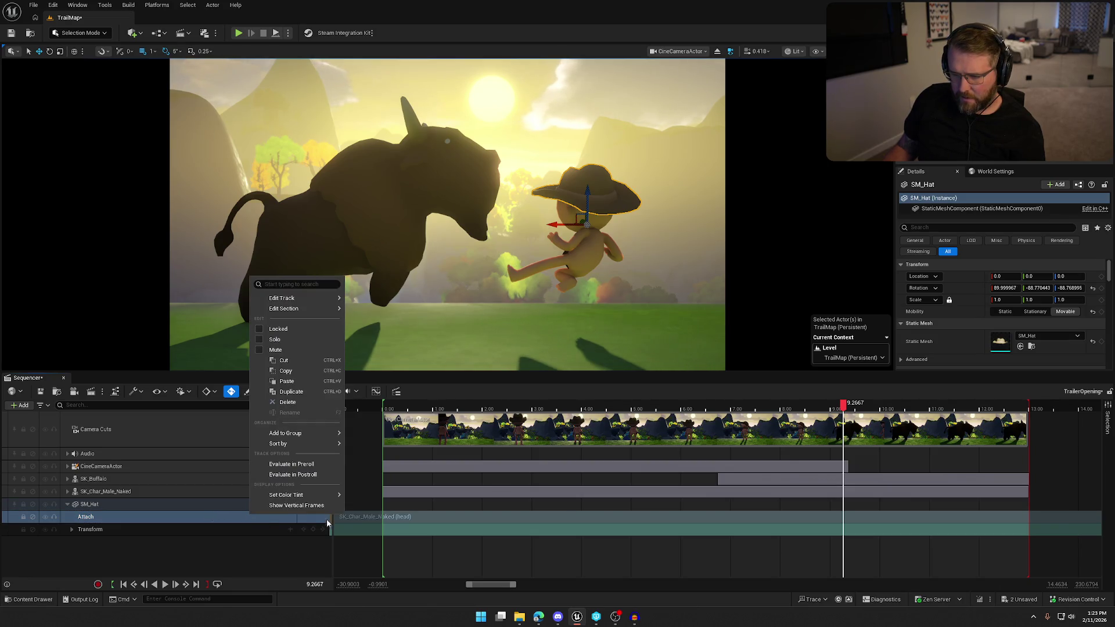
left_click_drag(844, 407, 835, 407)
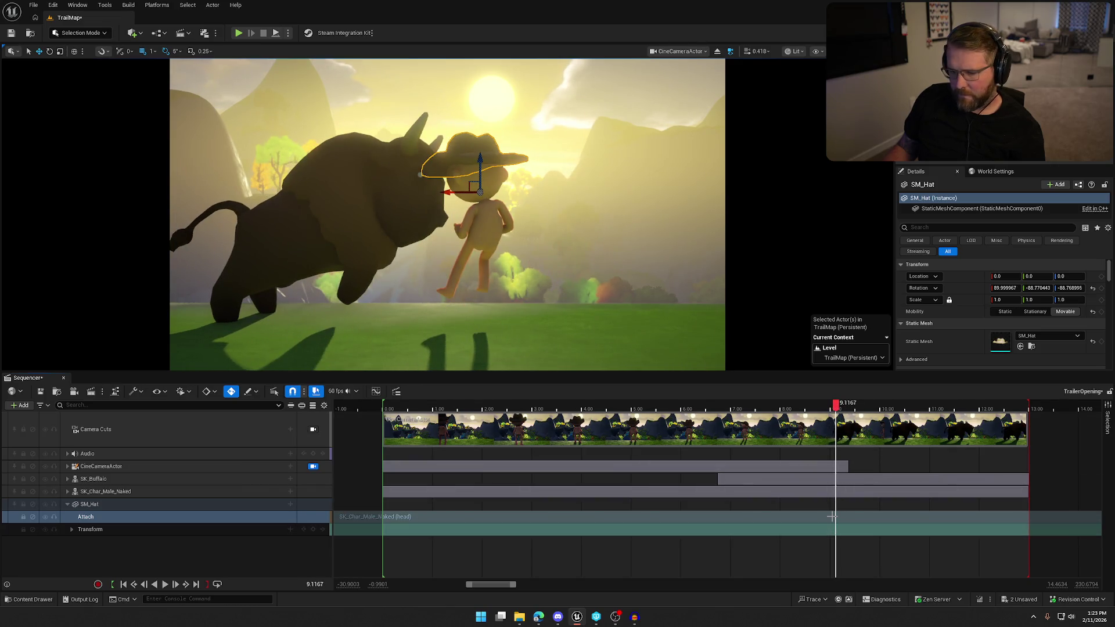
right_click(836, 517)
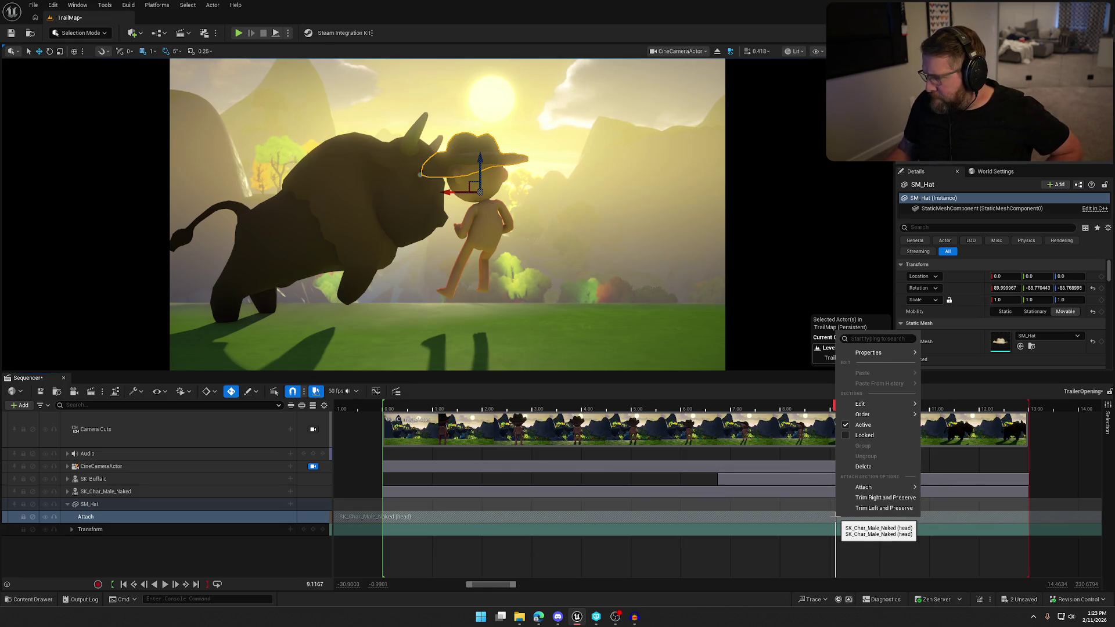
mouse_move(884, 408)
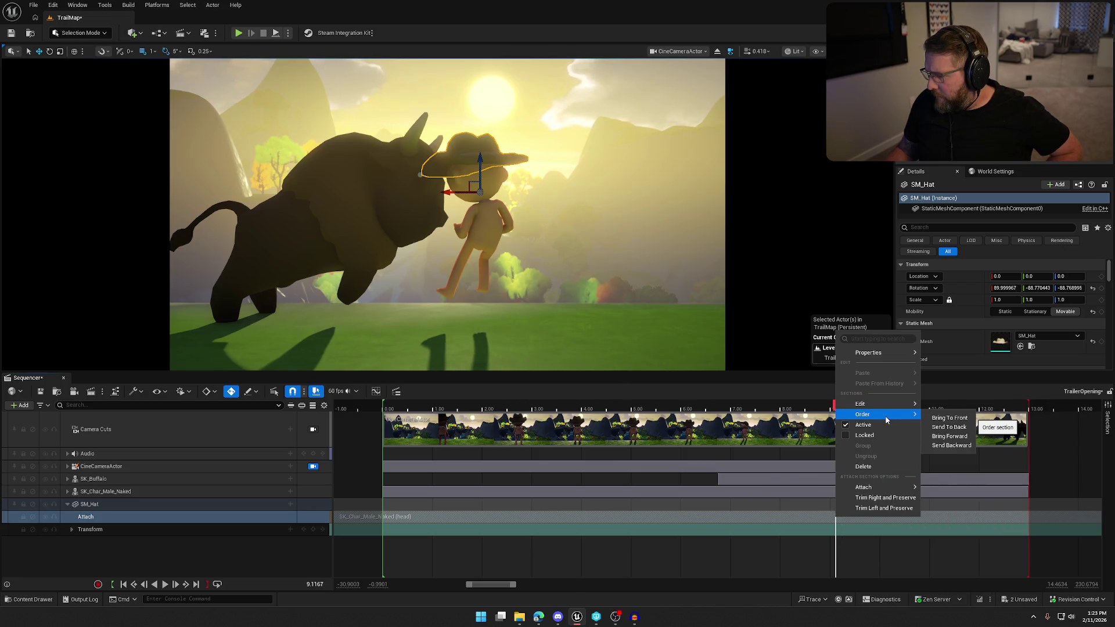
mouse_move(882, 354)
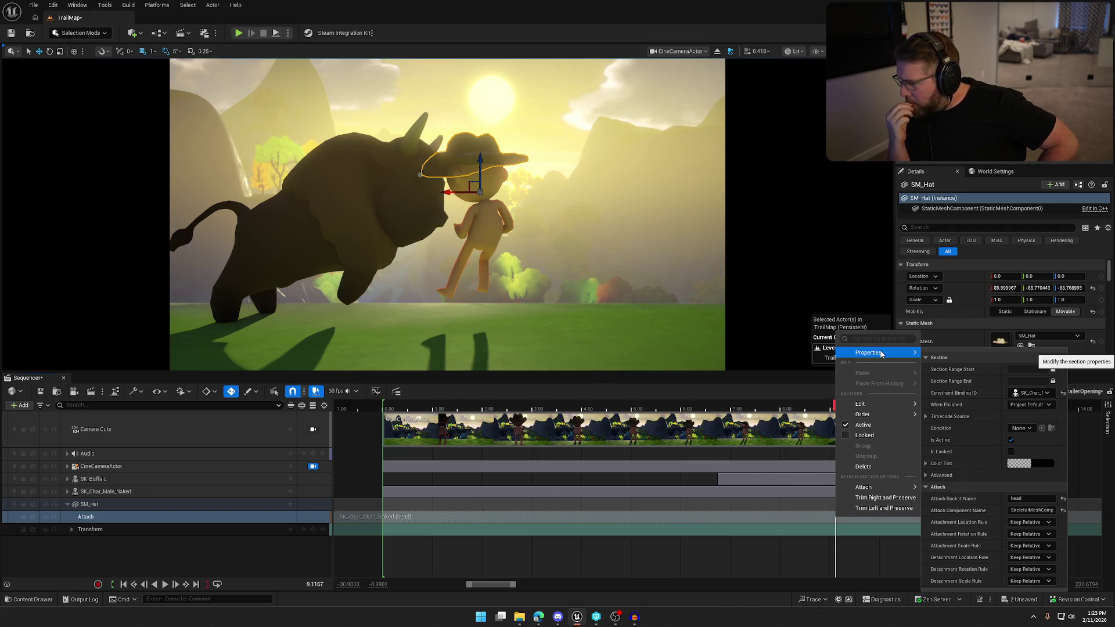
Step: Set the Attach Socket Name to Head
left_click(1029, 499)
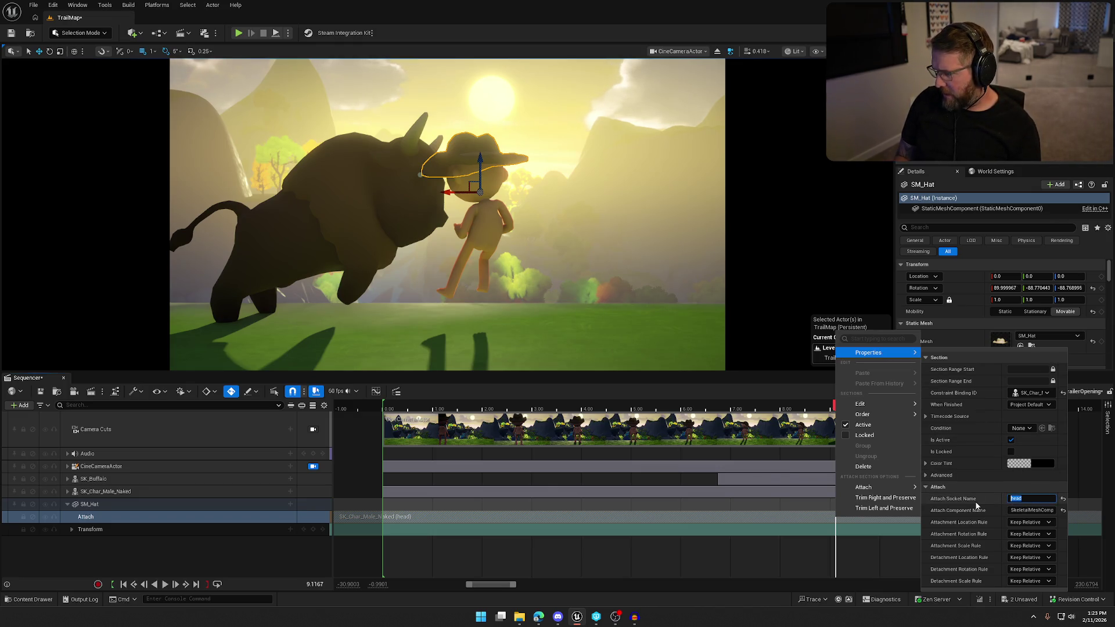
key("Return")
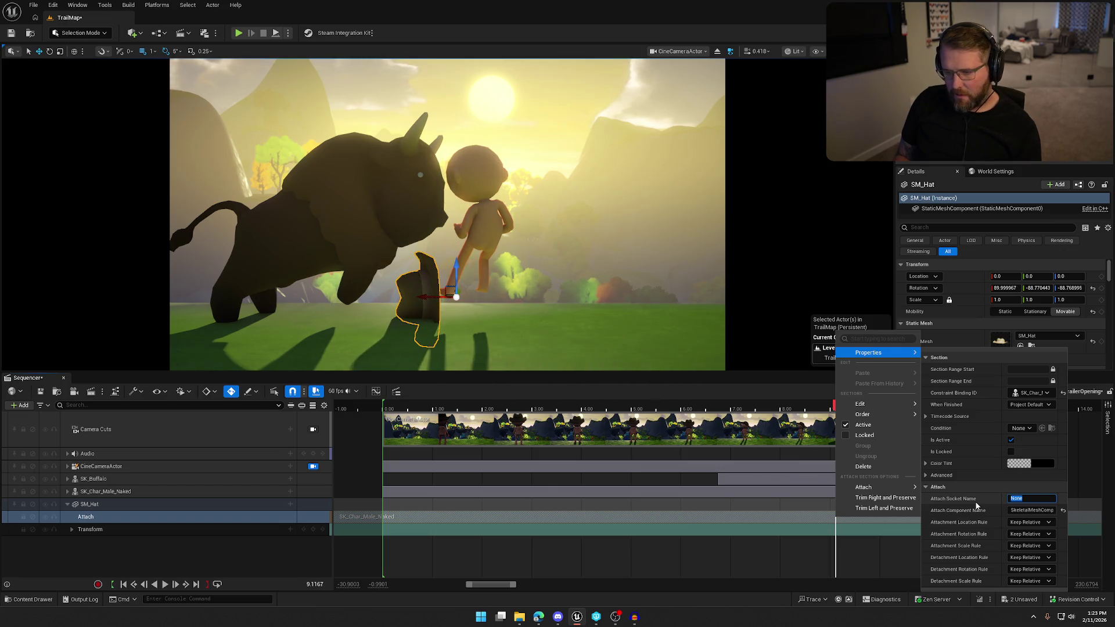
type("Head")
key("Return")
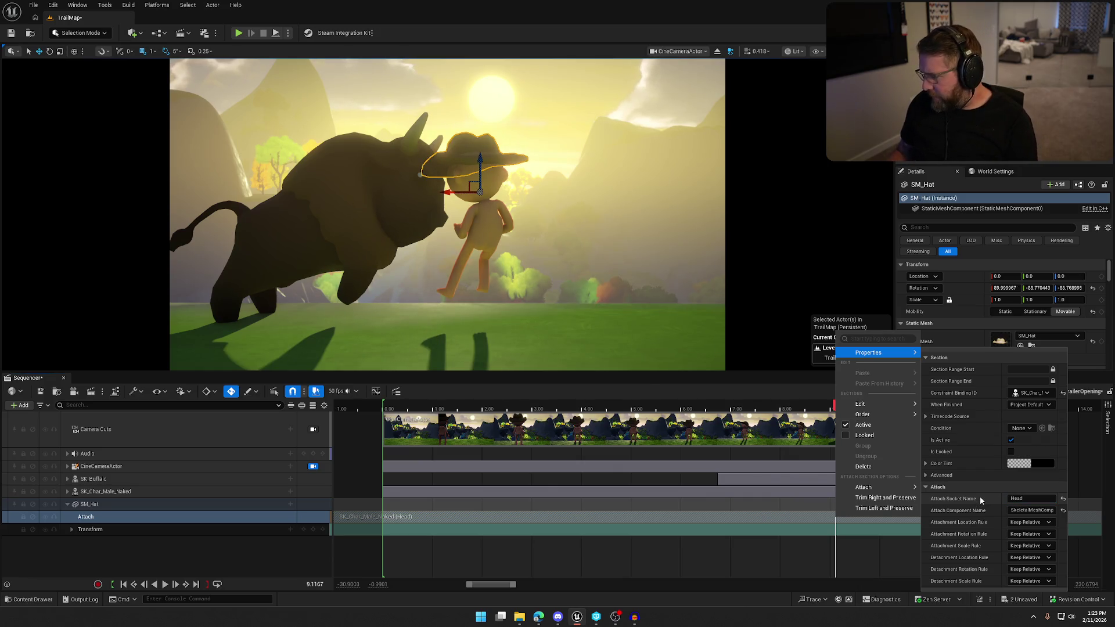
Step: Set the detachment location, rotation and scale rules to Keep World
left_click(1027, 560)
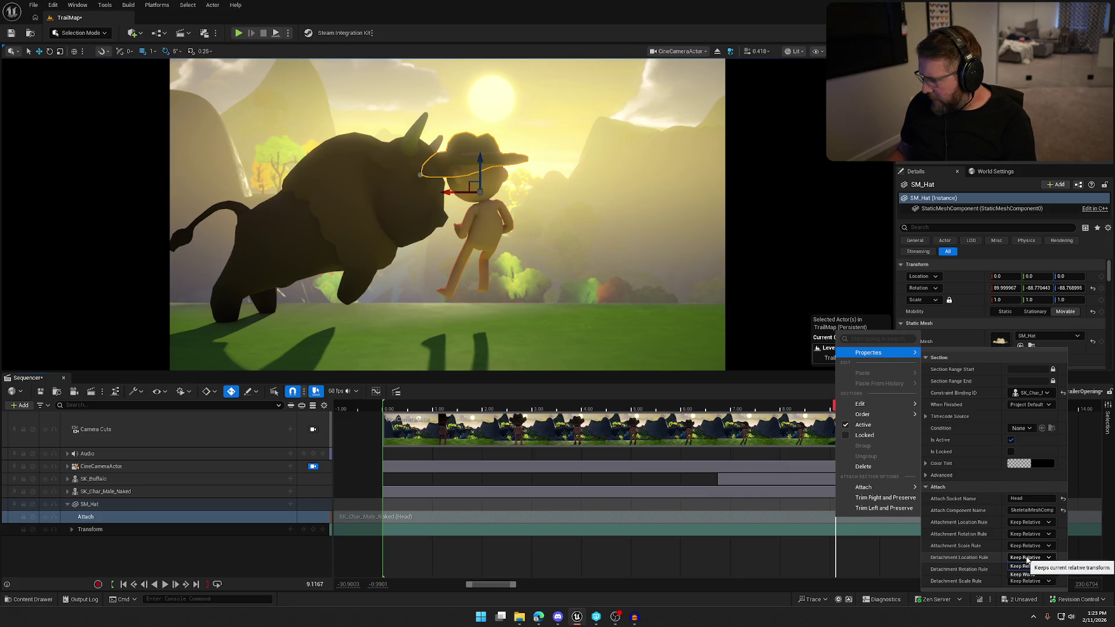
left_click(1026, 575)
left_click(1027, 569)
left_click(1033, 587)
left_click(1027, 581)
left_click(1025, 599)
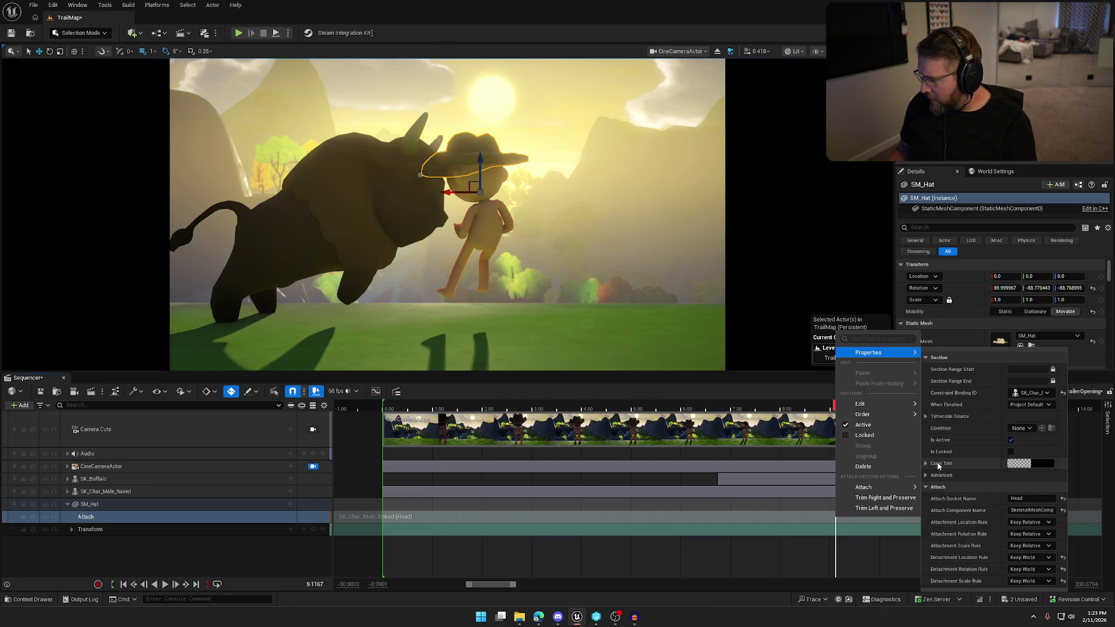
left_click(1012, 441)
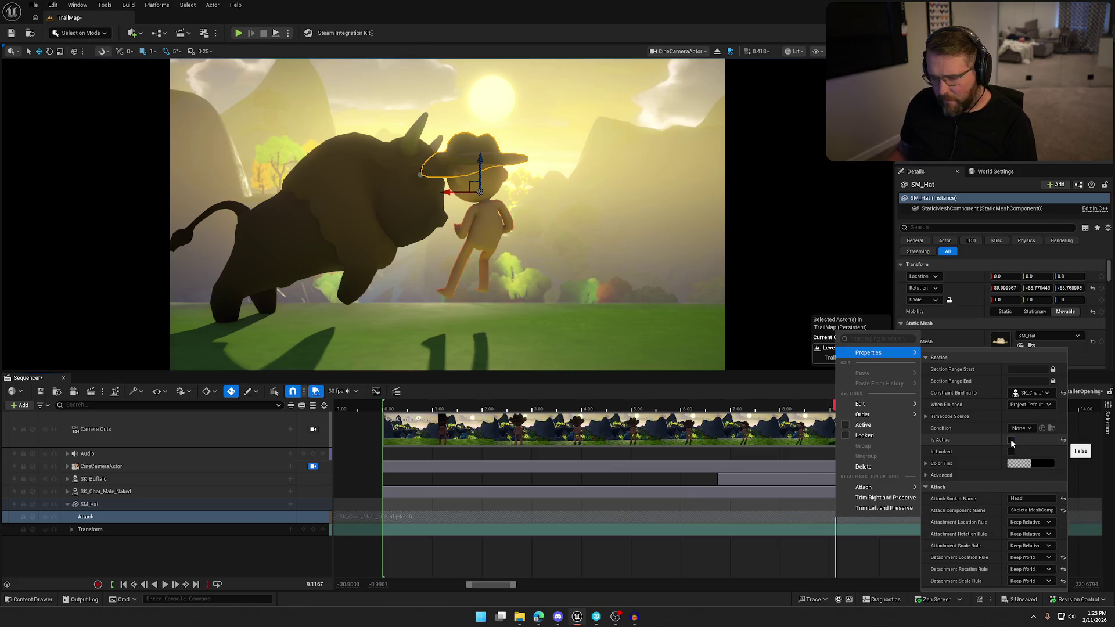
left_click(1011, 441)
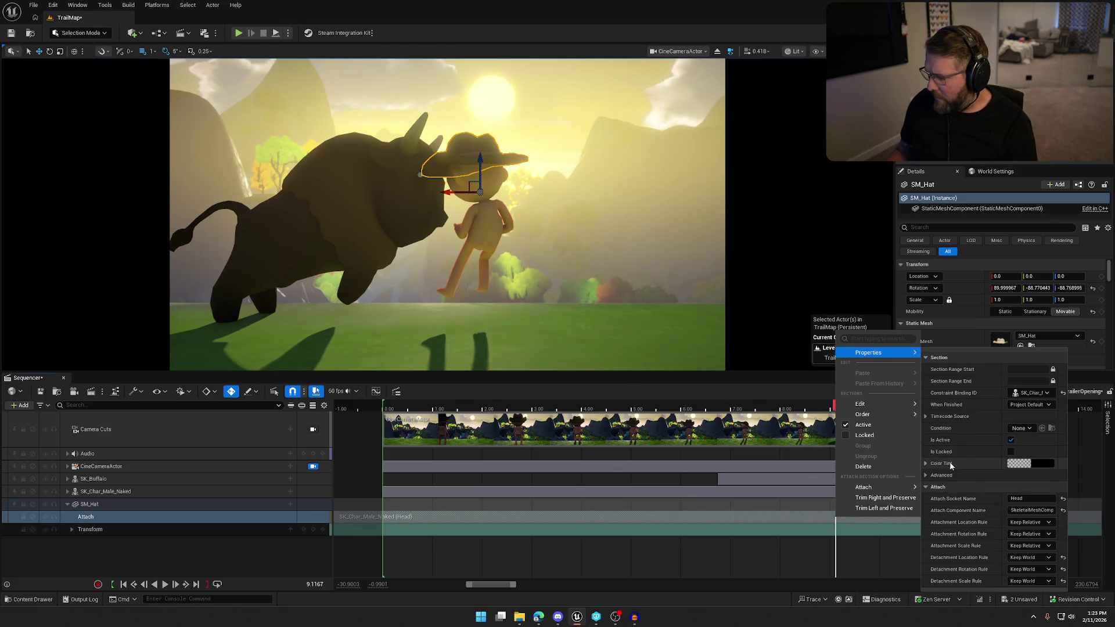
left_click(927, 476)
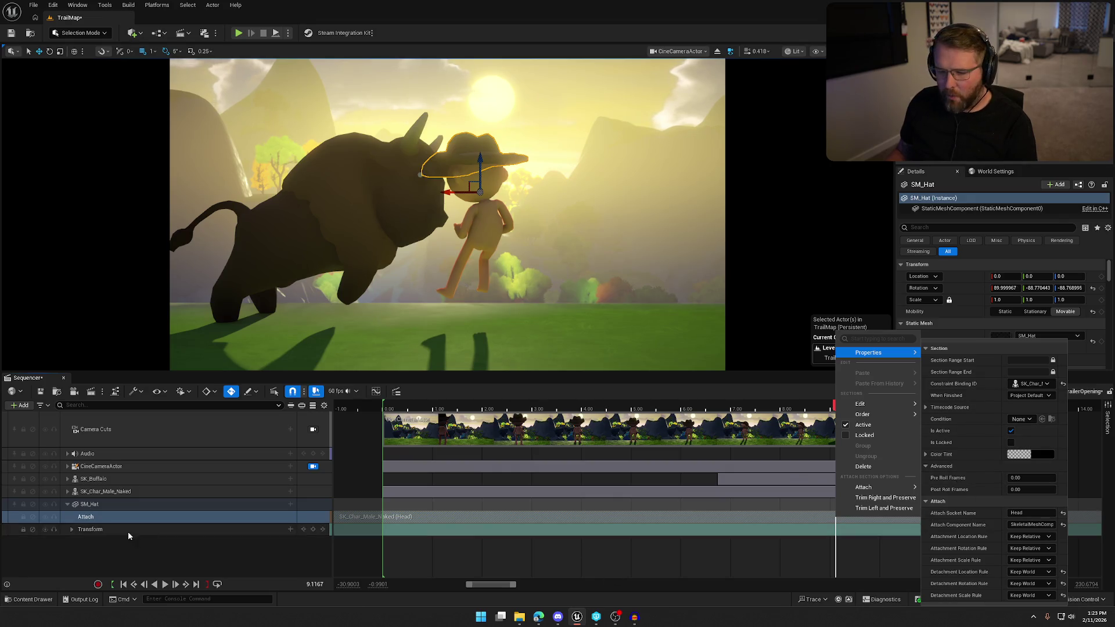
left_click(105, 520)
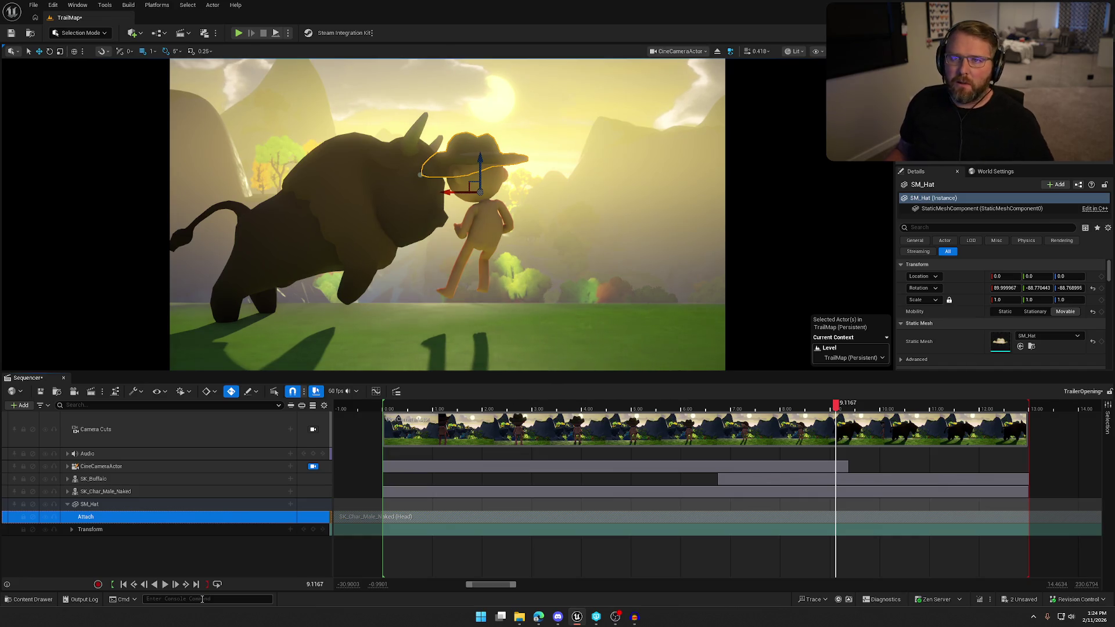
left_click(290, 530)
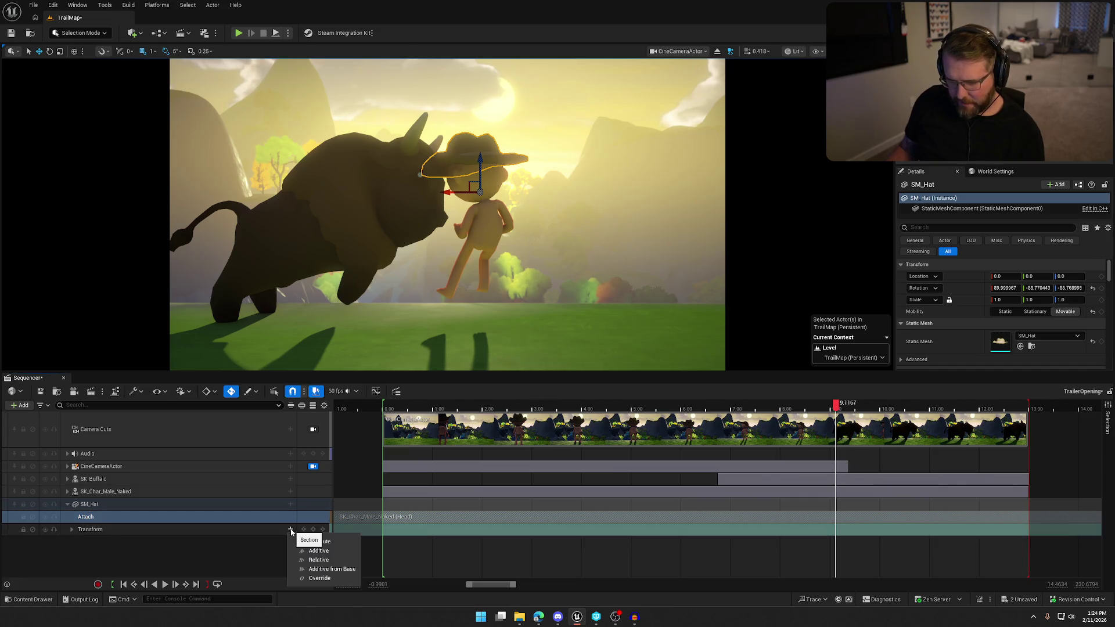
left_click(291, 504)
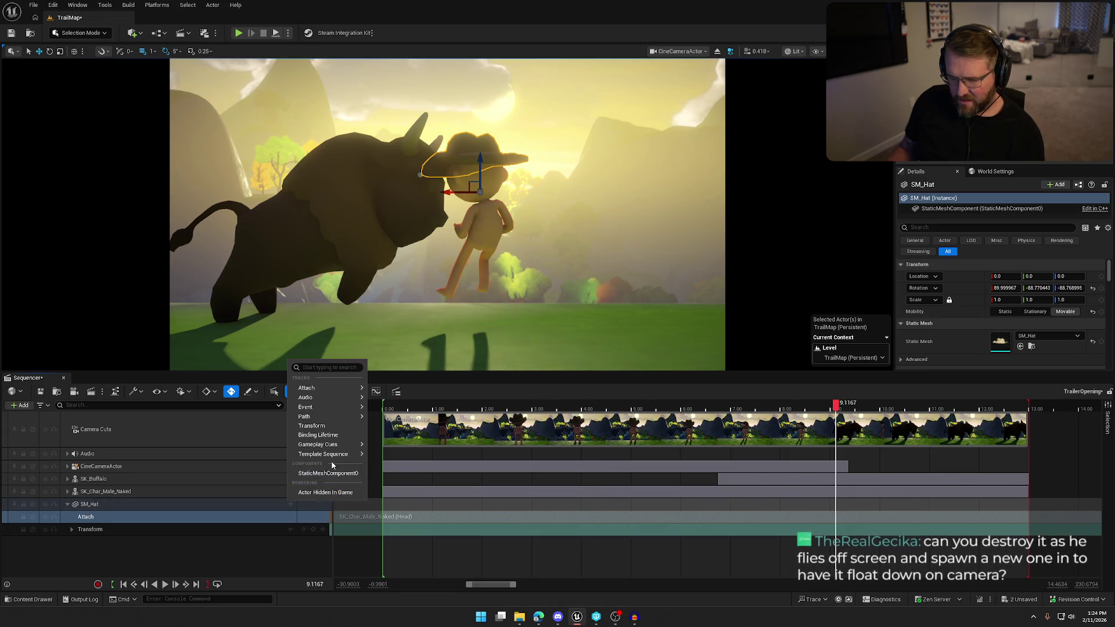
mouse_move(335, 458)
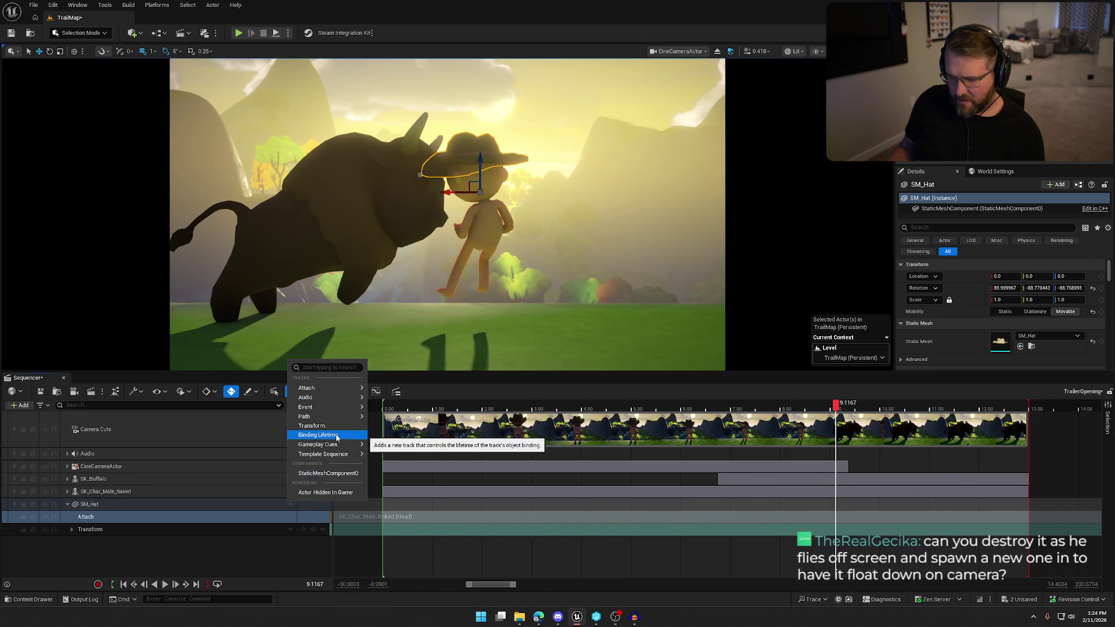
mouse_move(340, 401)
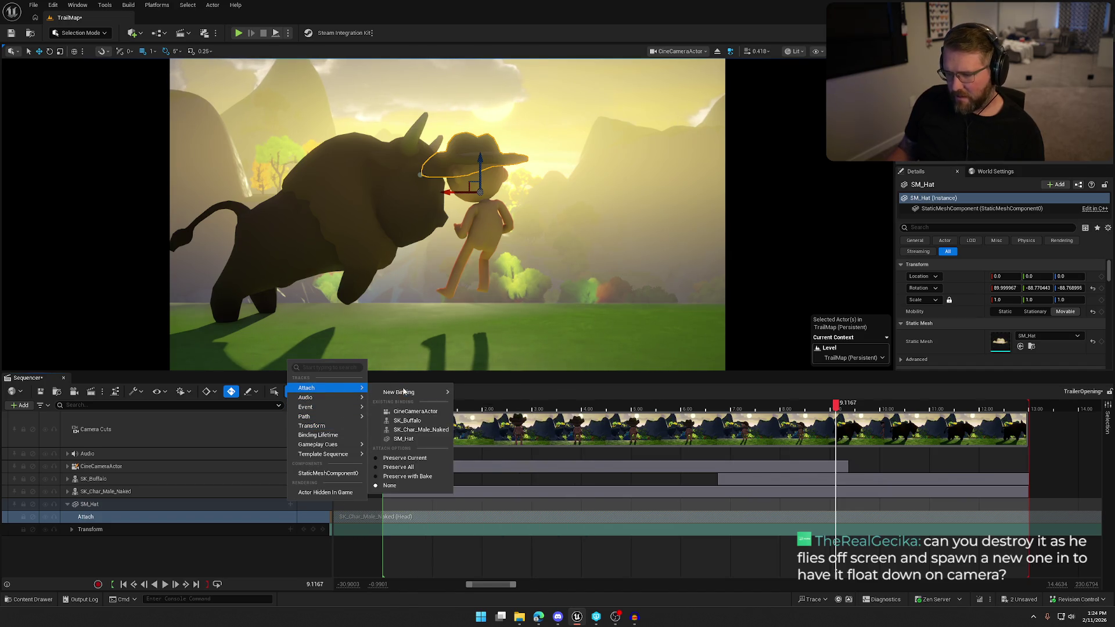
mouse_move(407, 392)
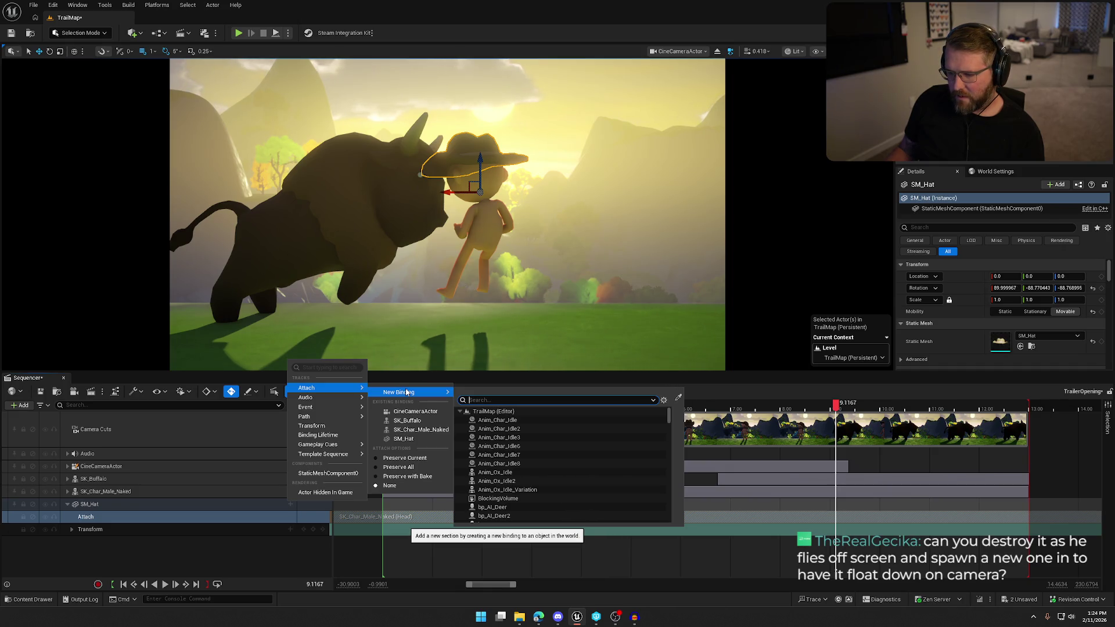
left_click(495, 412)
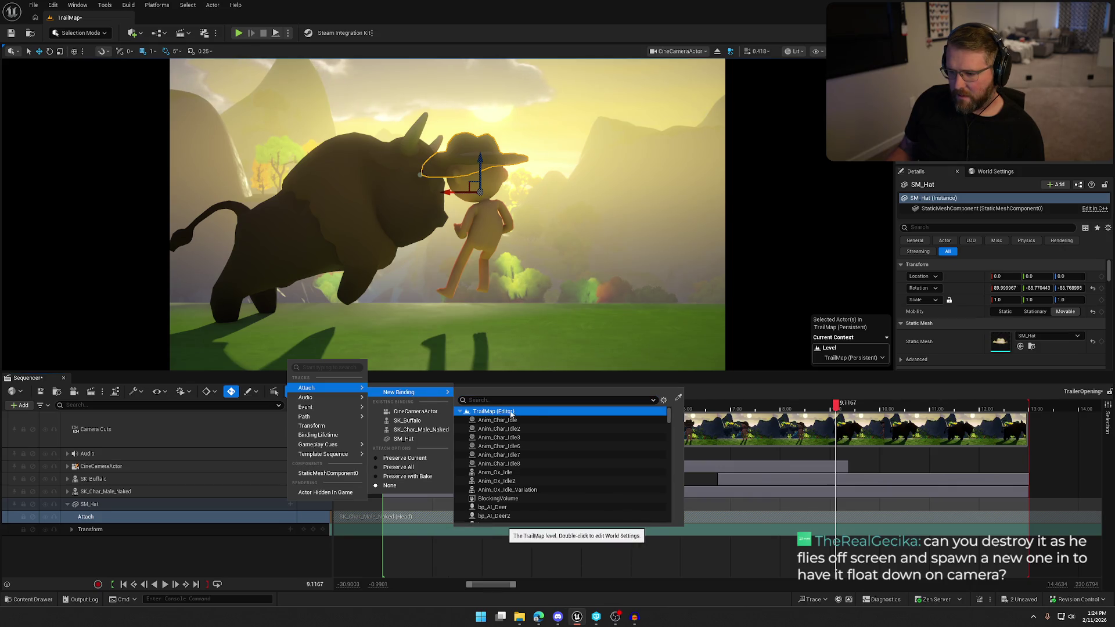
left_click(189, 539)
left_click(167, 518)
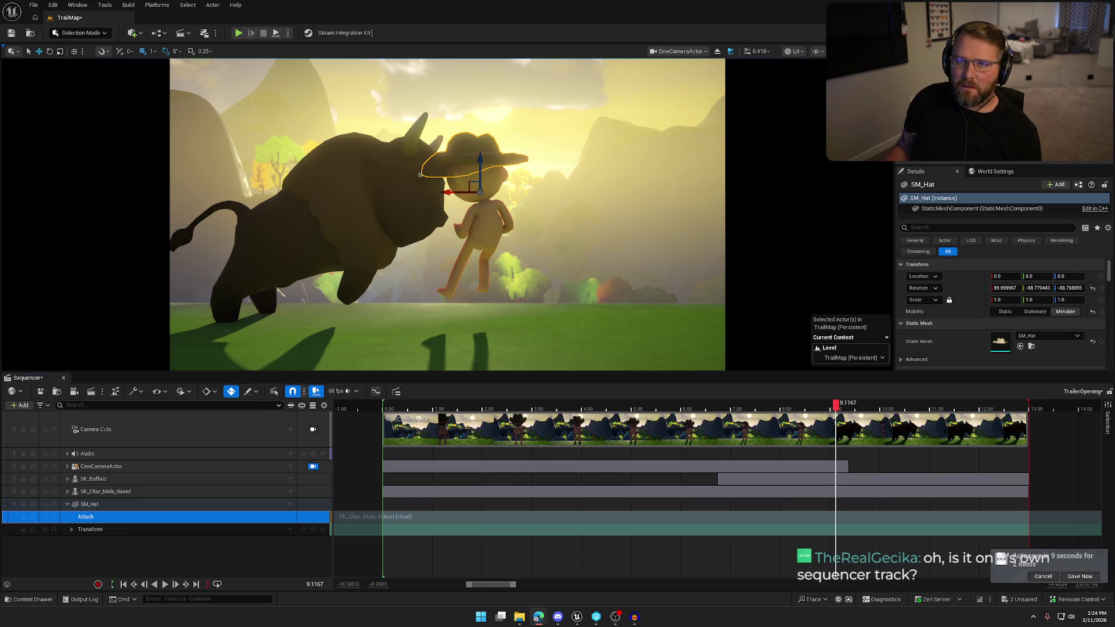
left_click(112, 504)
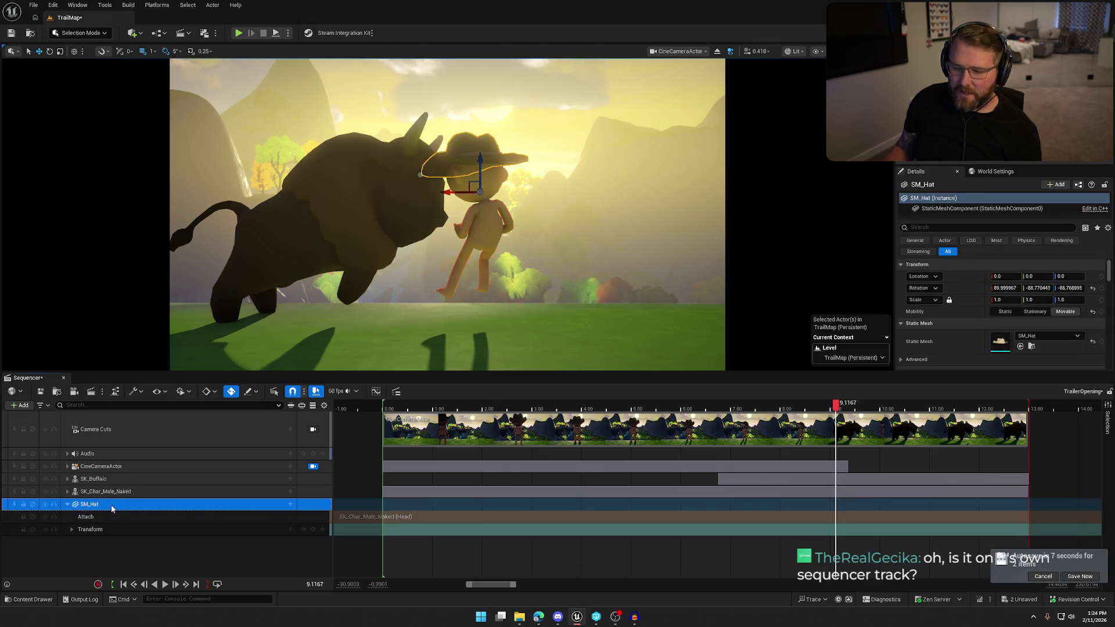
Step: Reselect SM_Hat, check its track list without adding anything, then right-click its Attach section
left_click(122, 516)
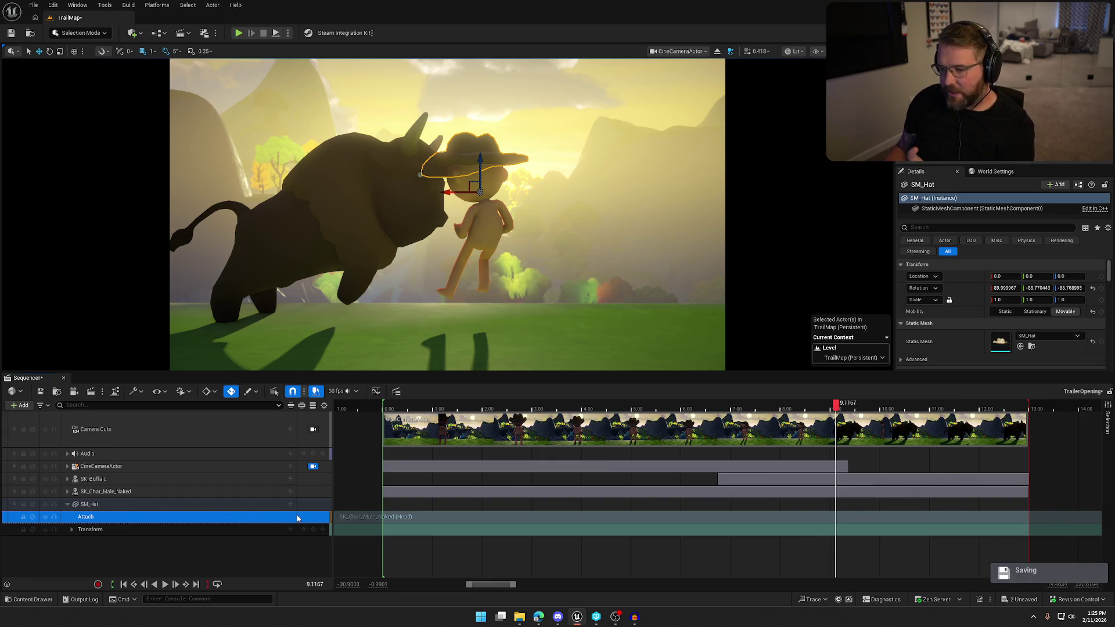
left_click(93, 504)
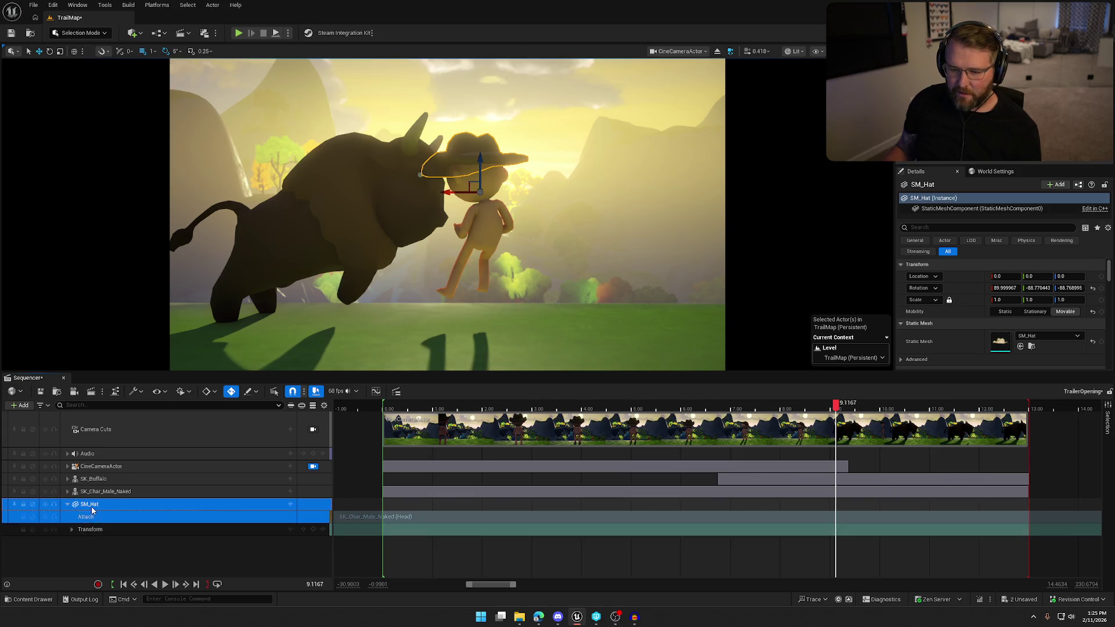
left_click(290, 505)
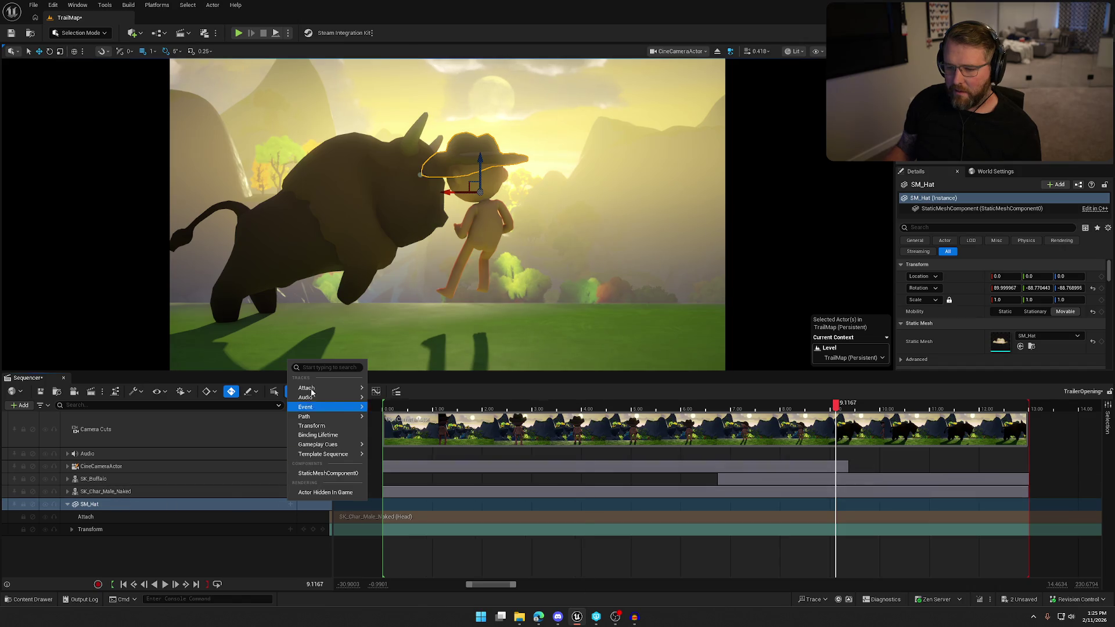
mouse_move(334, 420)
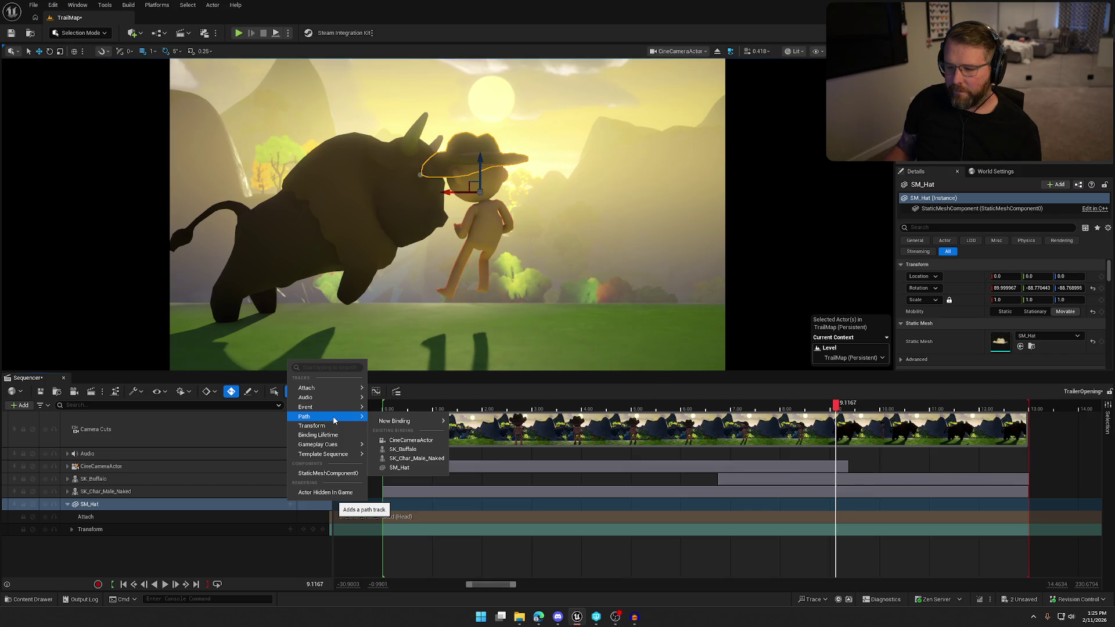
left_click(135, 506)
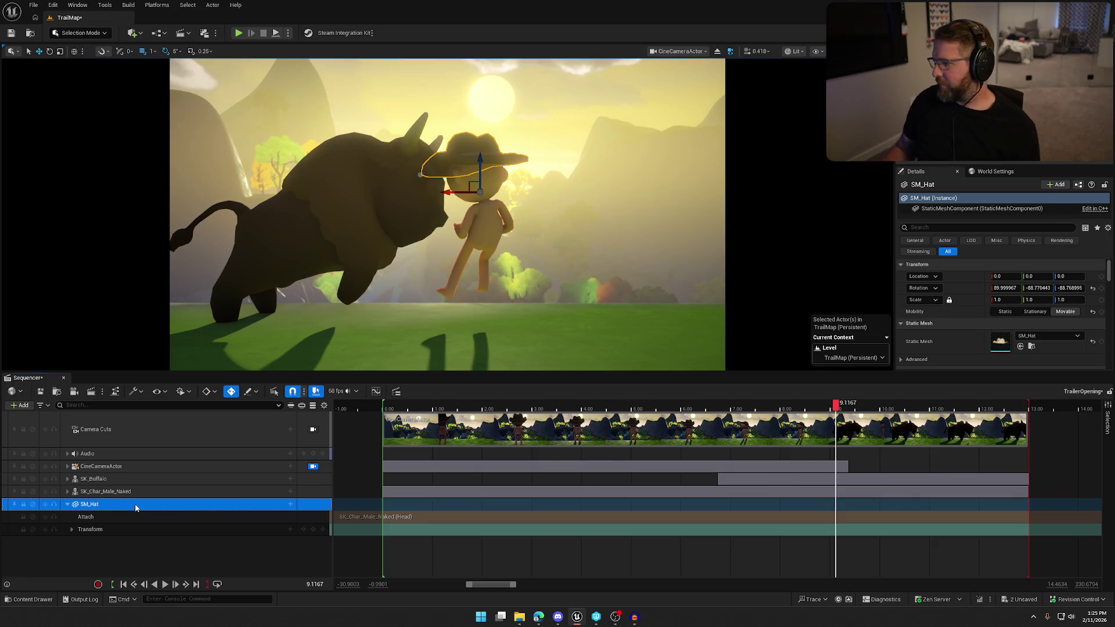
left_click(503, 520)
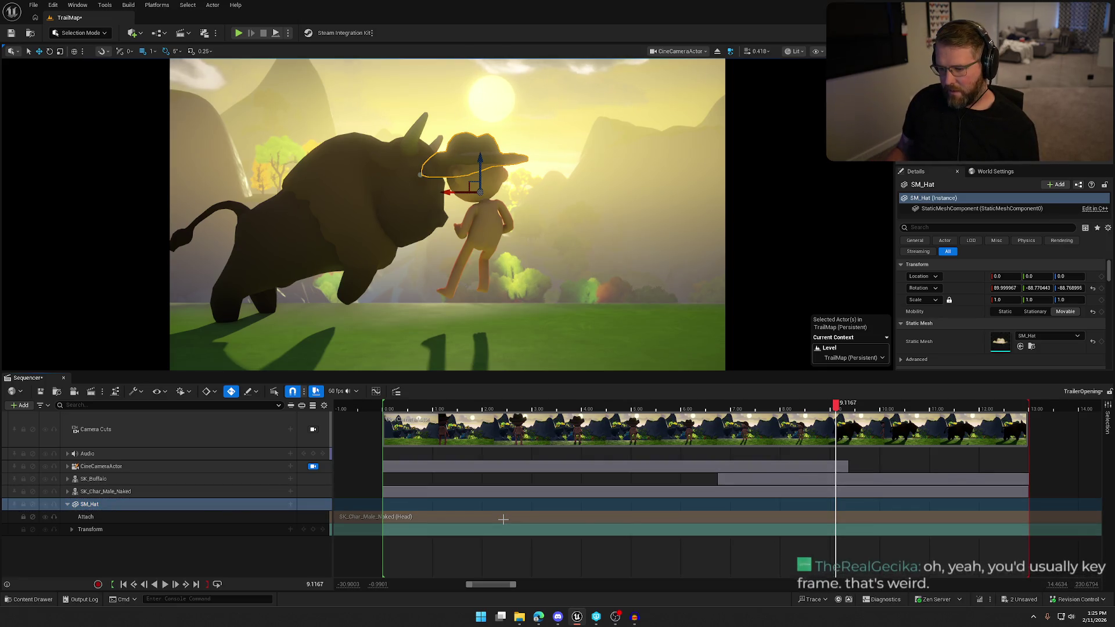
right_click(503, 520)
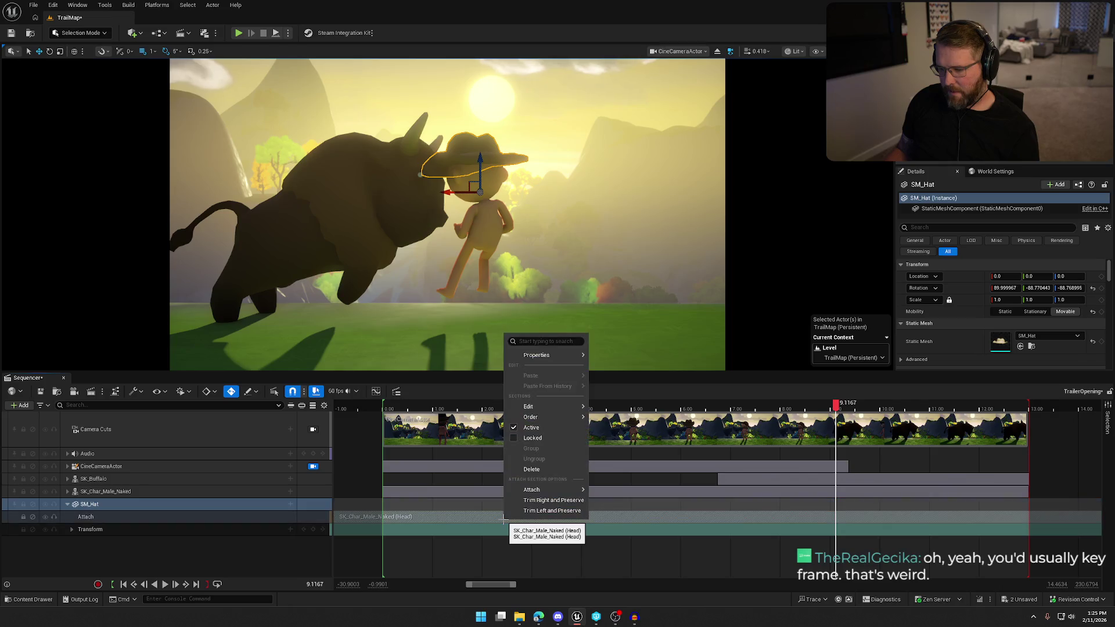
Step: Delete the hat's attach-to-head section and then the empty Attach track
mouse_move(572, 496)
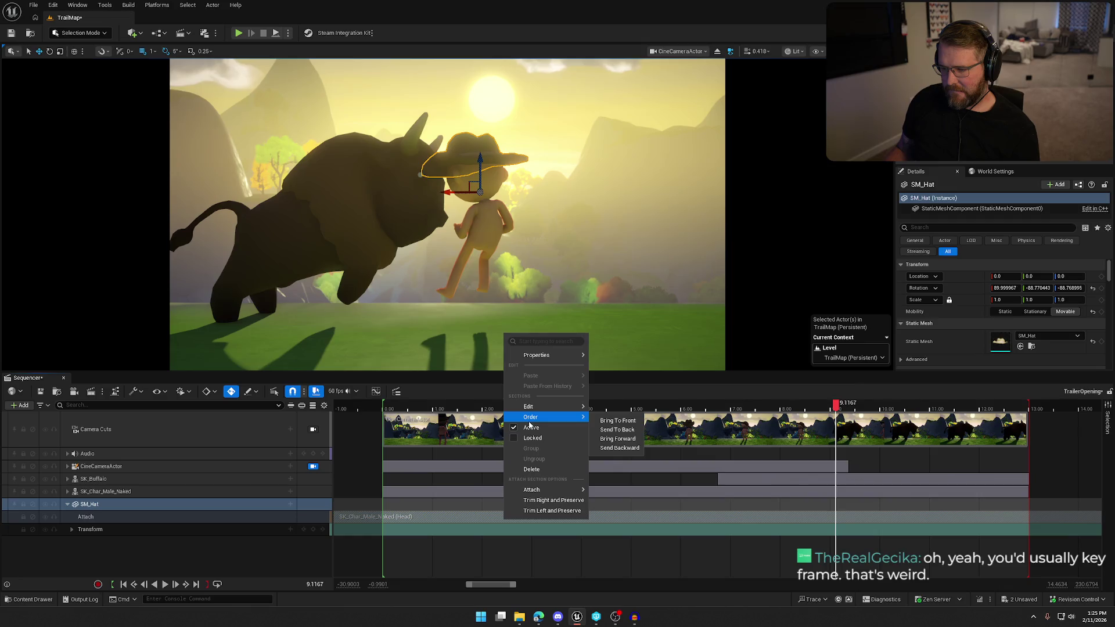
left_click(528, 469)
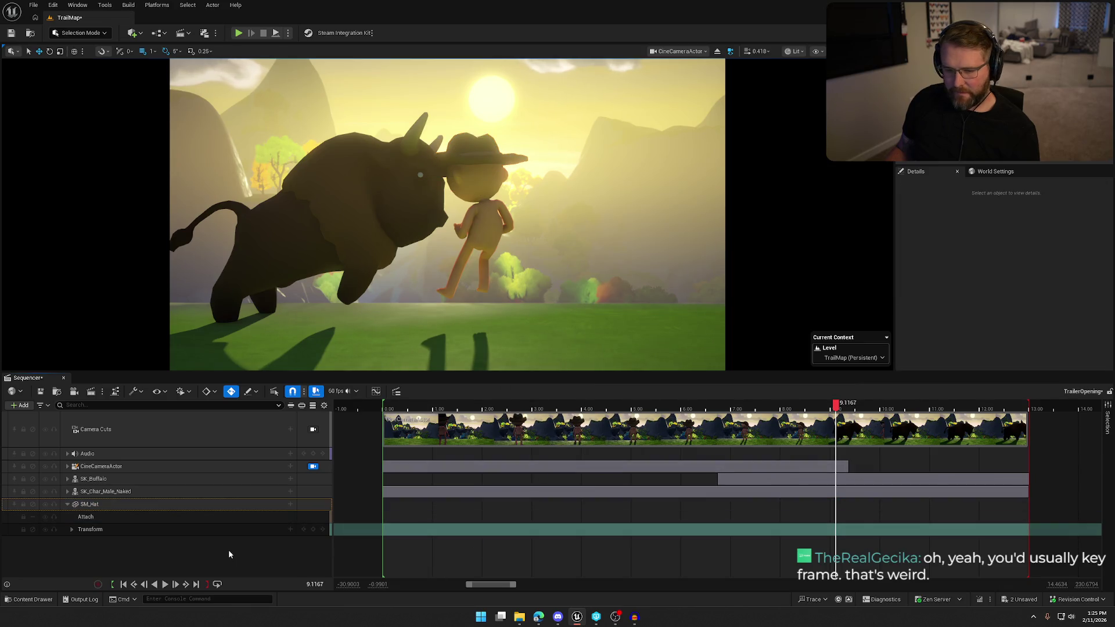
left_click(88, 519)
key("Delete")
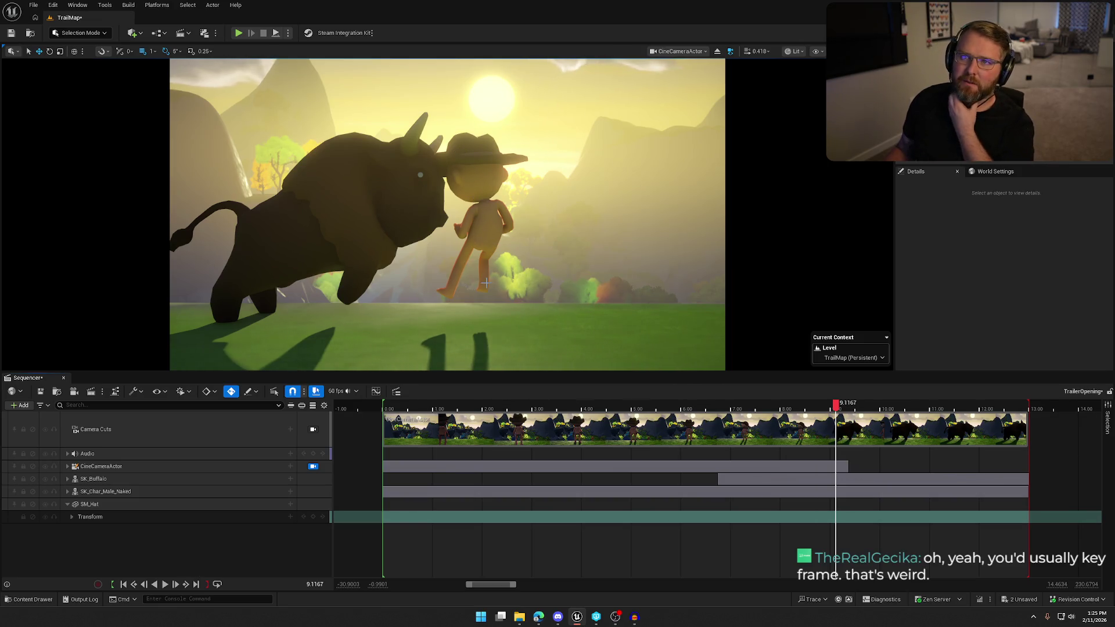
Step: Add a StaticMeshComponent0 track to SM_Hat from the Components list
left_click(96, 517)
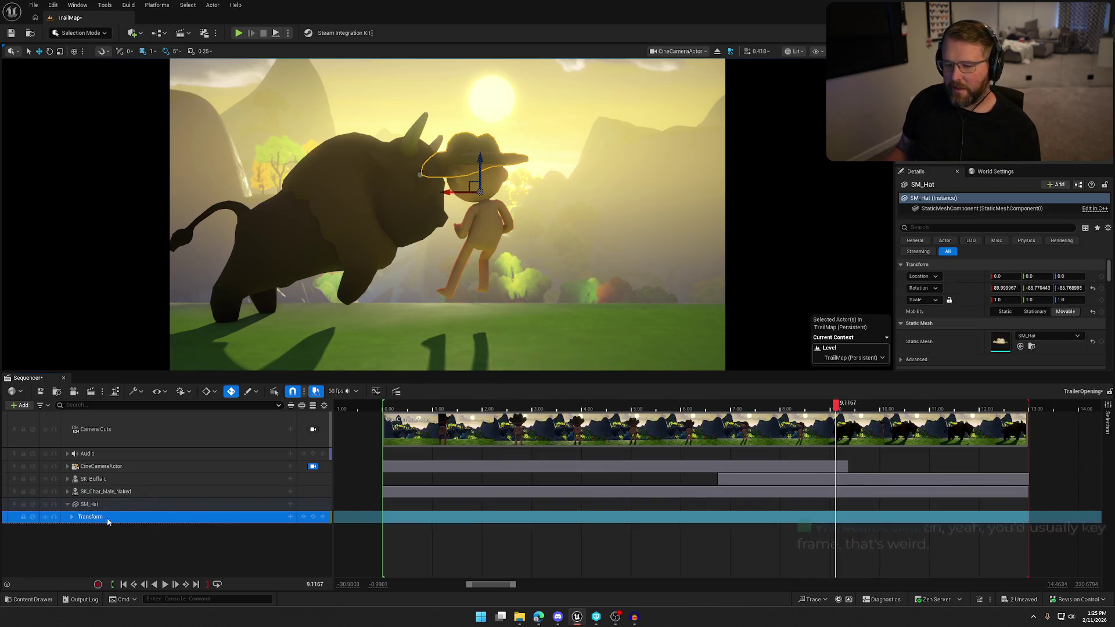
left_click(290, 505)
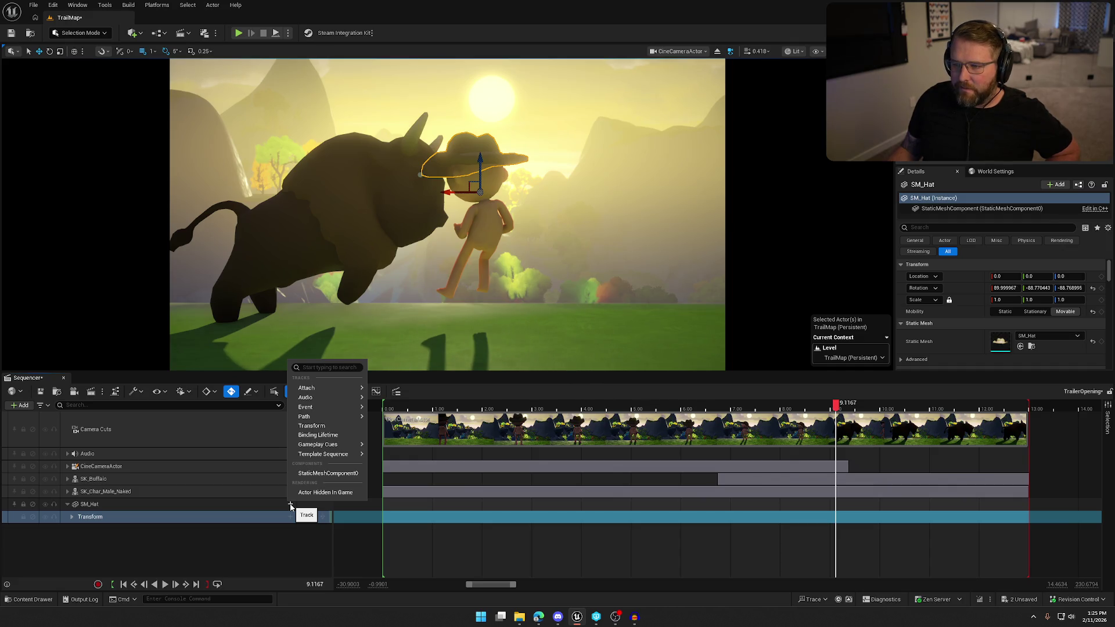
mouse_move(336, 388)
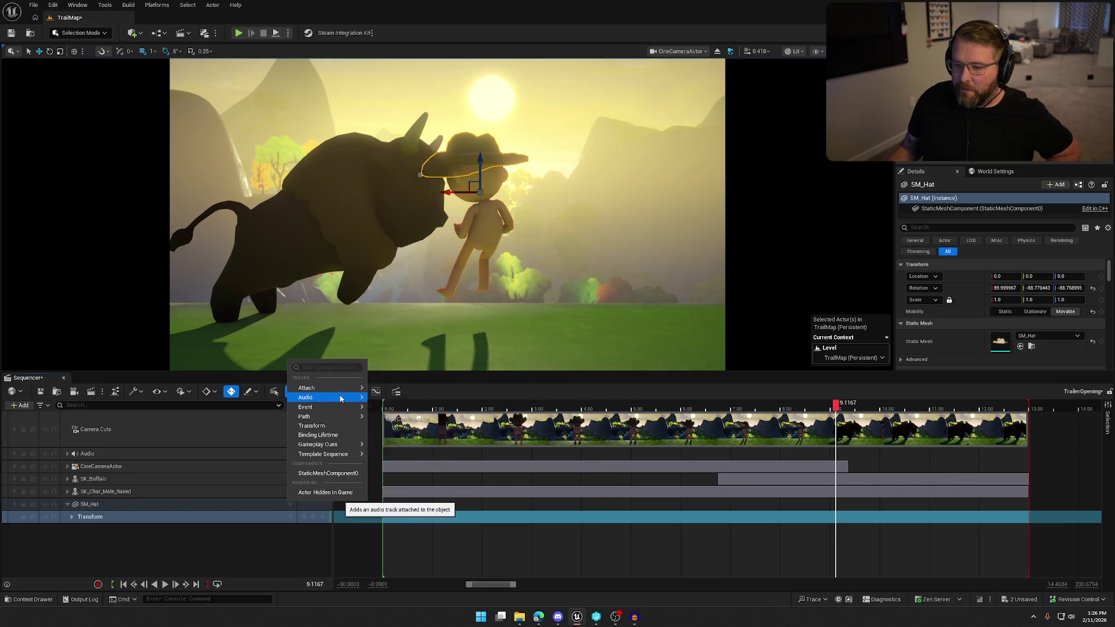
mouse_move(340, 416)
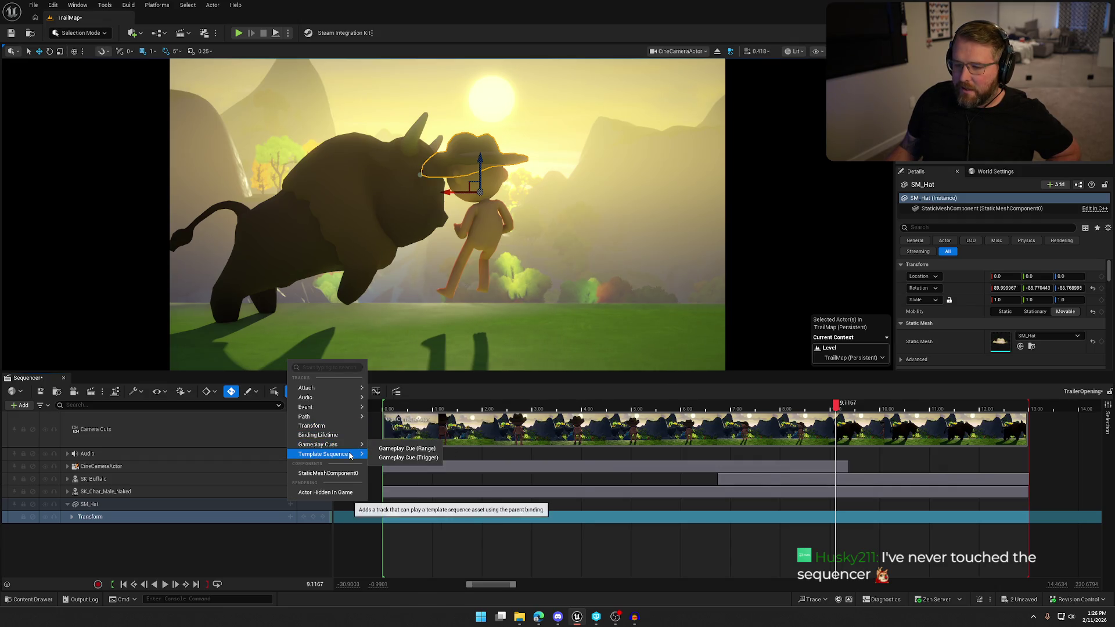
mouse_move(350, 455)
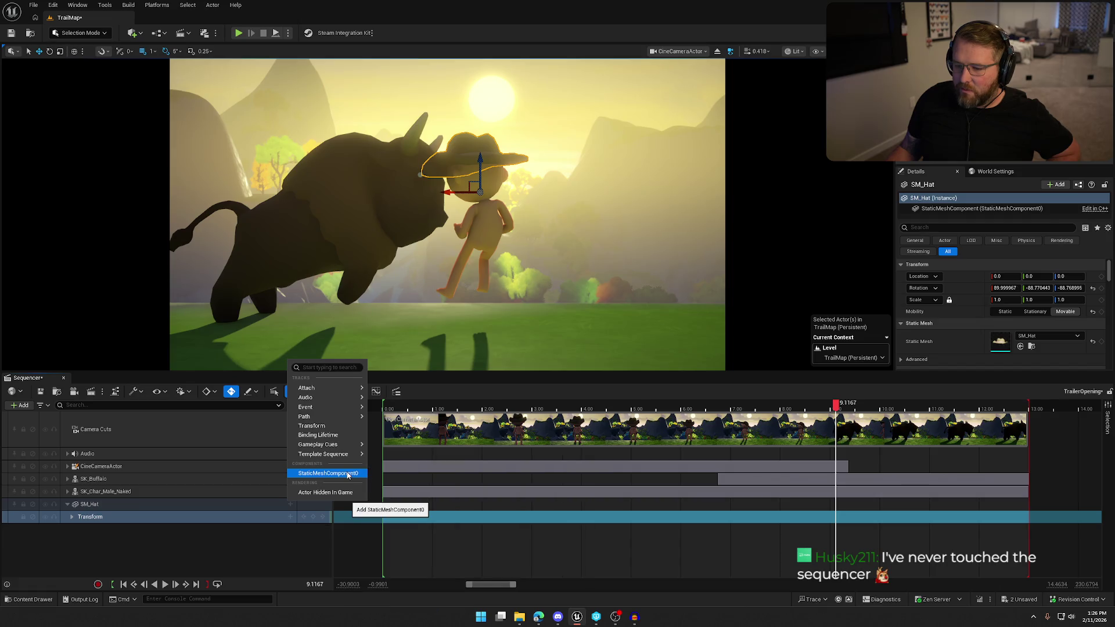
left_click(347, 473)
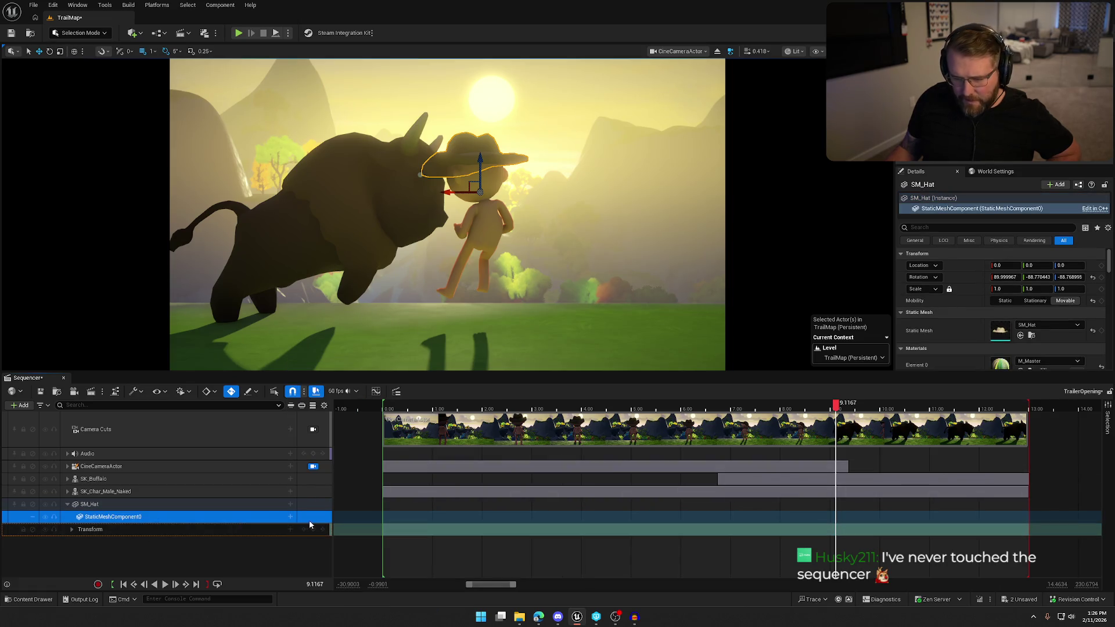
Step: Add a Body Instance > Simulate Physics track to StaticMeshComponent0 and key it on so the hat drops
left_click(291, 517)
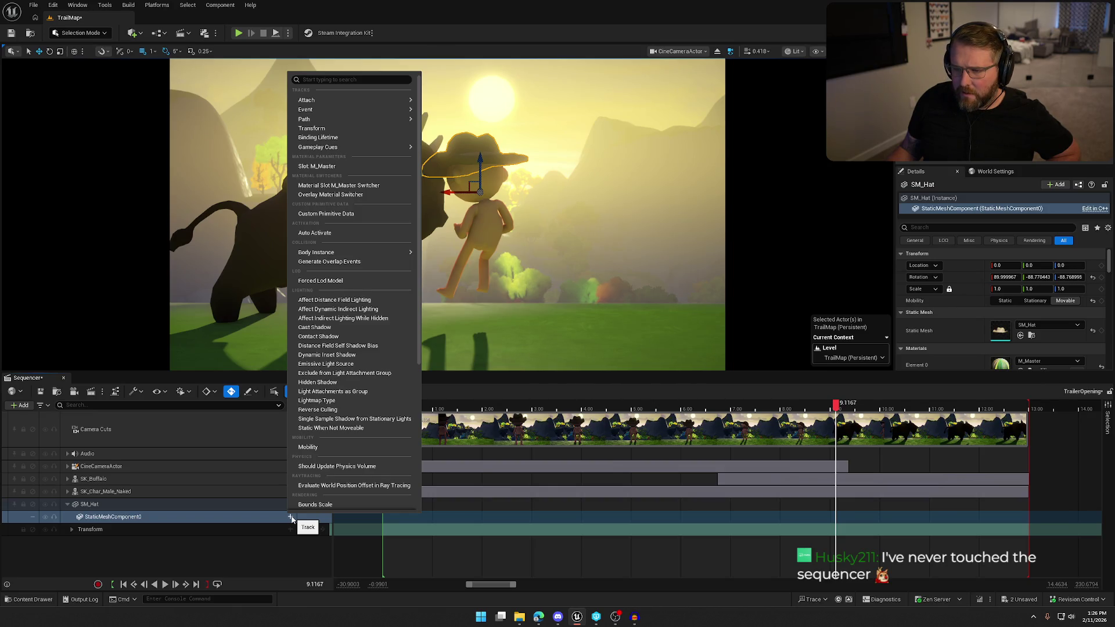
type("d")
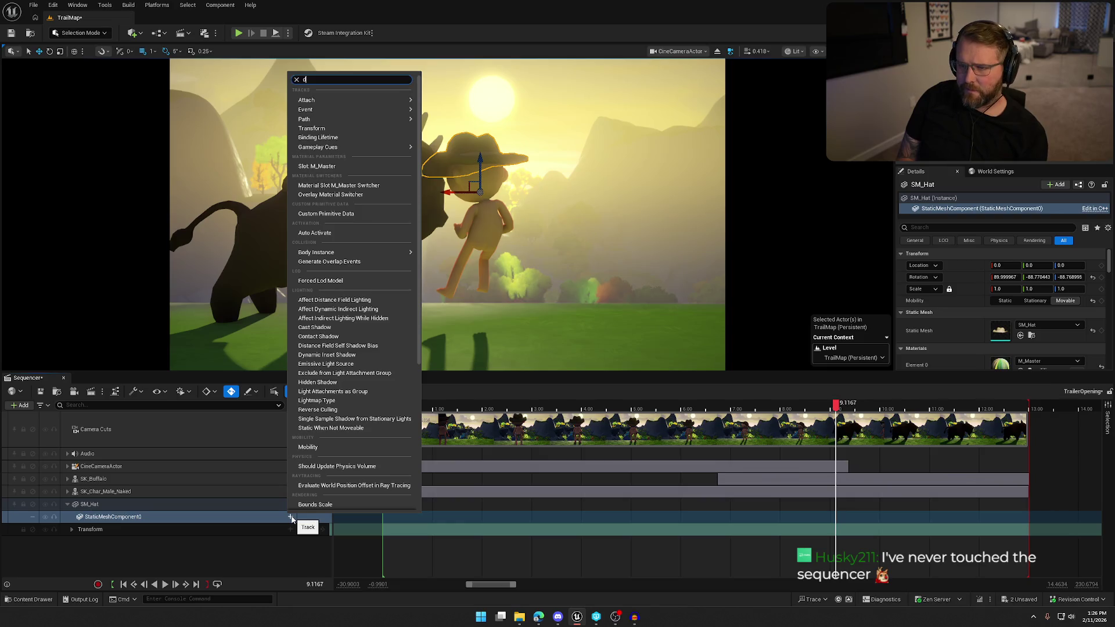
type("e")
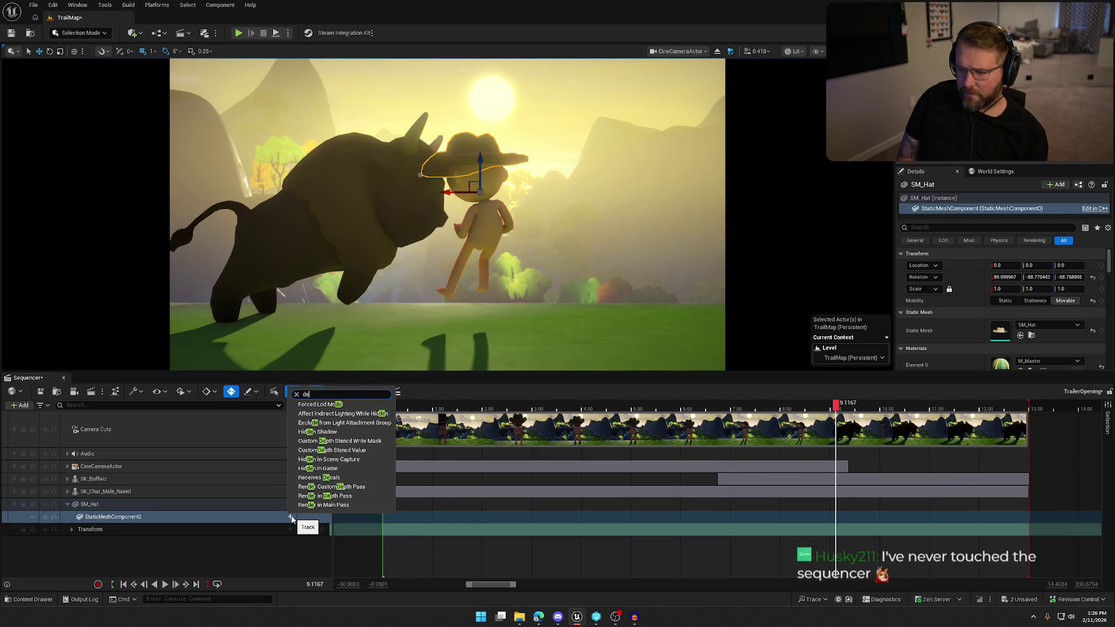
key("Escape")
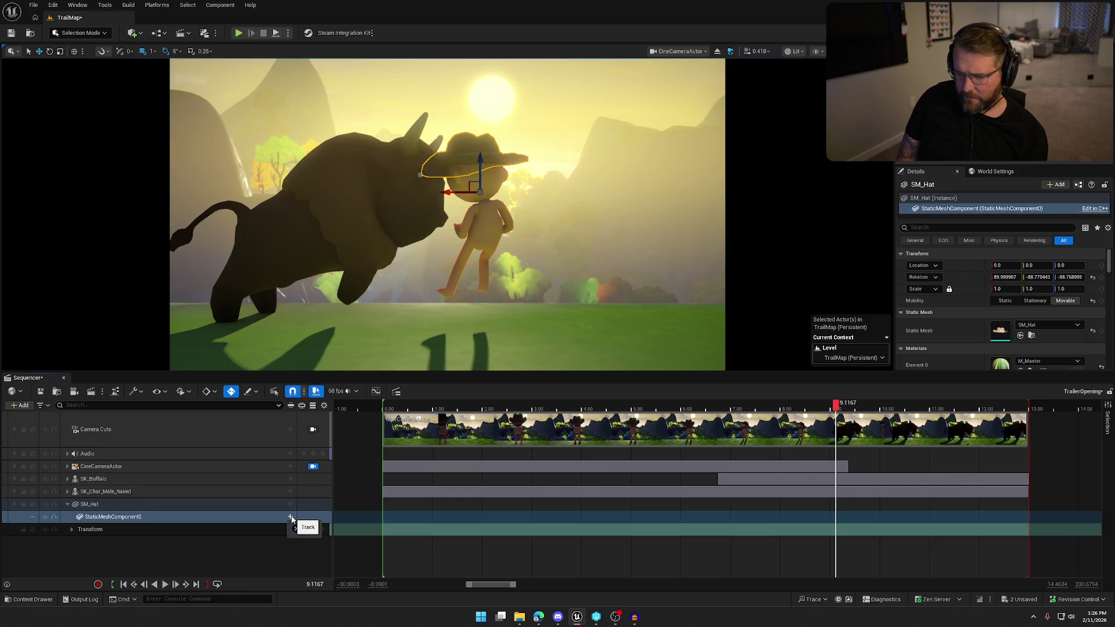
left_click(291, 517)
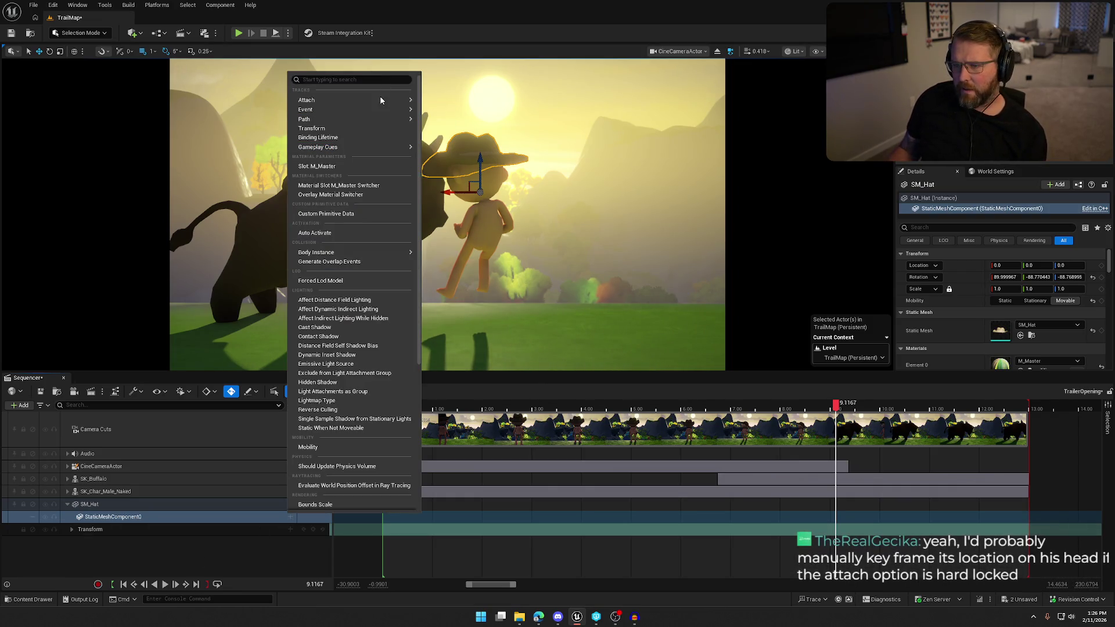
mouse_move(382, 100)
mouse_move(447, 104)
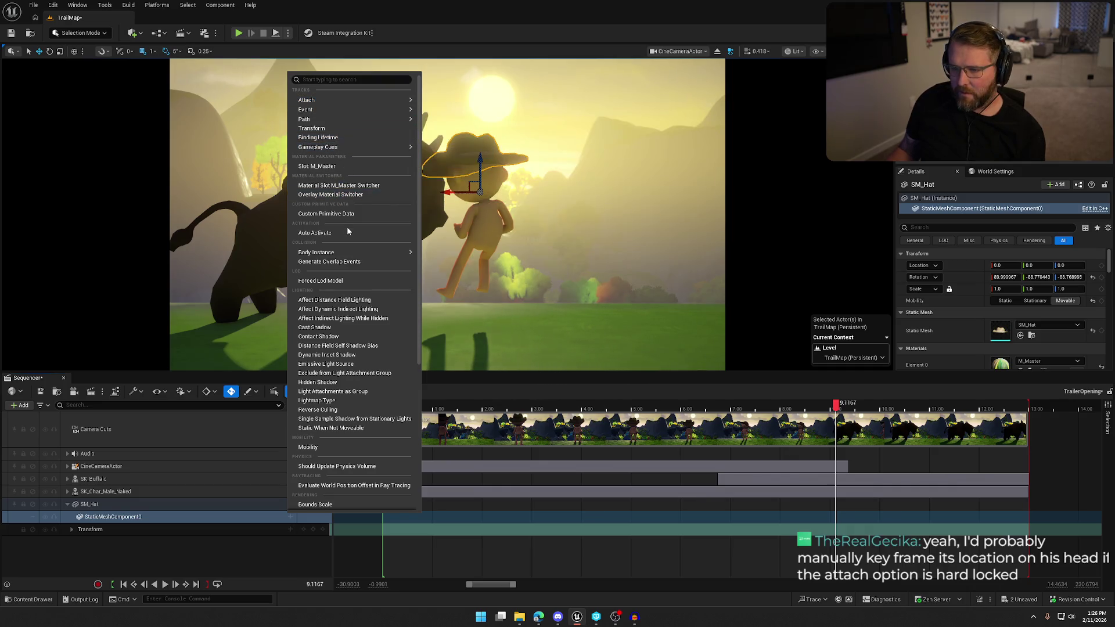
mouse_move(349, 256)
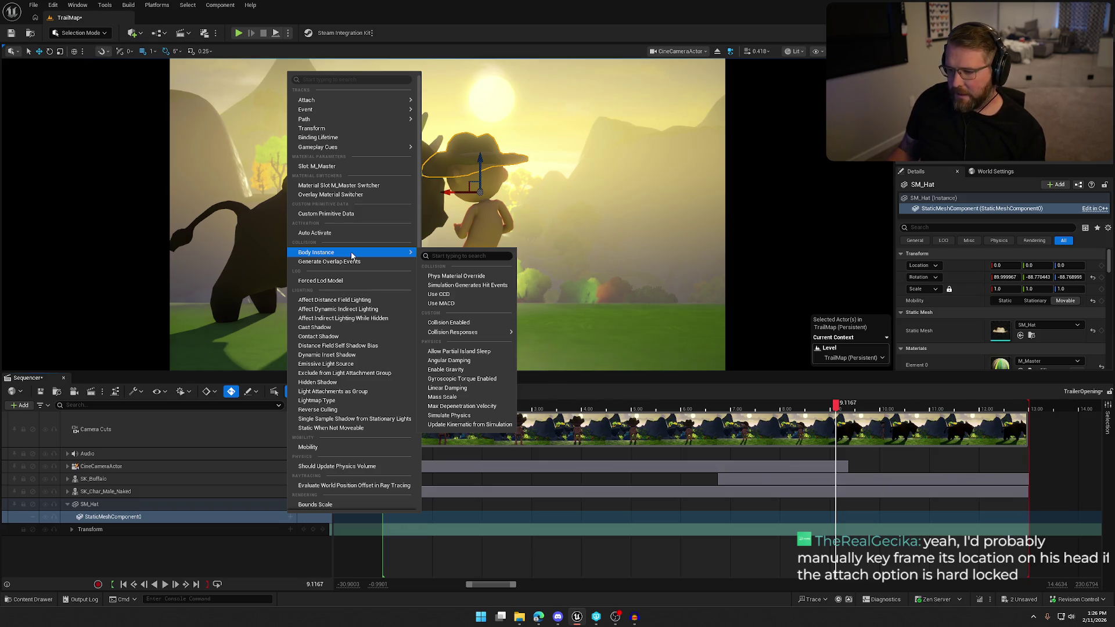
left_click(452, 415)
left_click(201, 529)
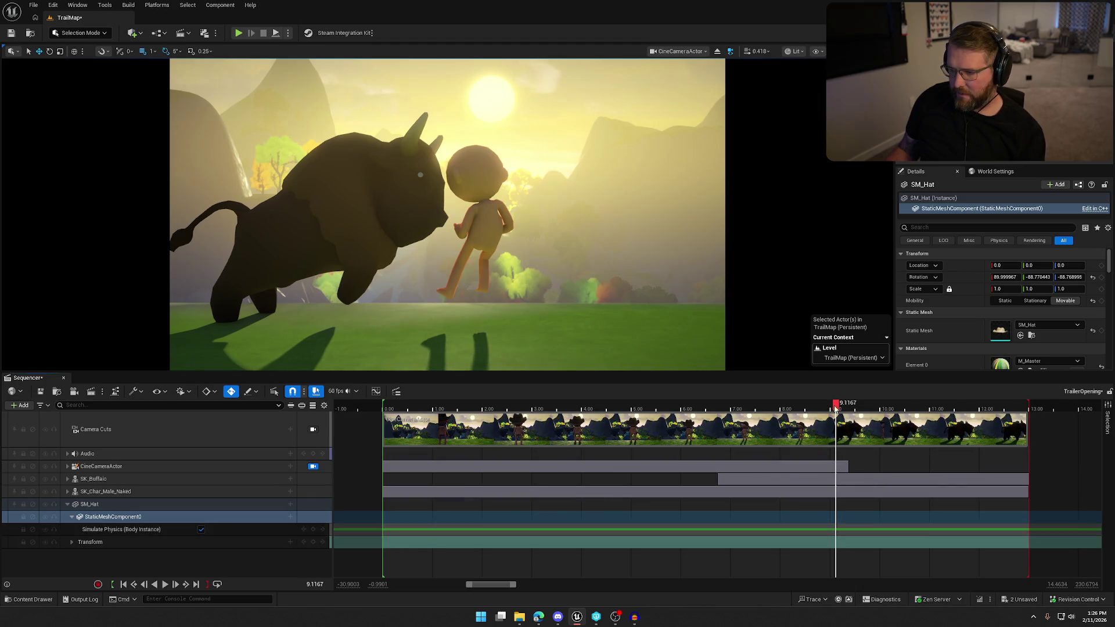
Step: Key Simulate Physics off at the shot's start, then scrub to about 4.5 seconds
left_click_drag(834, 407, 384, 402)
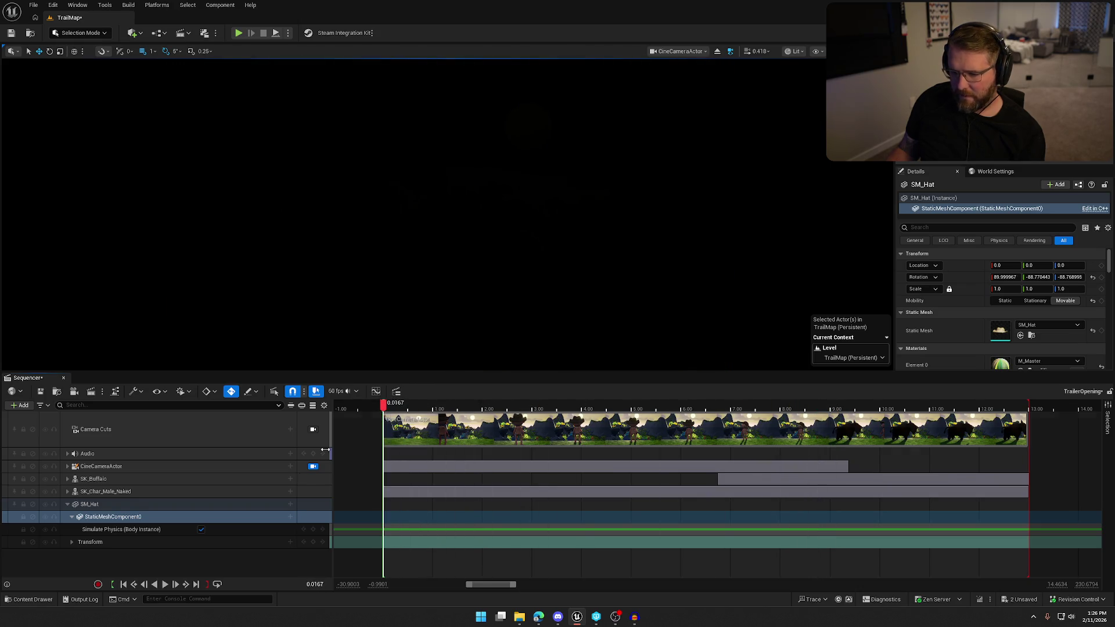
left_click(200, 529)
mouse_move(384, 405)
left_mouse_down()
mouse_move(553, 404)
mouse_move(611, 419)
left_mouse_up()
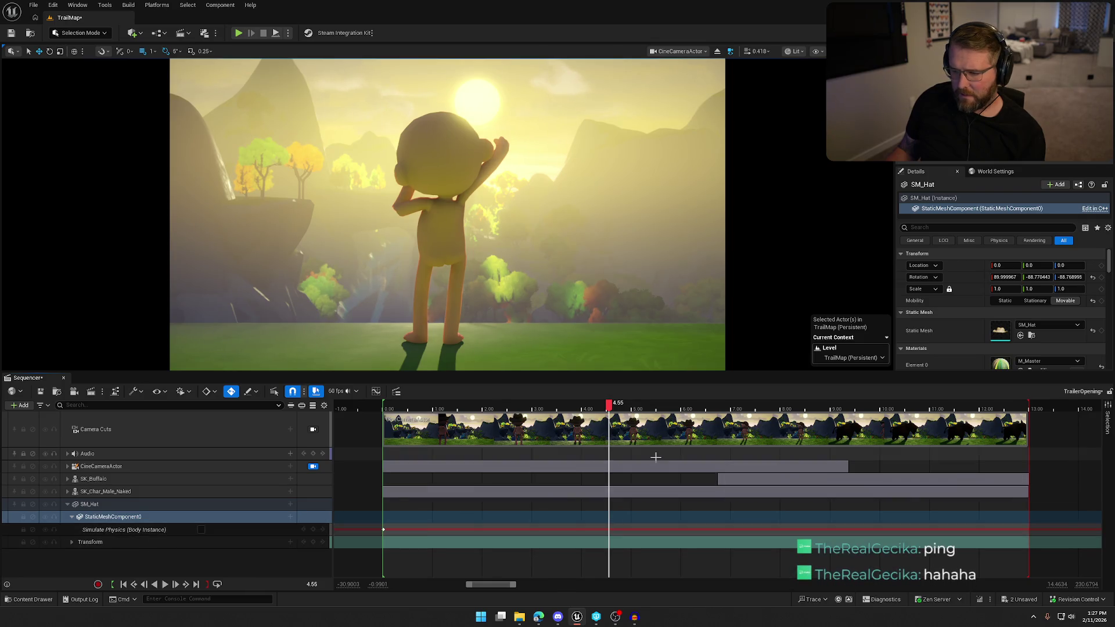
Step: Delete the Simulate Physics and StaticMeshComponent0 tracks from the SM_Hat binding
left_click(95, 530)
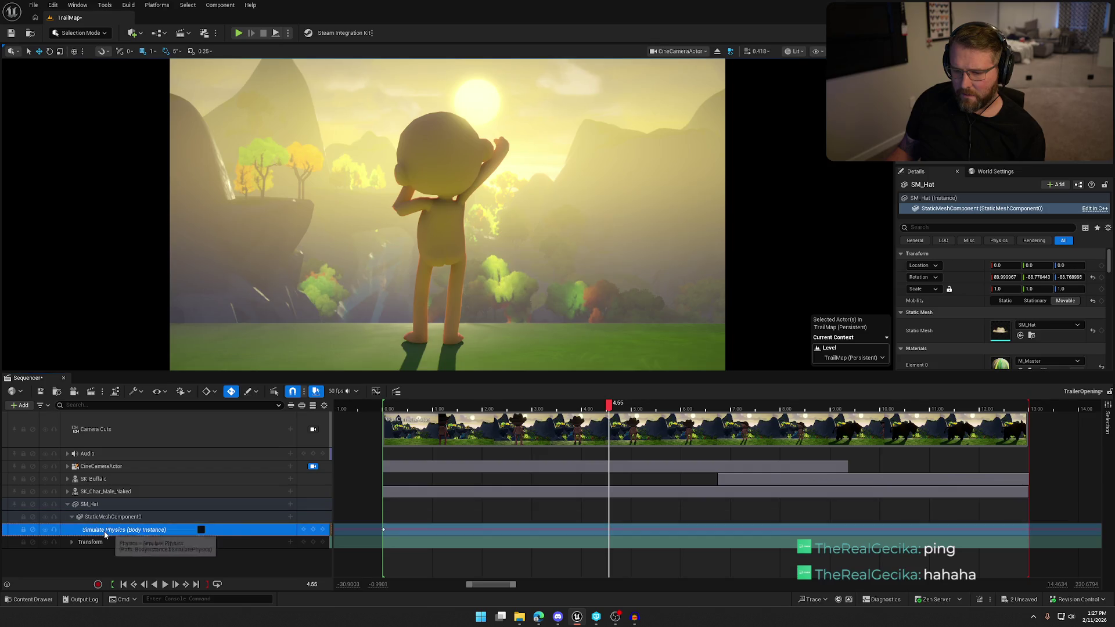
key("Delete")
left_click(120, 517)
key("Delete")
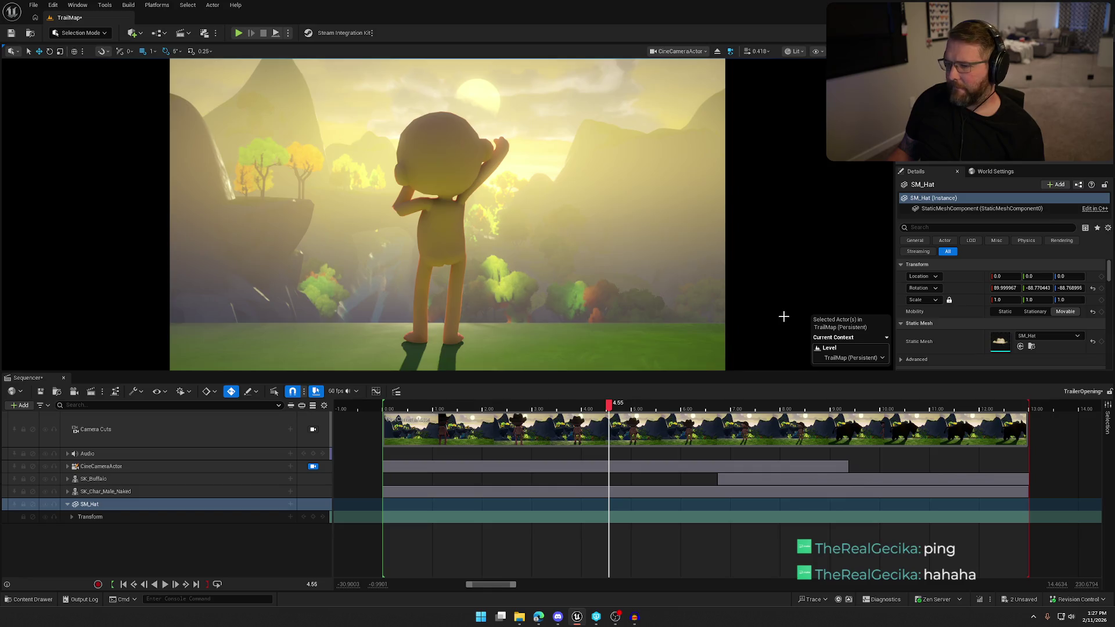
Step: Attach SM_Hat to SK_Char_Male_Naked's head bone with an Attach track
left_click(290, 505)
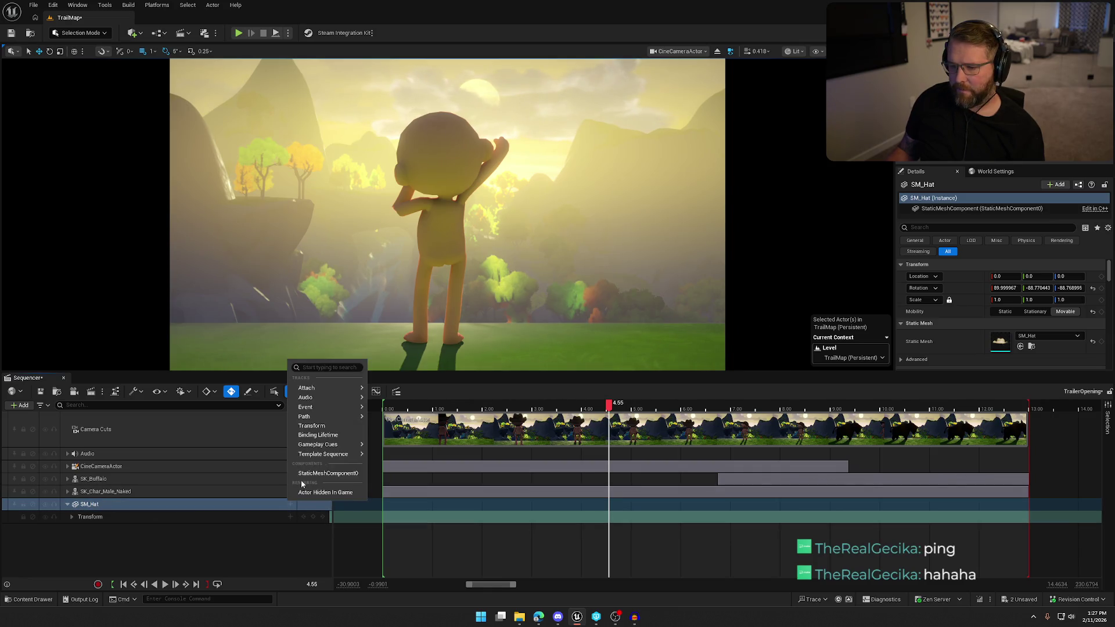
mouse_move(337, 389)
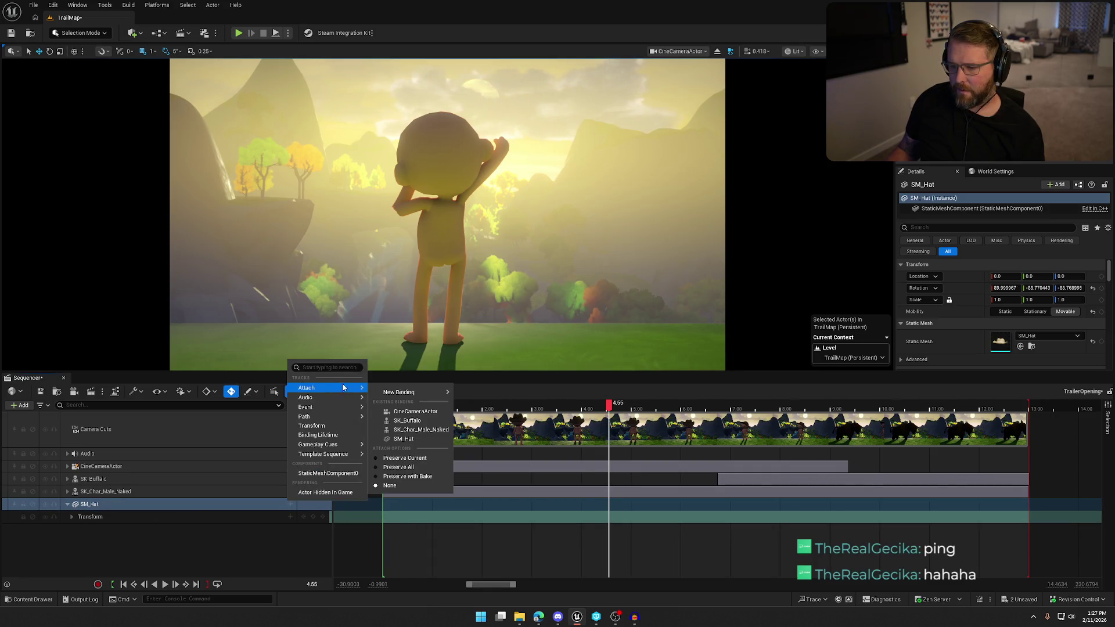
left_click(423, 430)
left_click(440, 339)
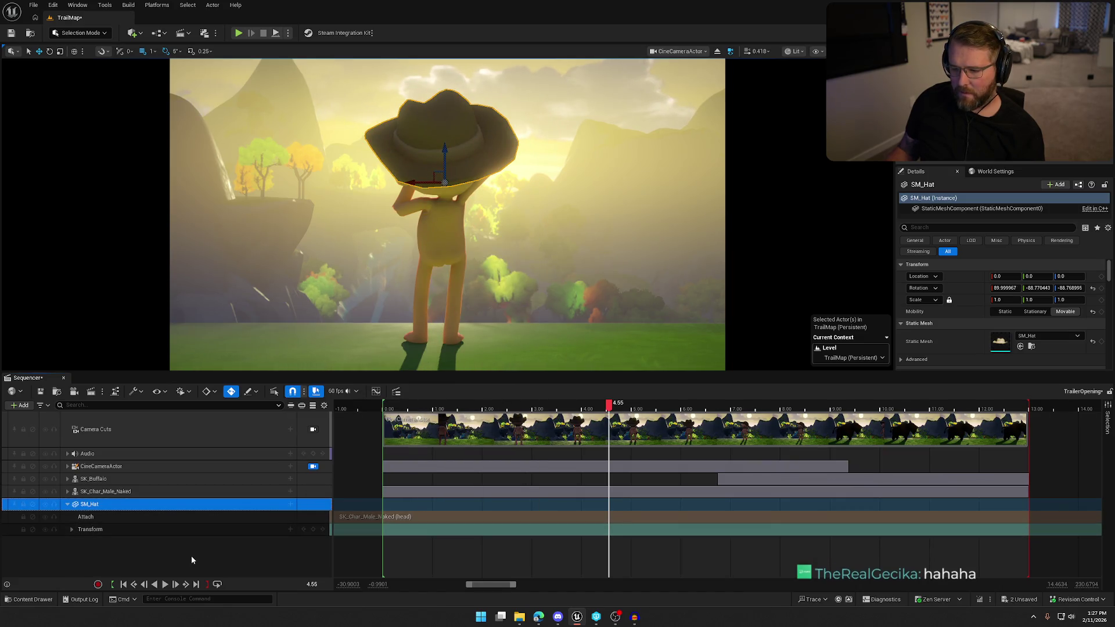
Step: Add a StaticMeshComponent0 track to the SM_Hat binding
left_click(114, 506)
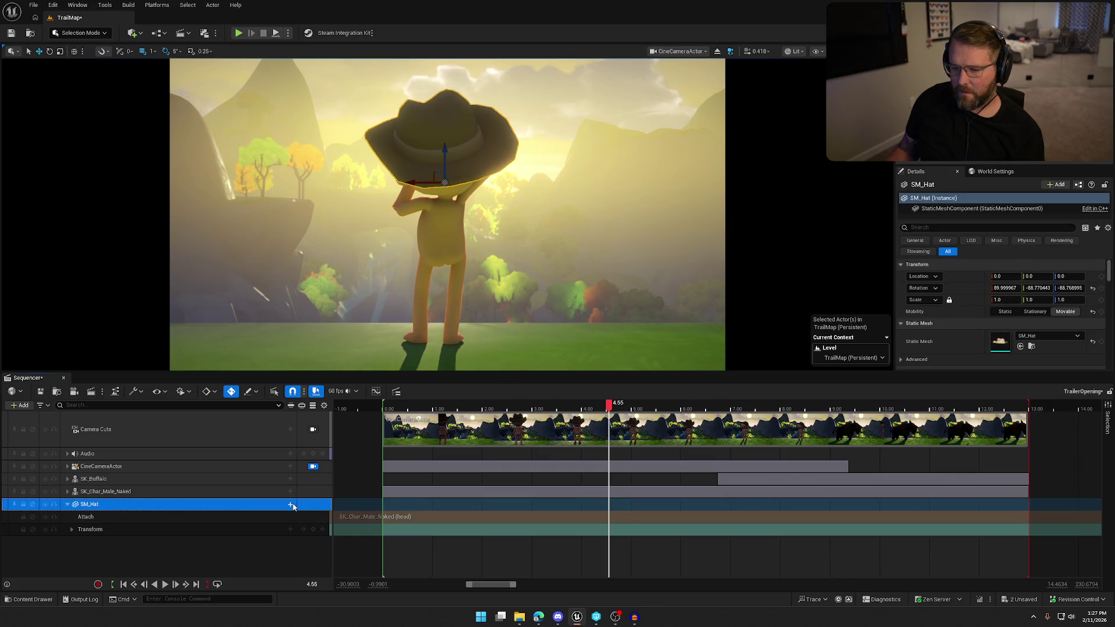
left_click(291, 504)
left_click(323, 476)
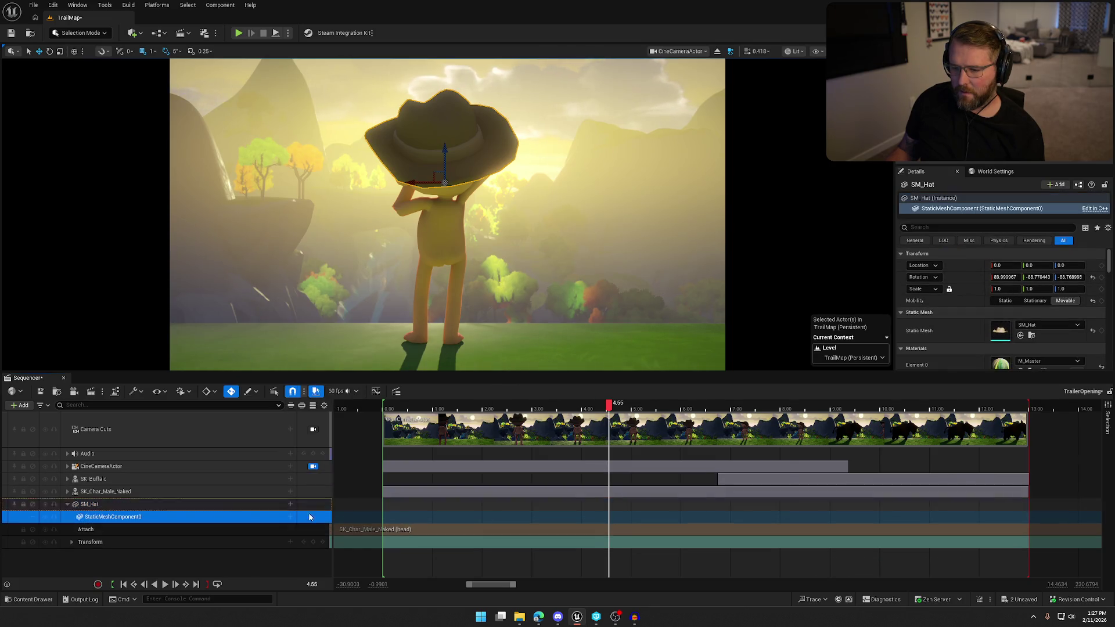
Step: Add a Body Instance > Simulate Physics track to StaticMeshComponent0
left_click(290, 517)
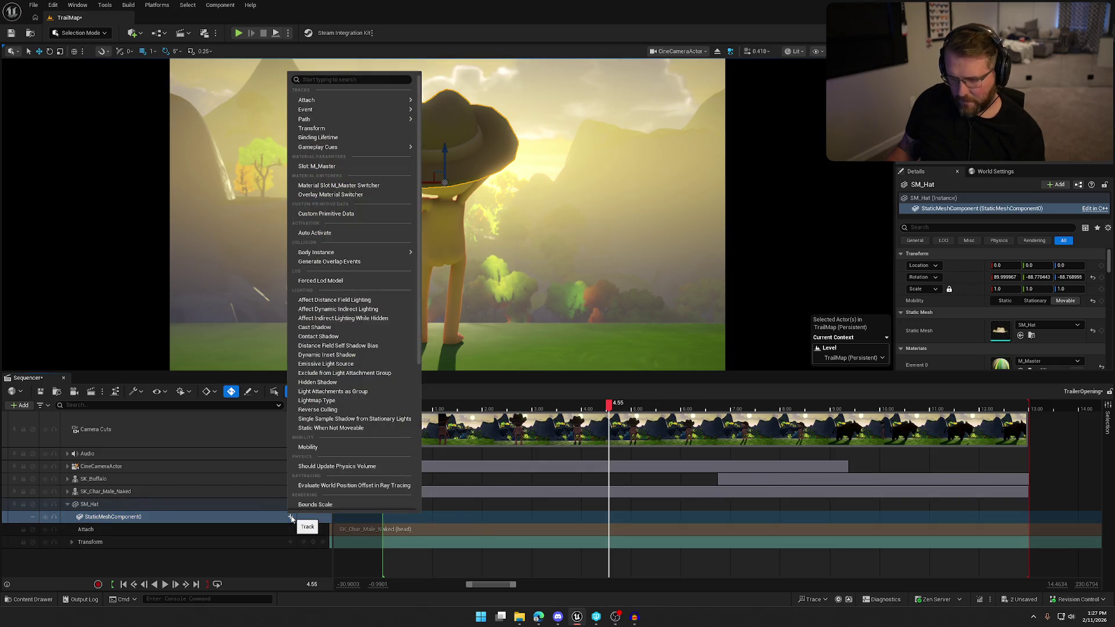
type("sim")
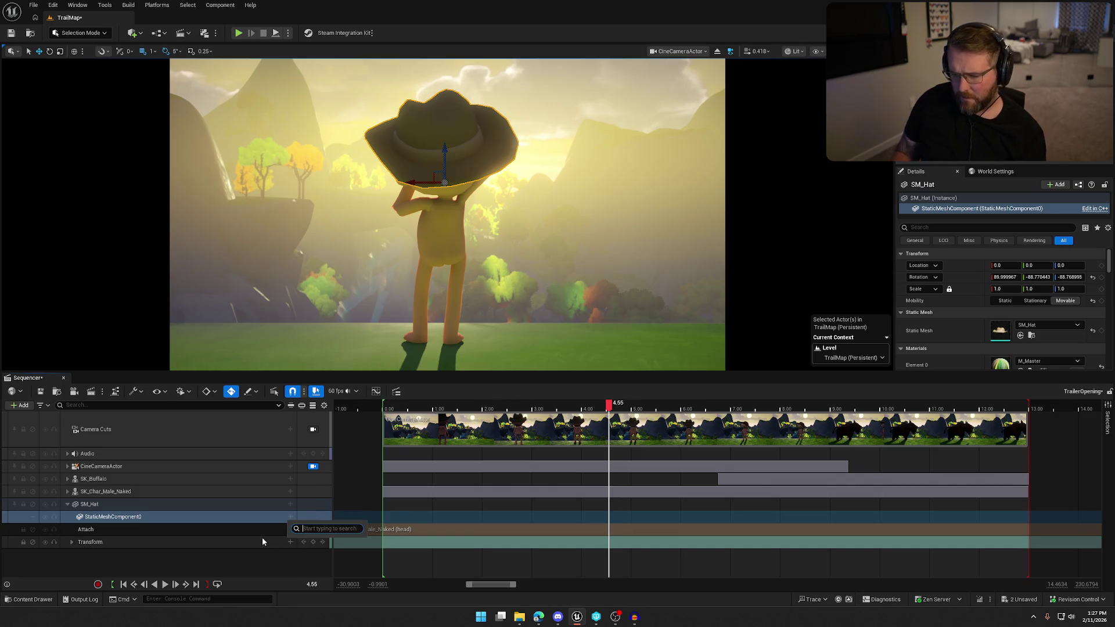
key("BackSpace")
key("BackSpace")
key("BackSpace")
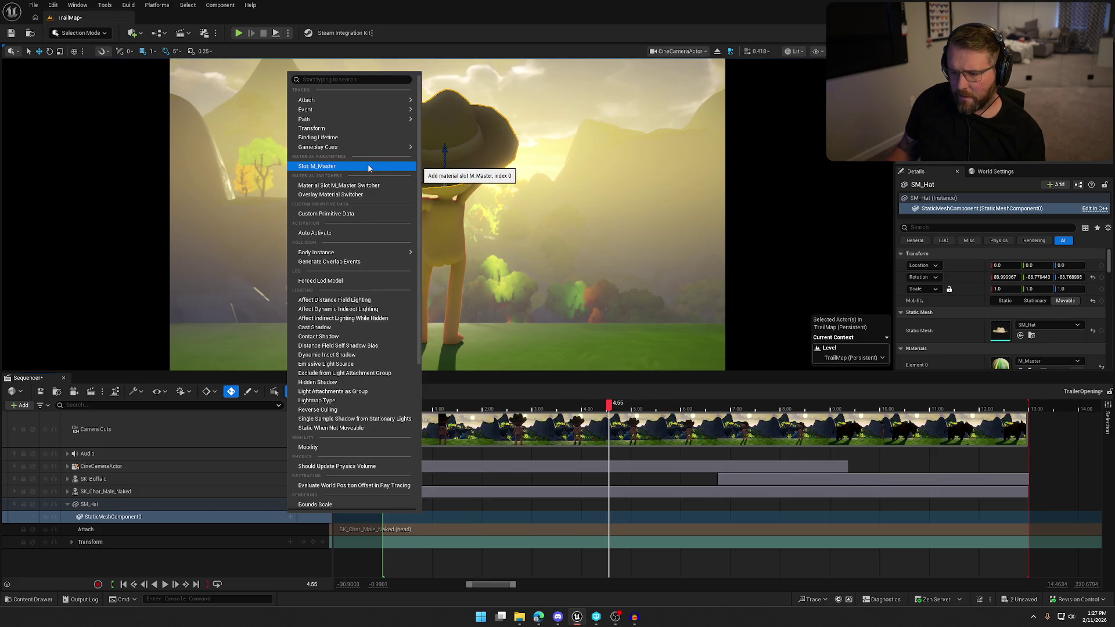
scroll(372, 186, "down", 5)
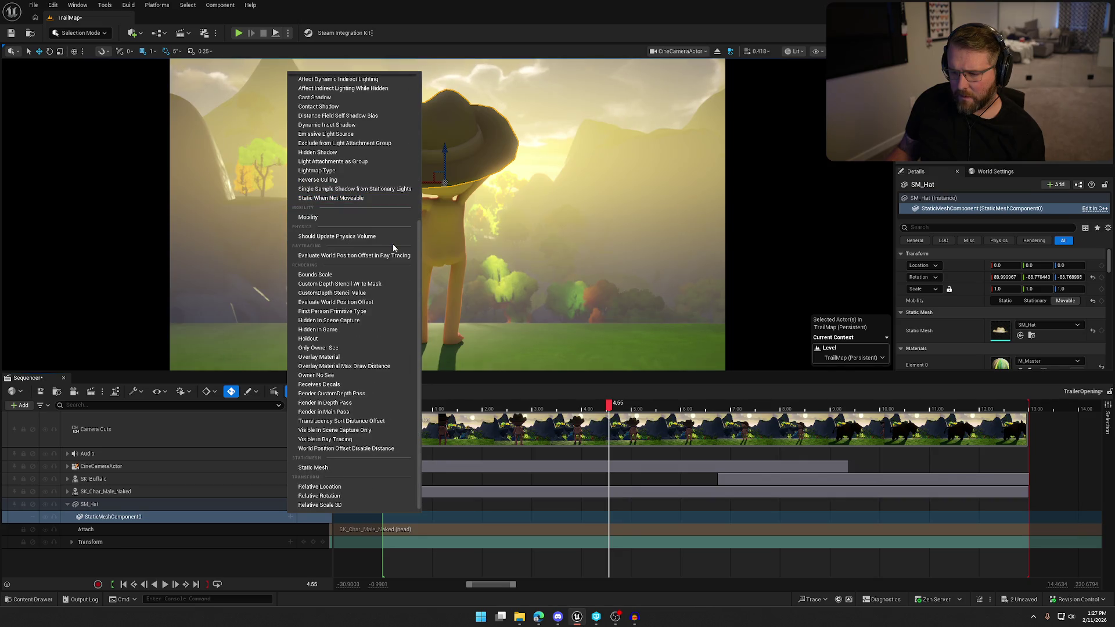
scroll(393, 248, "up", 3)
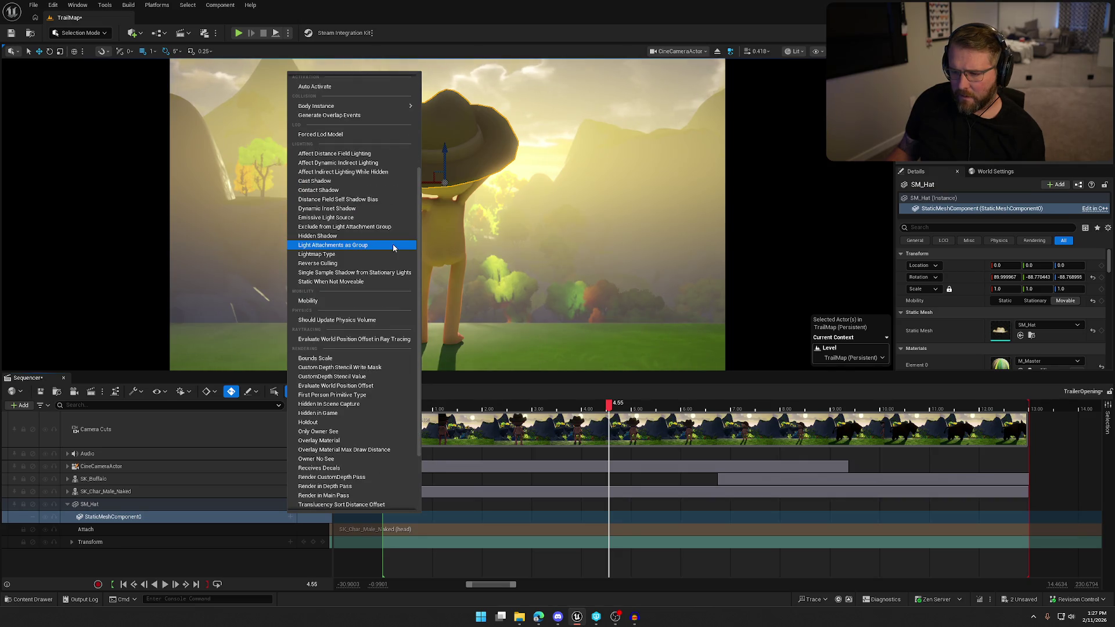
scroll(393, 244, "up", 2)
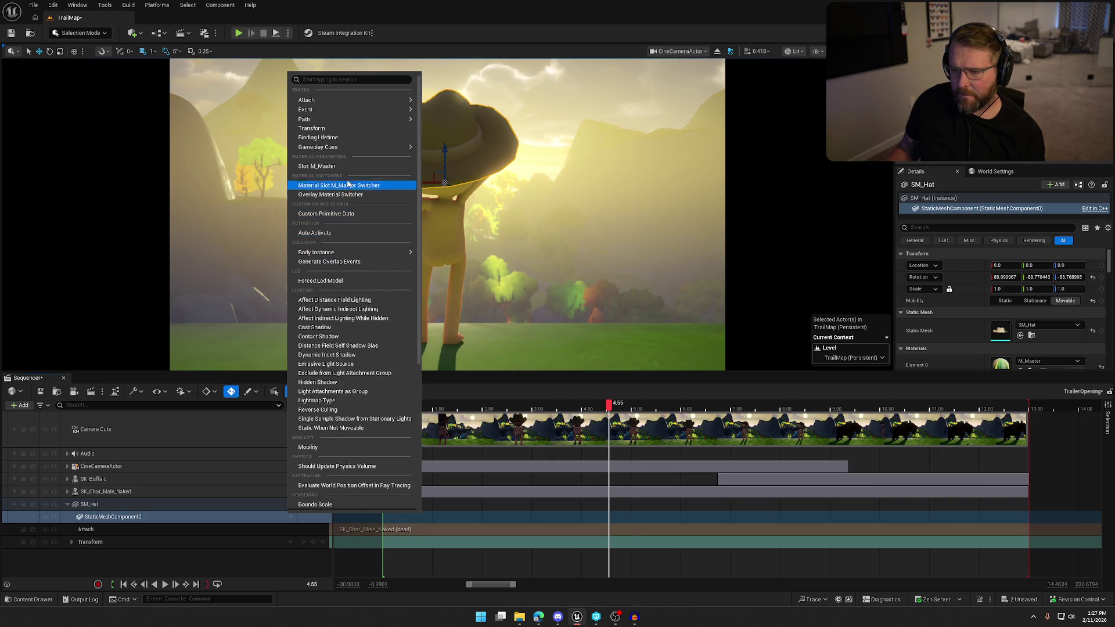
mouse_move(343, 121)
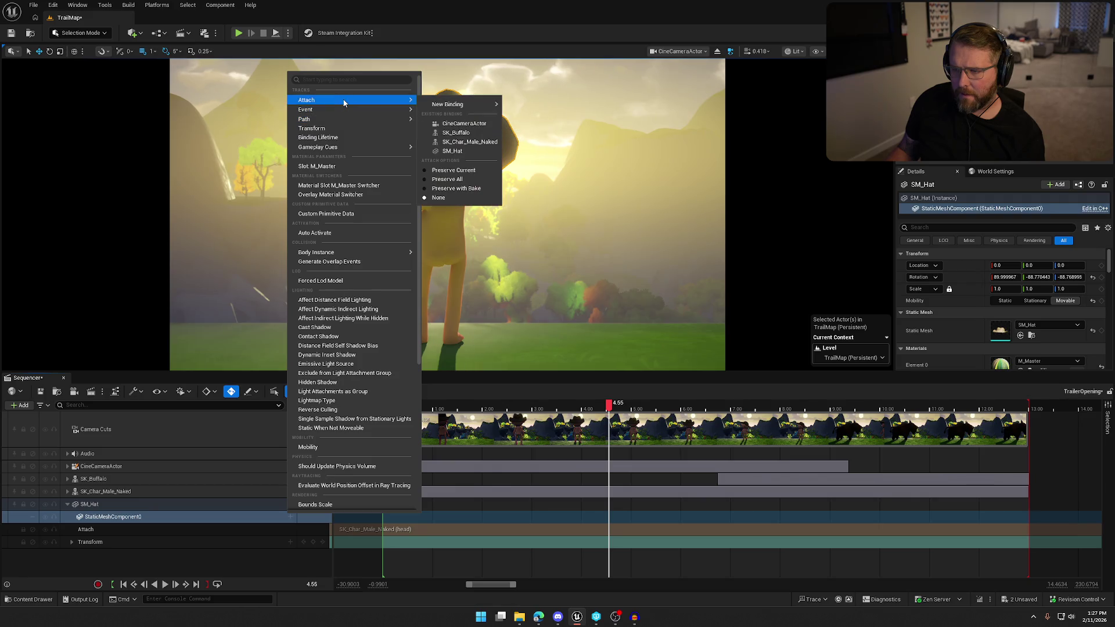
left_click(155, 553)
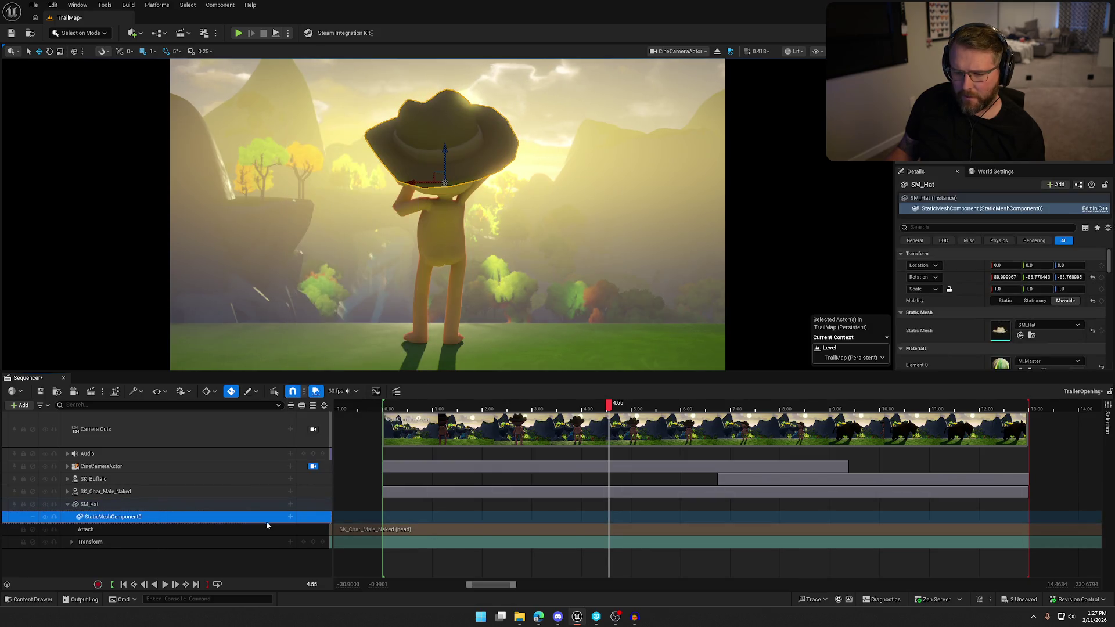
left_click(290, 517)
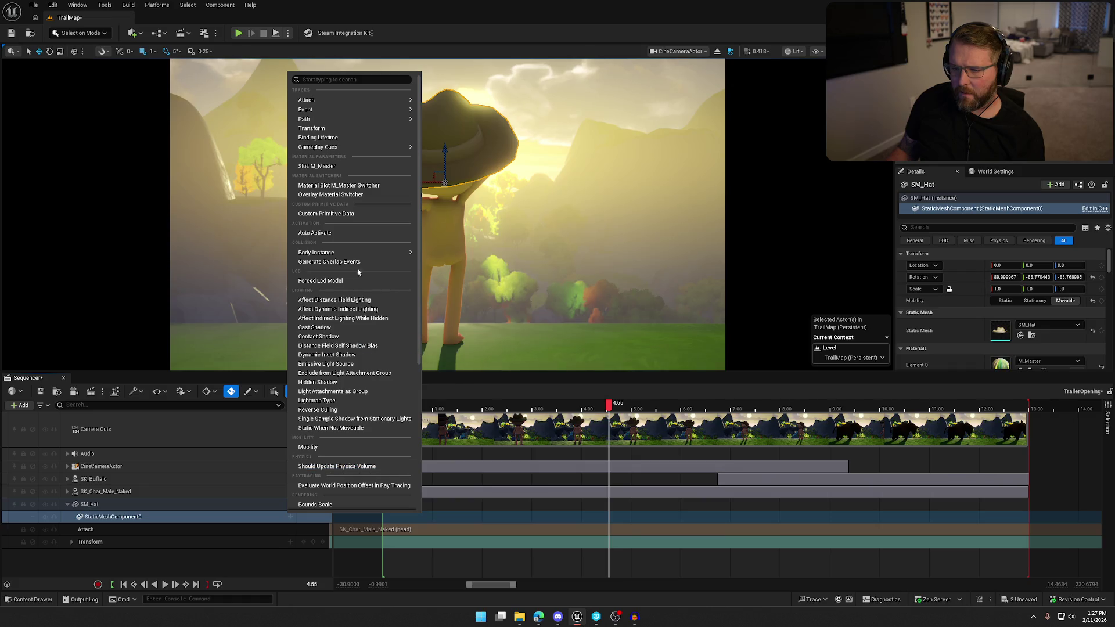
mouse_move(400, 253)
mouse_move(470, 335)
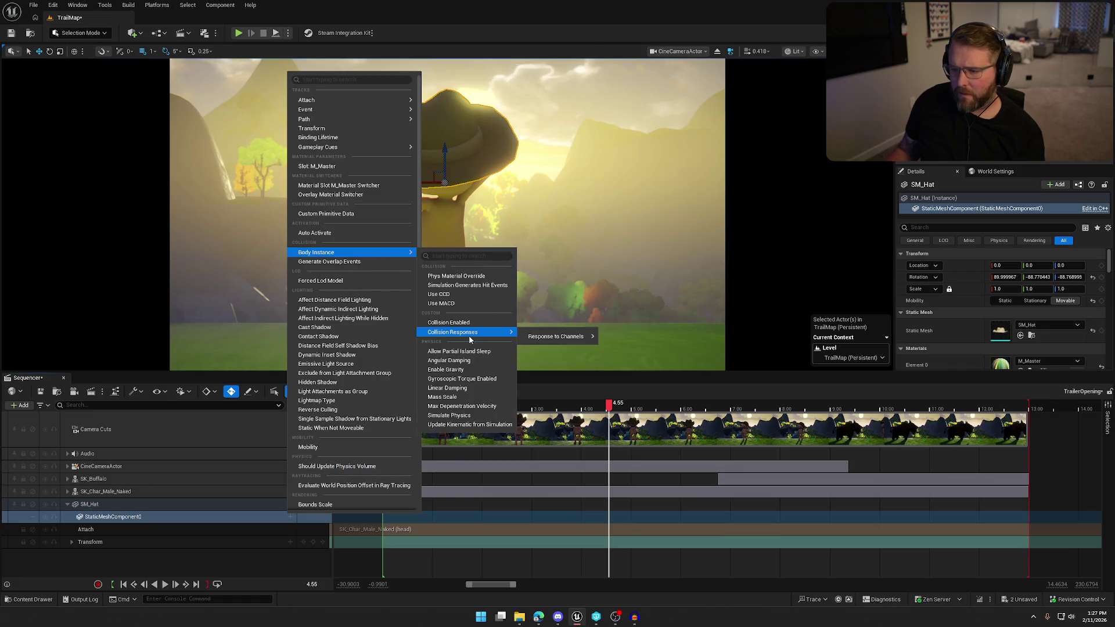
left_click(459, 416)
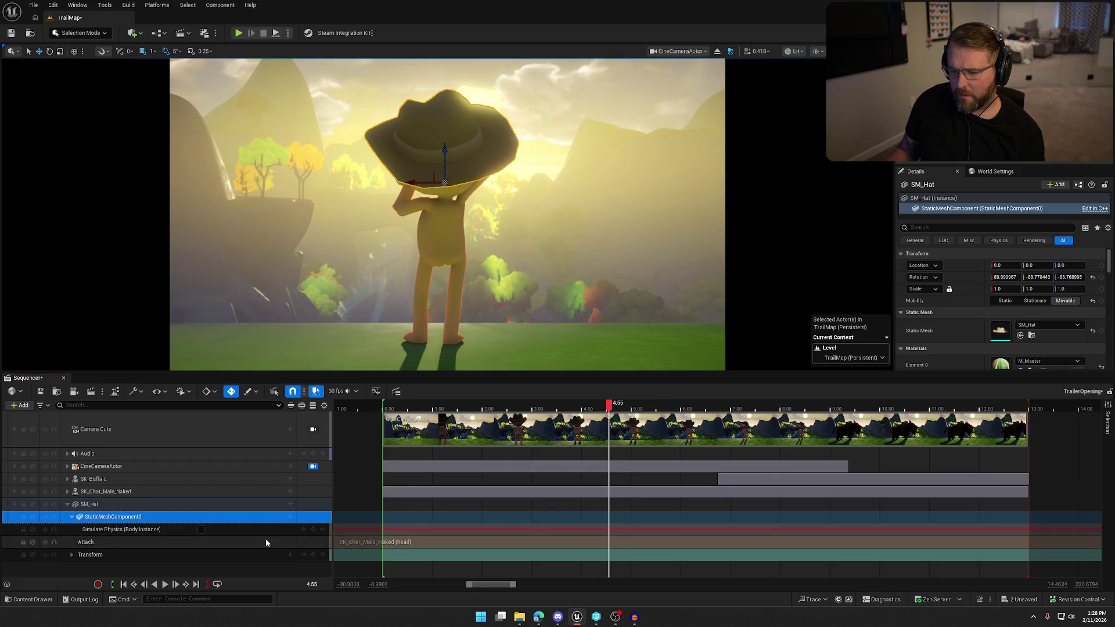
Step: Key Simulate Physics on just before the shot starts so the hat falls
mouse_move(609, 407)
left_mouse_down()
mouse_move(388, 410)
mouse_move(384, 427)
mouse_move(522, 409)
mouse_move(835, 428)
left_mouse_up()
left_click(385, 405)
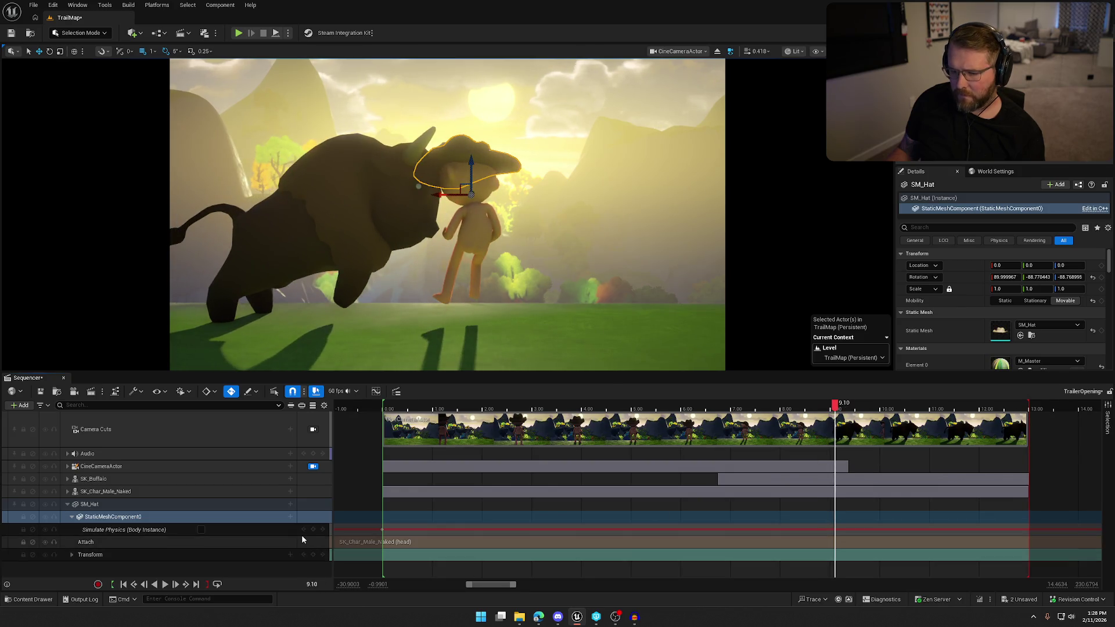
left_click(201, 531)
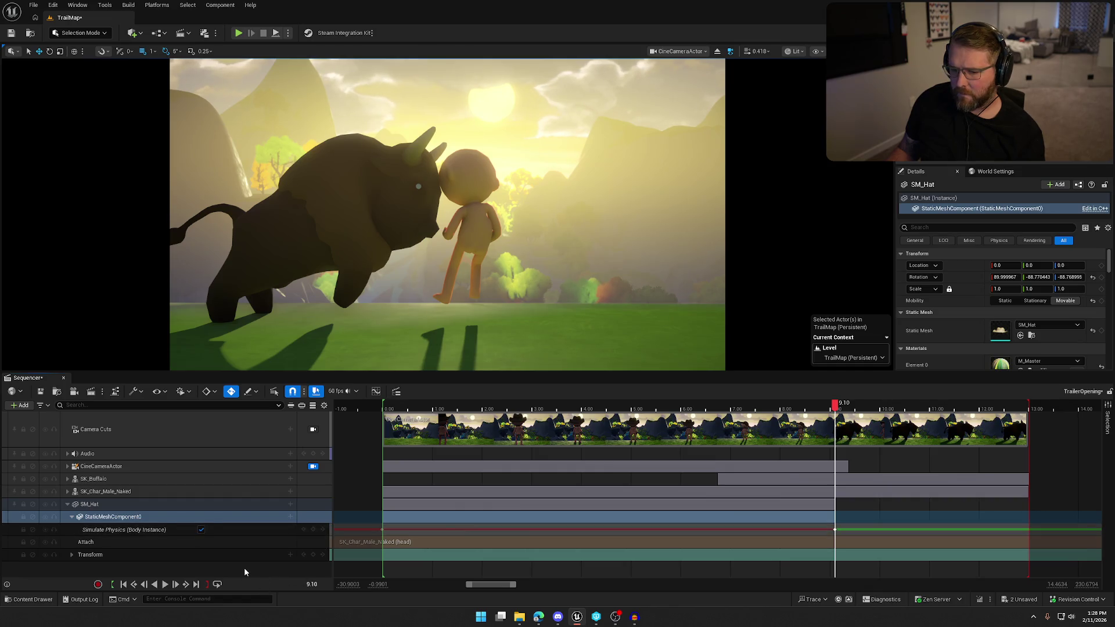
mouse_move(835, 405)
left_mouse_down()
mouse_move(625, 405)
mouse_move(712, 444)
mouse_move(864, 444)
left_mouse_up()
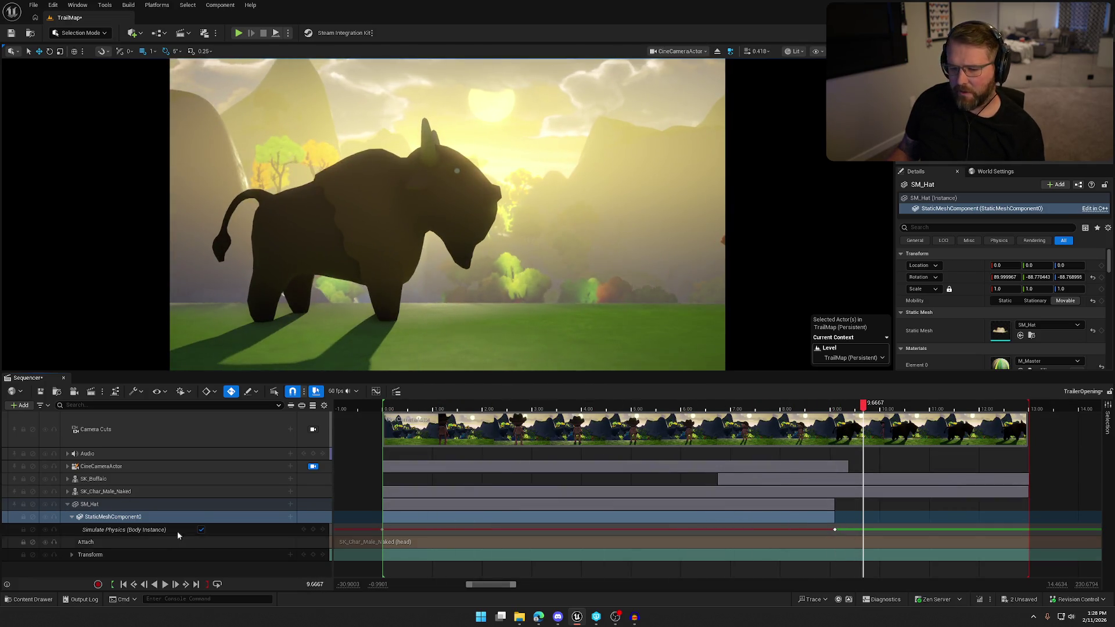
Step: Undo the physics key, delete the Simulate Physics track, and return to 4.20 seconds
left_click(108, 530)
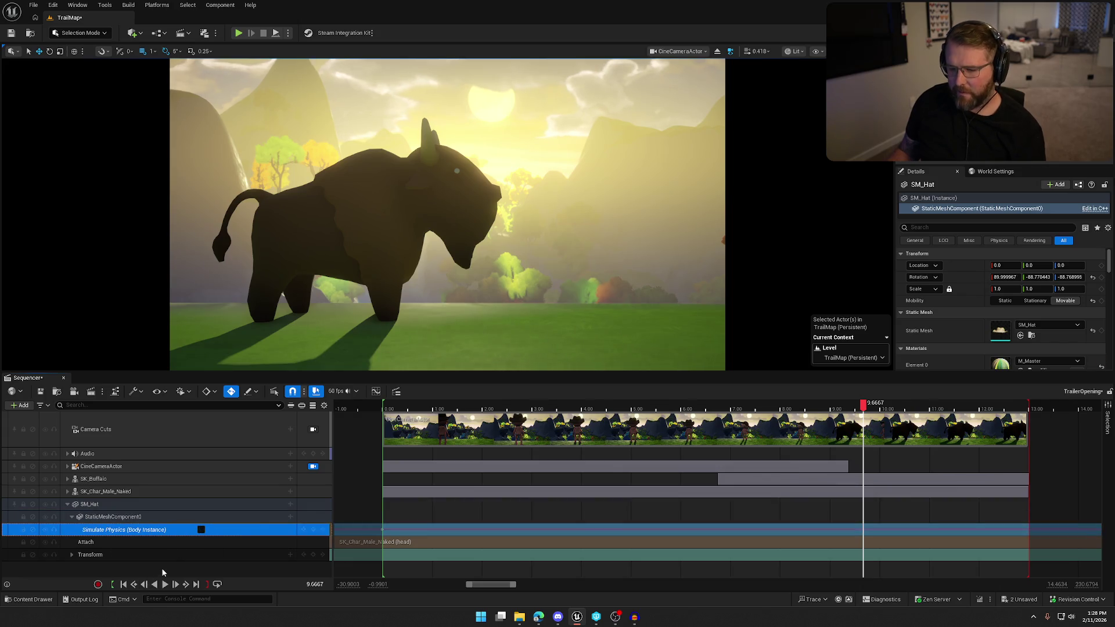
key("Return")
key("Delete")
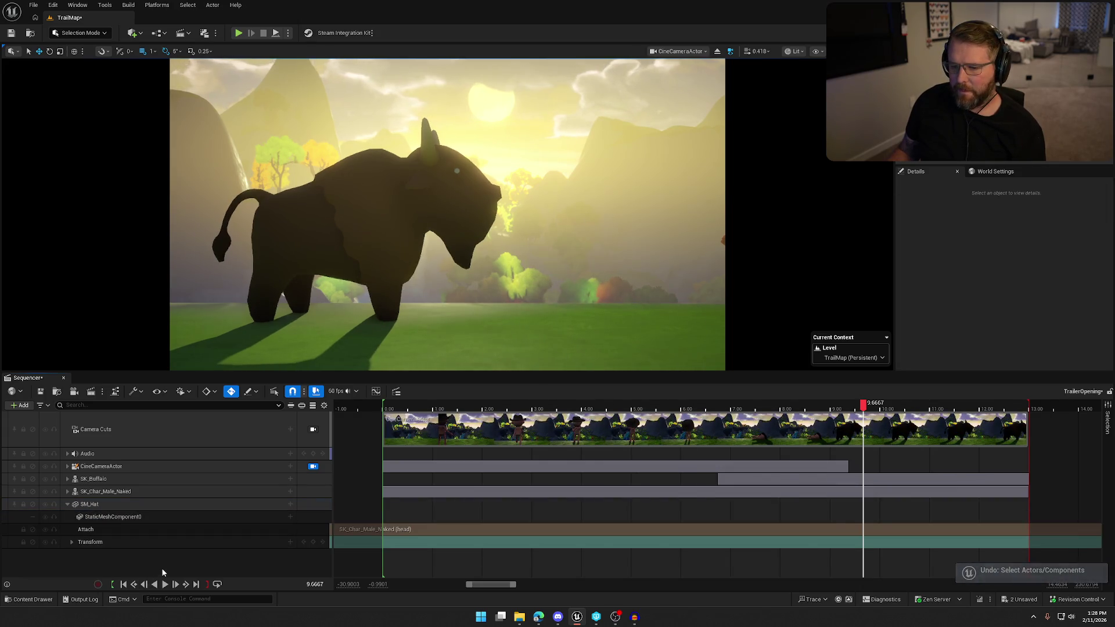
left_click_drag(864, 405, 591, 405)
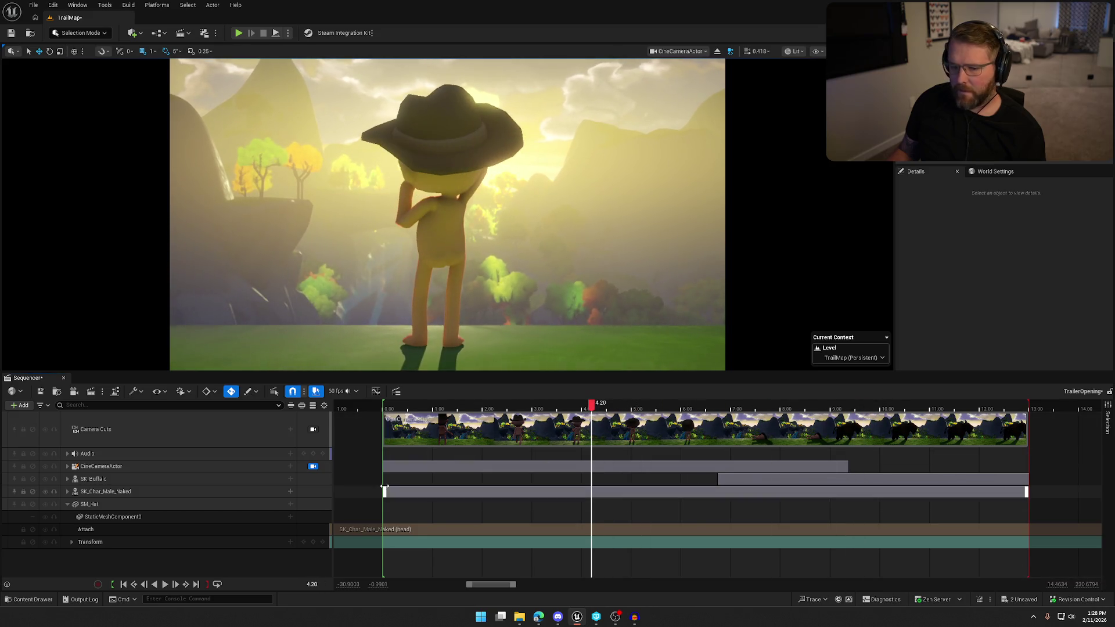
left_click(110, 518)
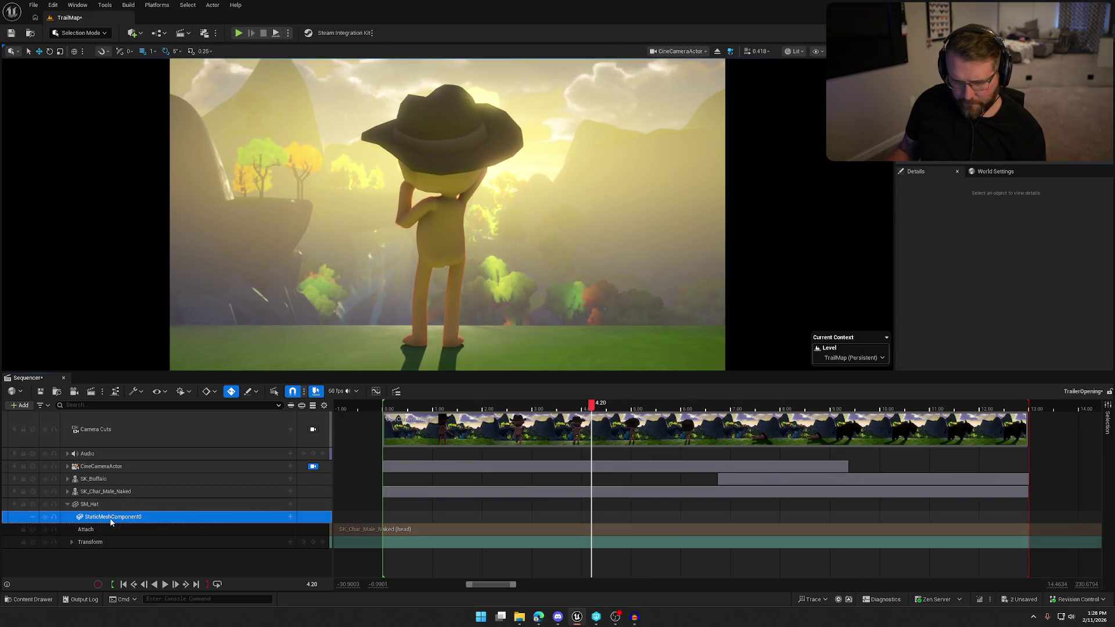
left_click(290, 517)
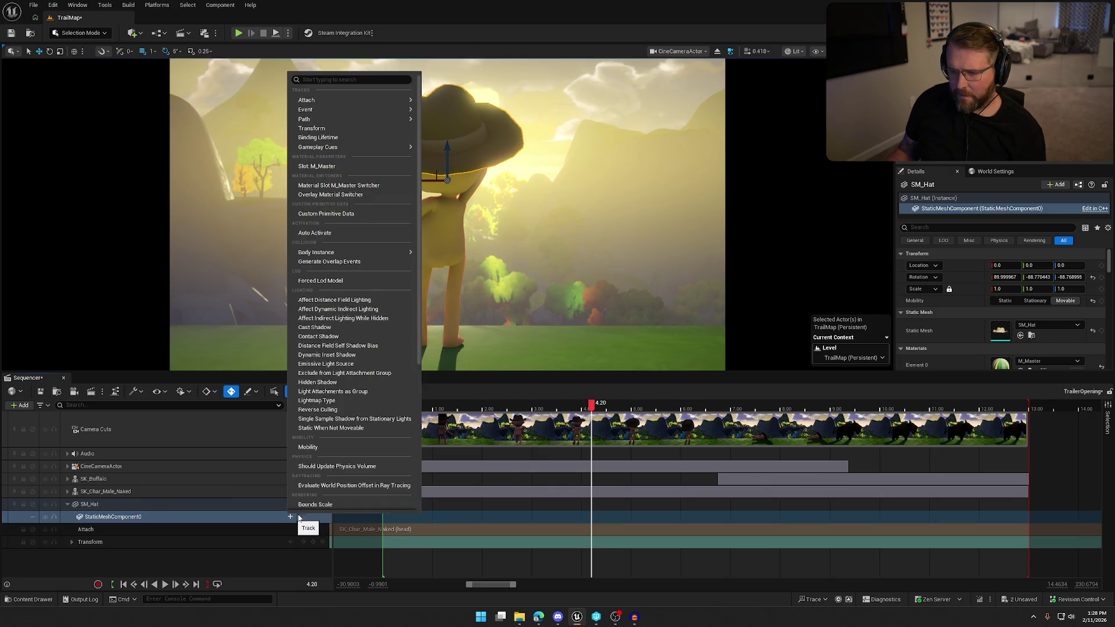
Step: Add an Attach binding so SM_Hat sits on SK_Char_Male_Naked's head at 4.20 seconds
mouse_move(361, 256)
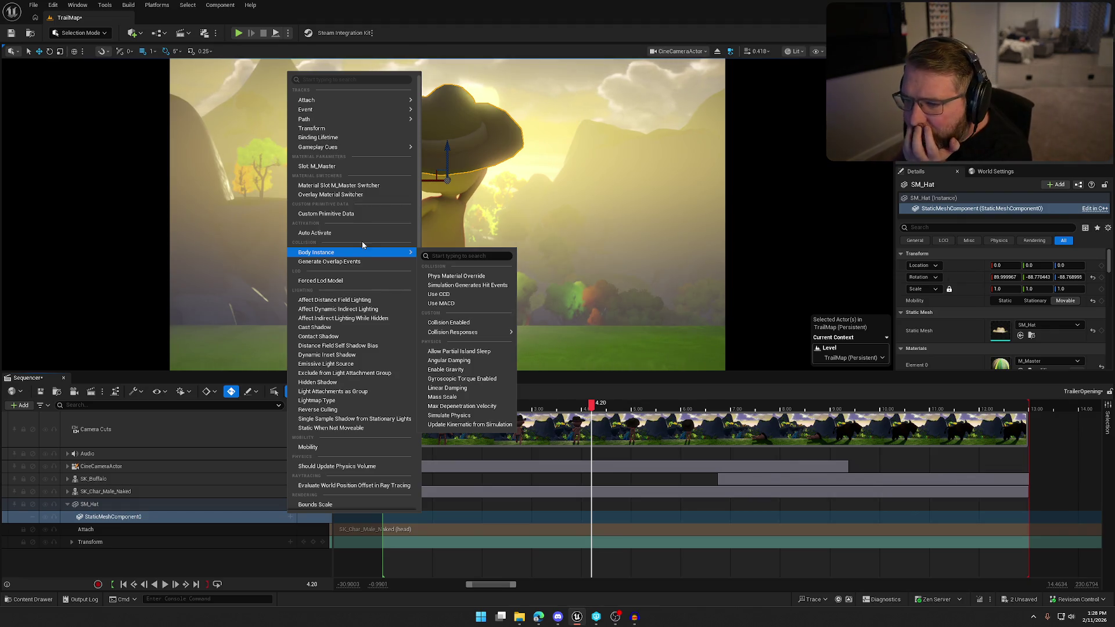
mouse_move(362, 100)
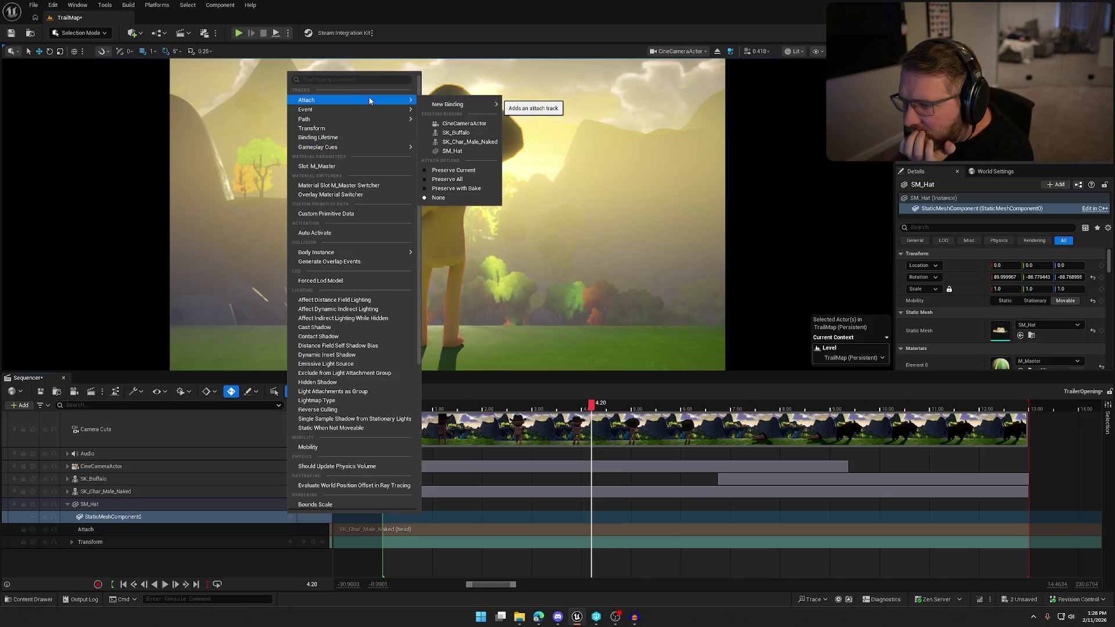
mouse_move(453, 105)
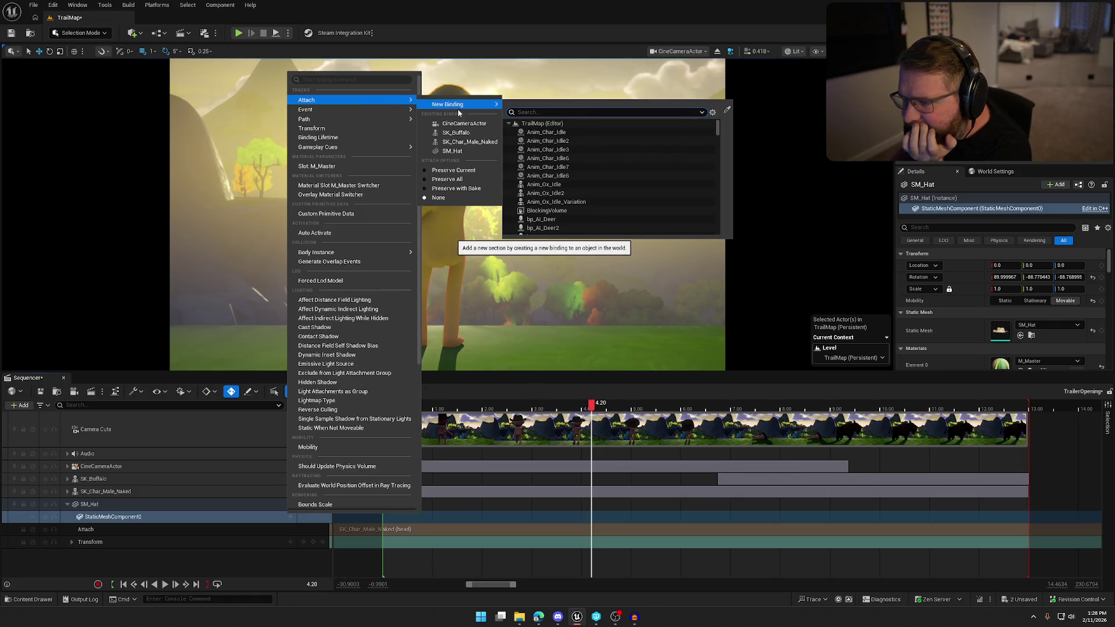
left_click(453, 151)
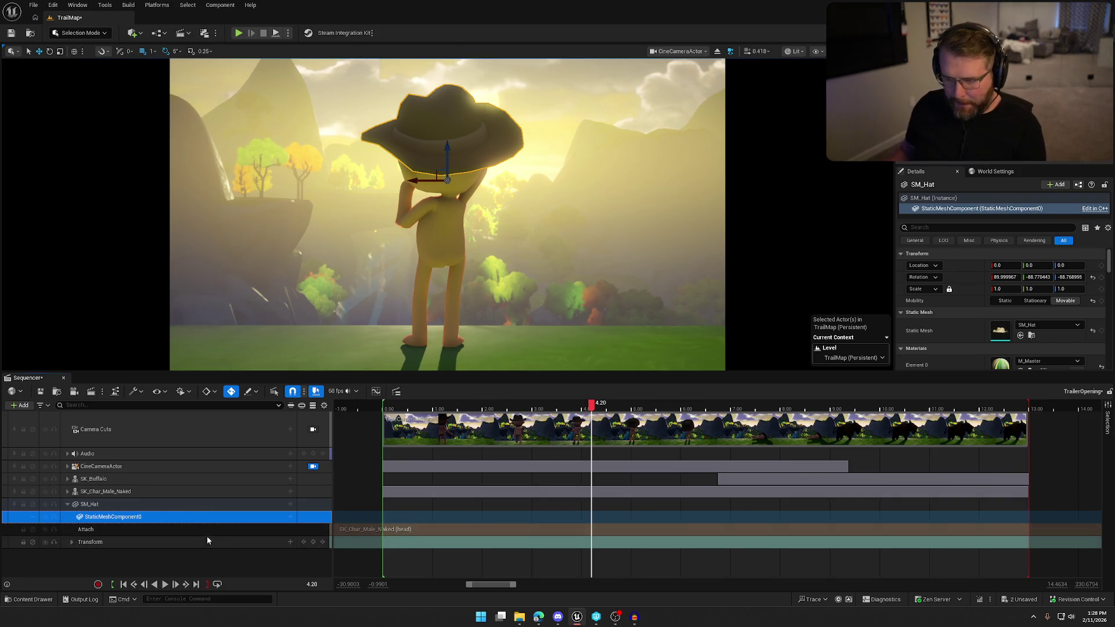
key("Delete")
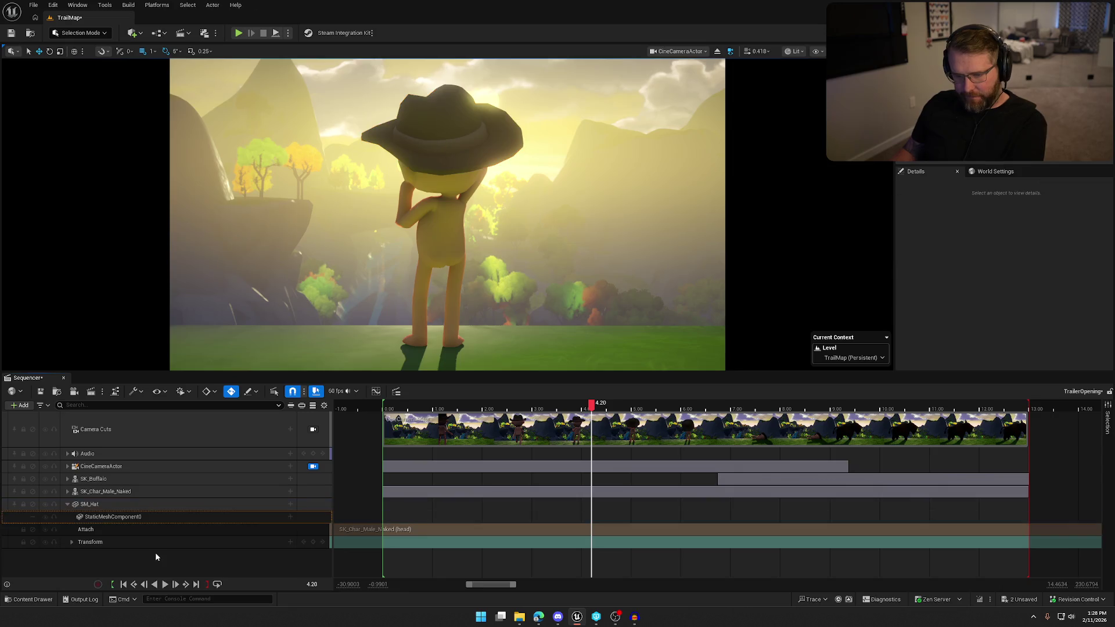
Step: Delete and restore SM_Hat, keeping only Attach and Transform, then rewind the playhead to frame 0
left_click(155, 521)
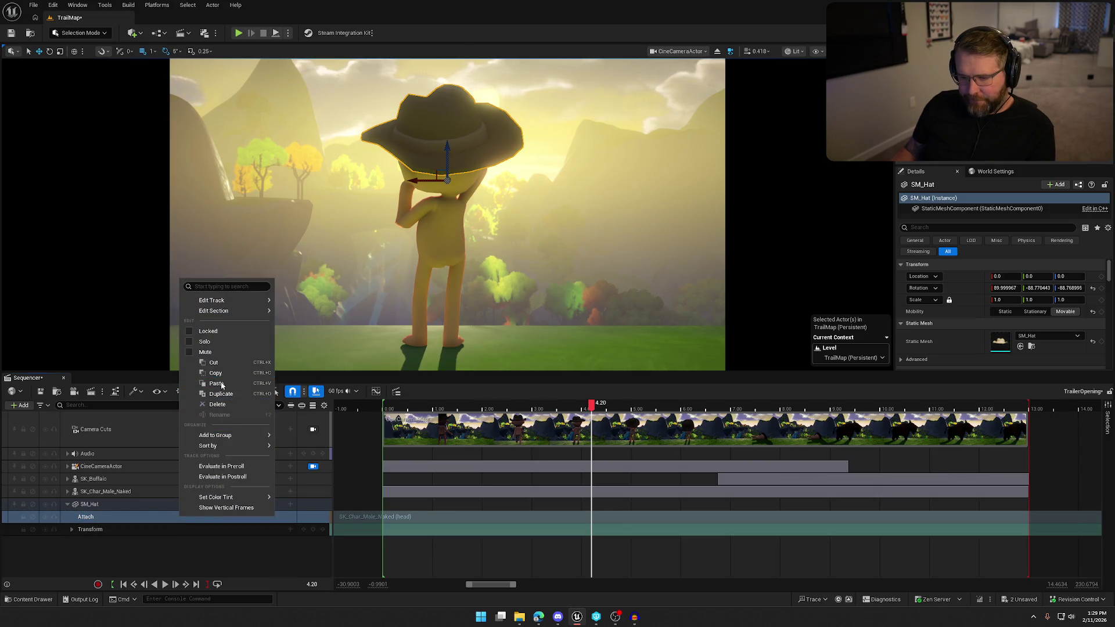
left_click(128, 552)
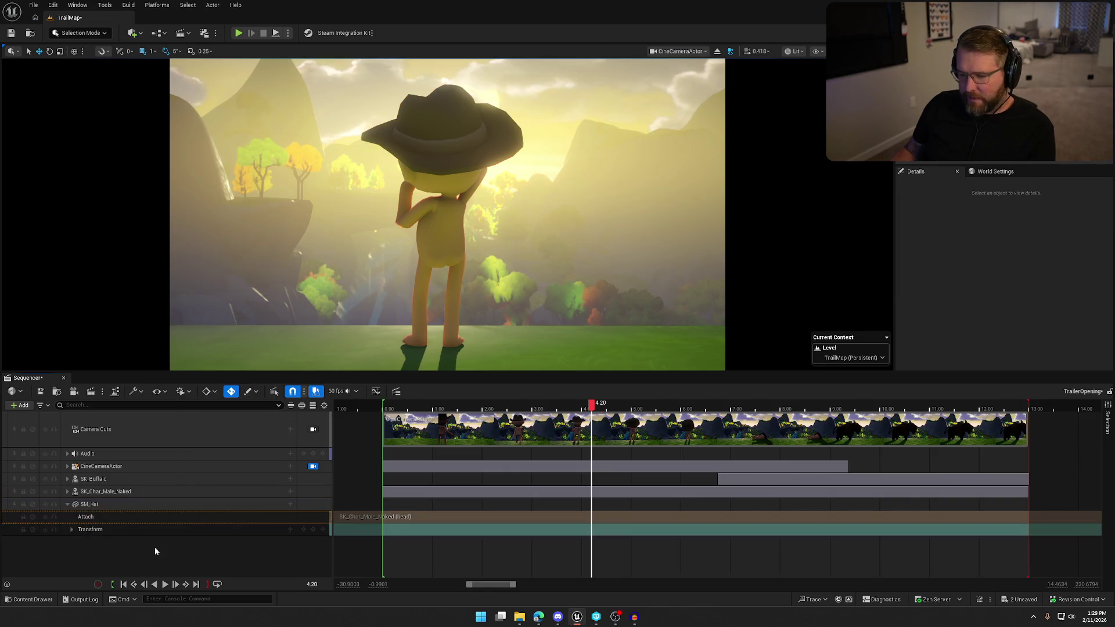
left_click(106, 505)
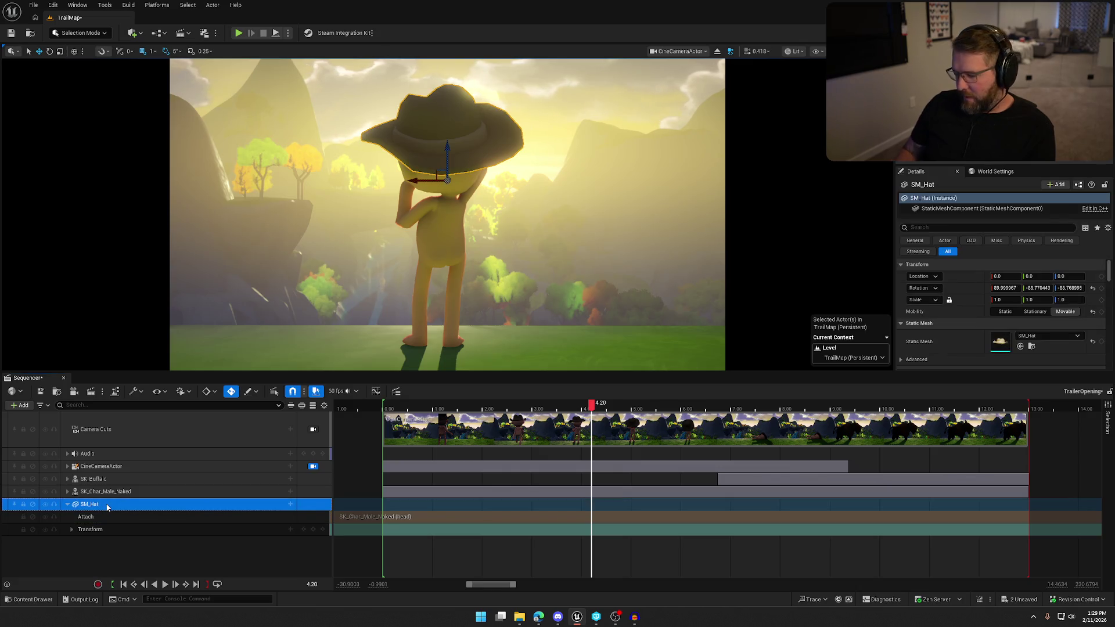
key("Delete")
key("ctrl+z")
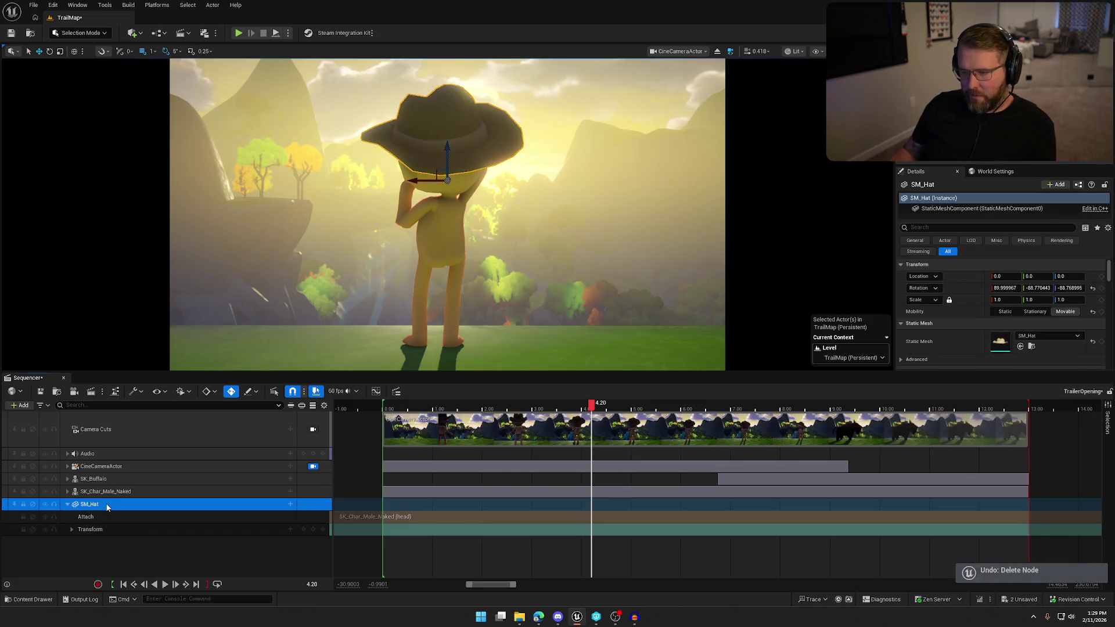
left_click_drag(557, 414, 382, 408)
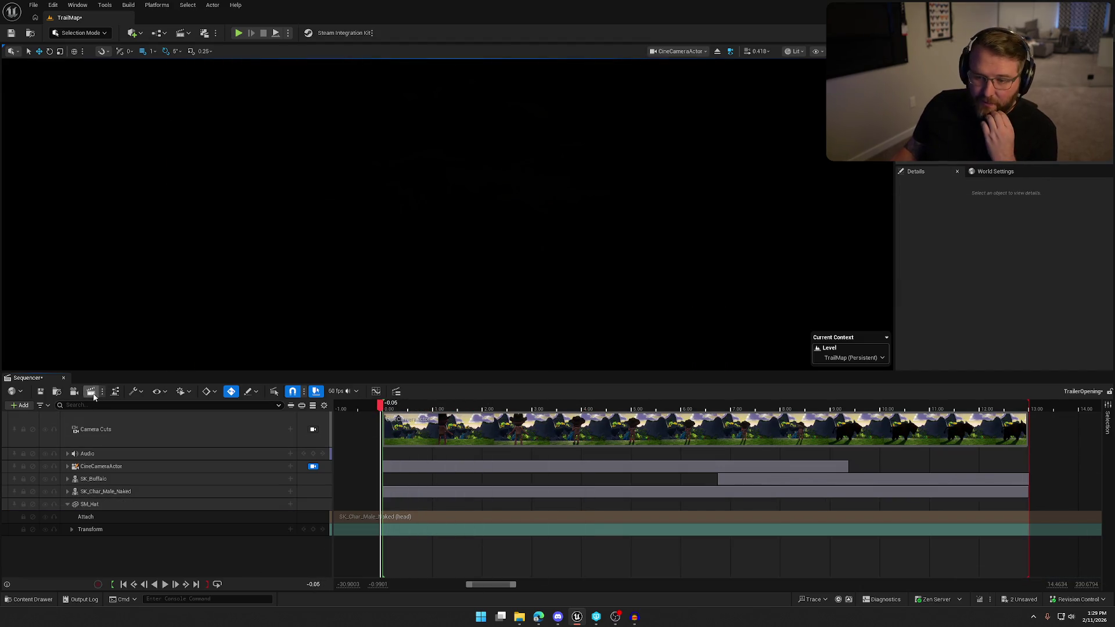
Step: Queue TrailerOpening in Movie Render Queue with H.264 MP4 output and render it locally
left_click(91, 392)
left_click(315, 156)
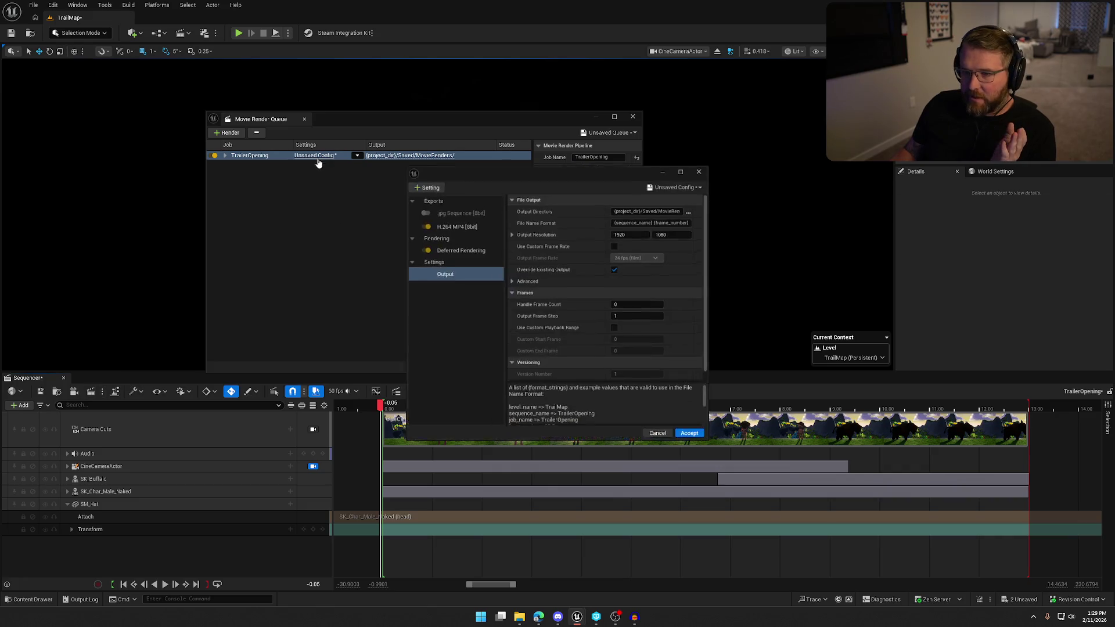
left_click(687, 435)
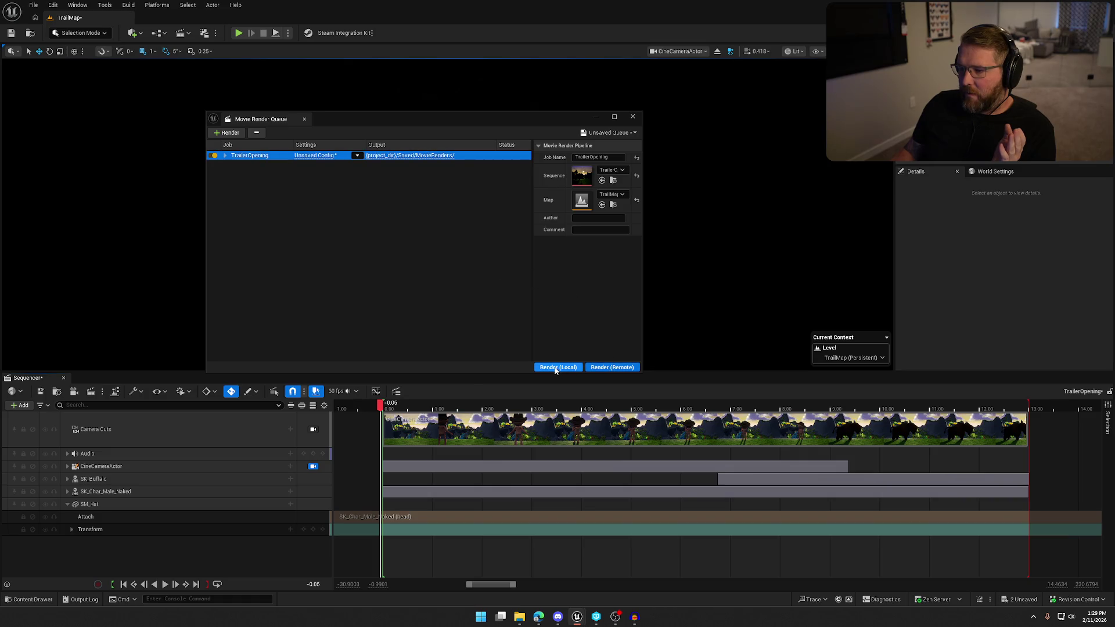
left_click(556, 368)
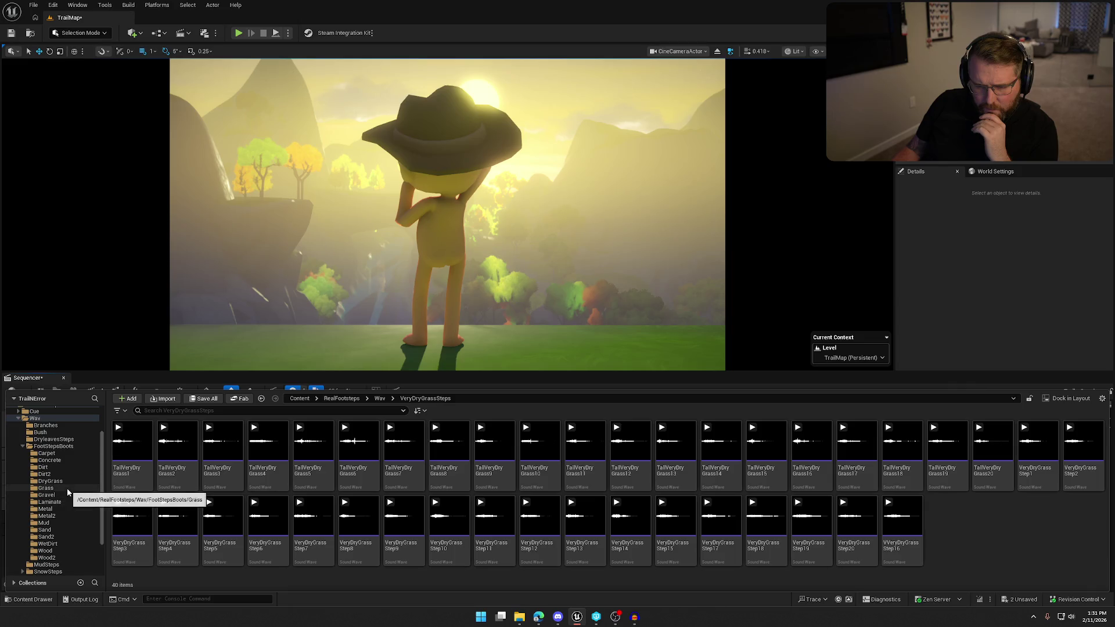
Step: Audition Grass8 and Grass2–Grass5 footsteps, dock the browser, and drop Grass2 onto the audio track
left_click(67, 488)
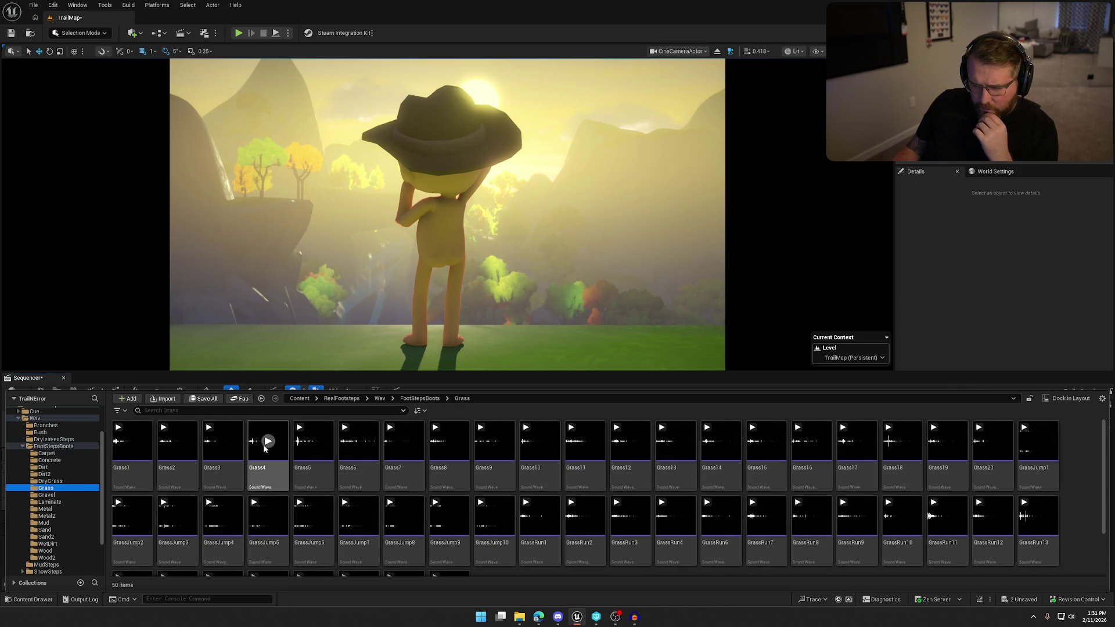
left_click(450, 442)
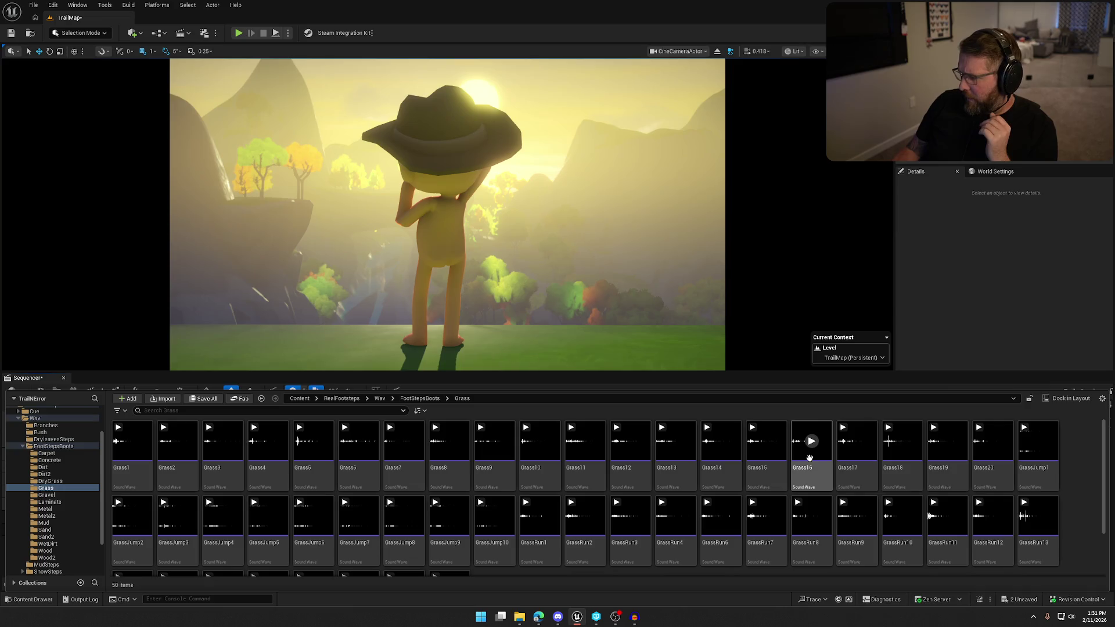
scroll(625, 491, "down", 2)
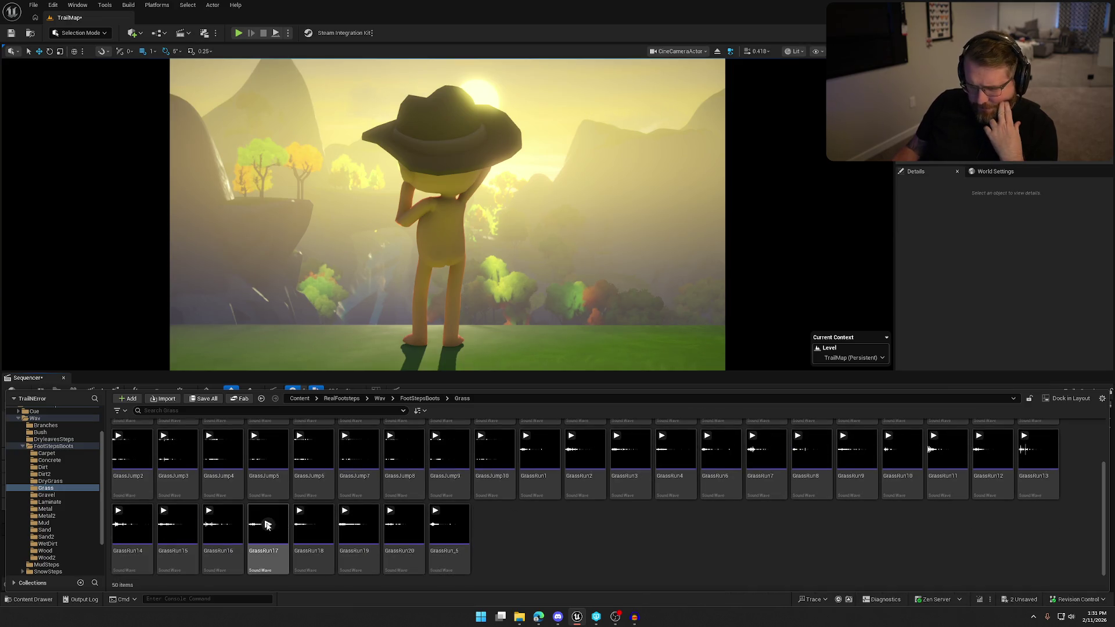
scroll(493, 546, "up", 2)
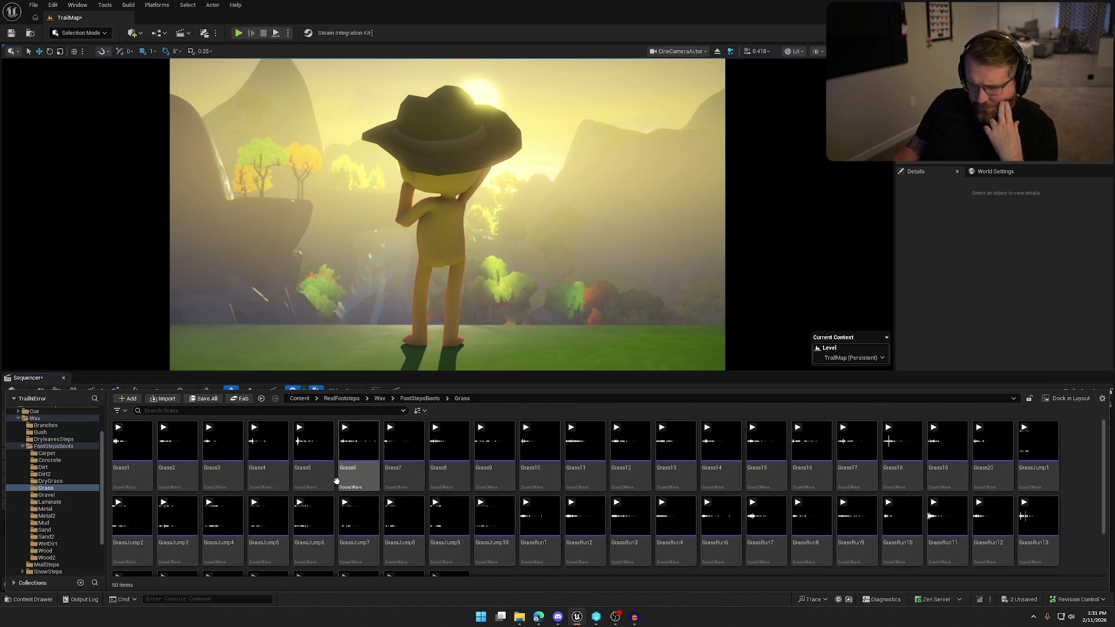
left_click(177, 443)
left_click(222, 443)
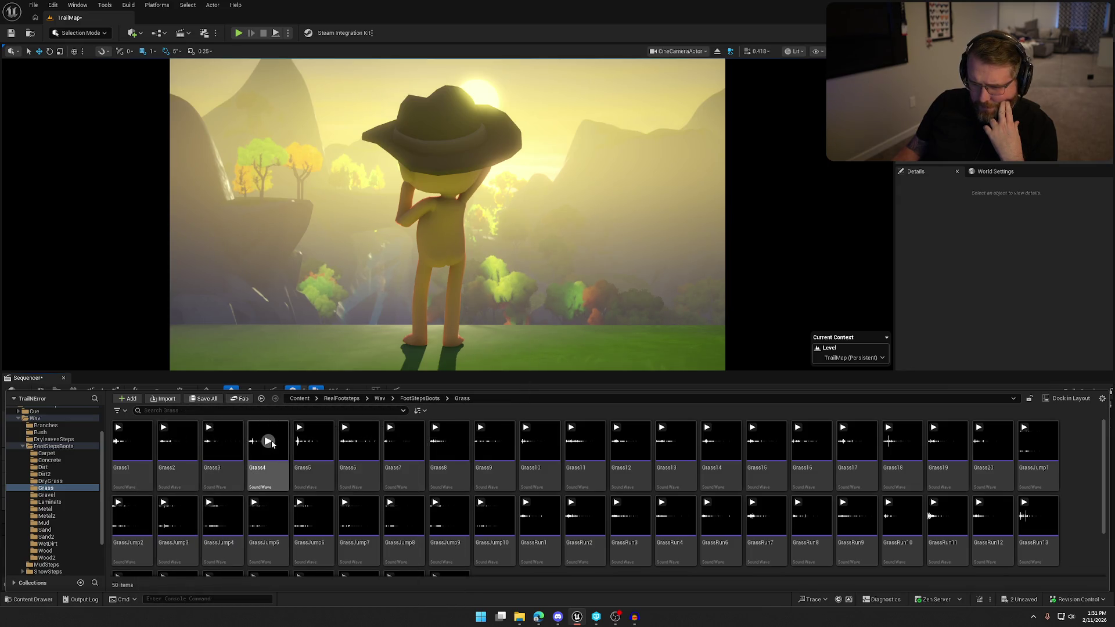
left_click(264, 443)
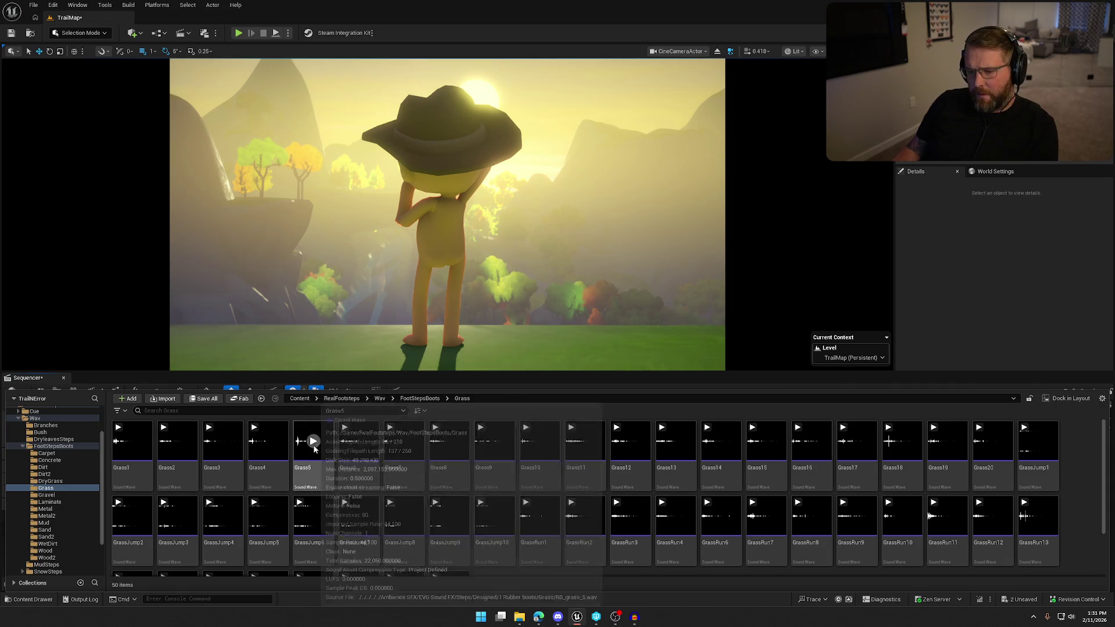
left_click(313, 443)
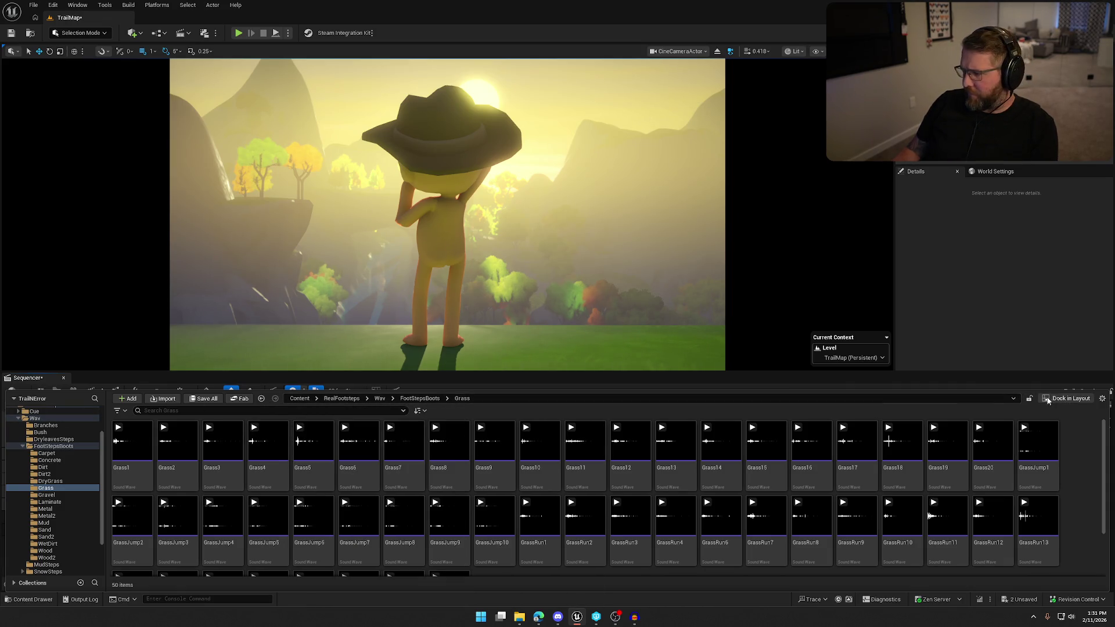
left_click(1068, 399)
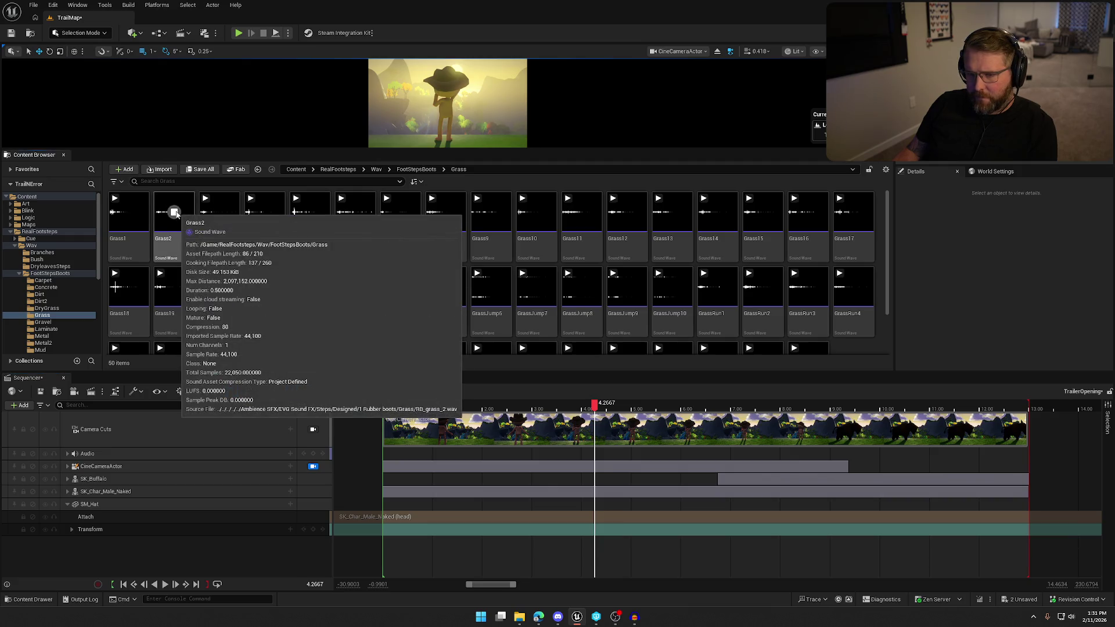
mouse_move(176, 214)
left_mouse_down()
mouse_move(236, 431)
mouse_move(207, 550)
left_mouse_up()
Step: Collapse the Audio track and play back the sequence to review the Grass2 clip
scroll(134, 508, "down", 2)
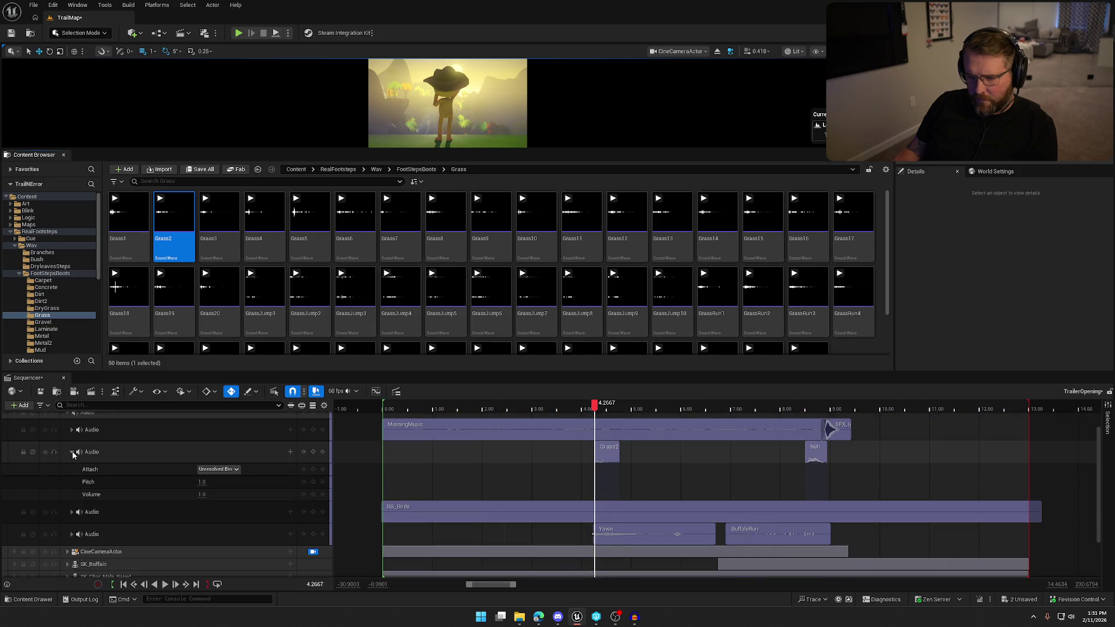
left_click(72, 453)
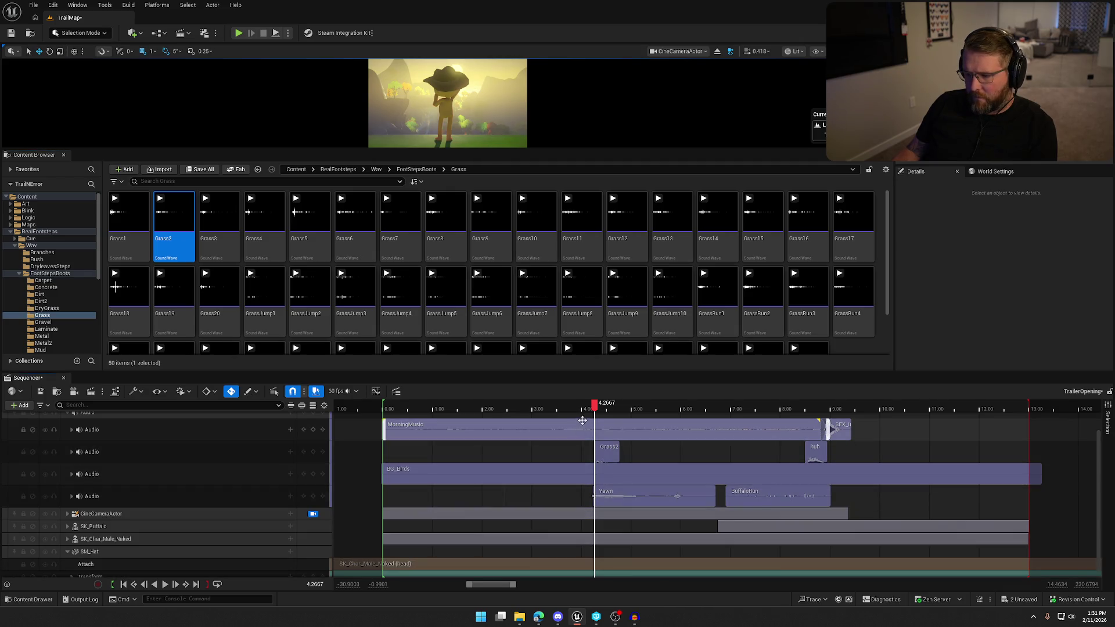
mouse_move(595, 408)
left_mouse_down()
mouse_move(620, 408)
mouse_move(580, 408)
left_mouse_up()
key("space")
key("space")
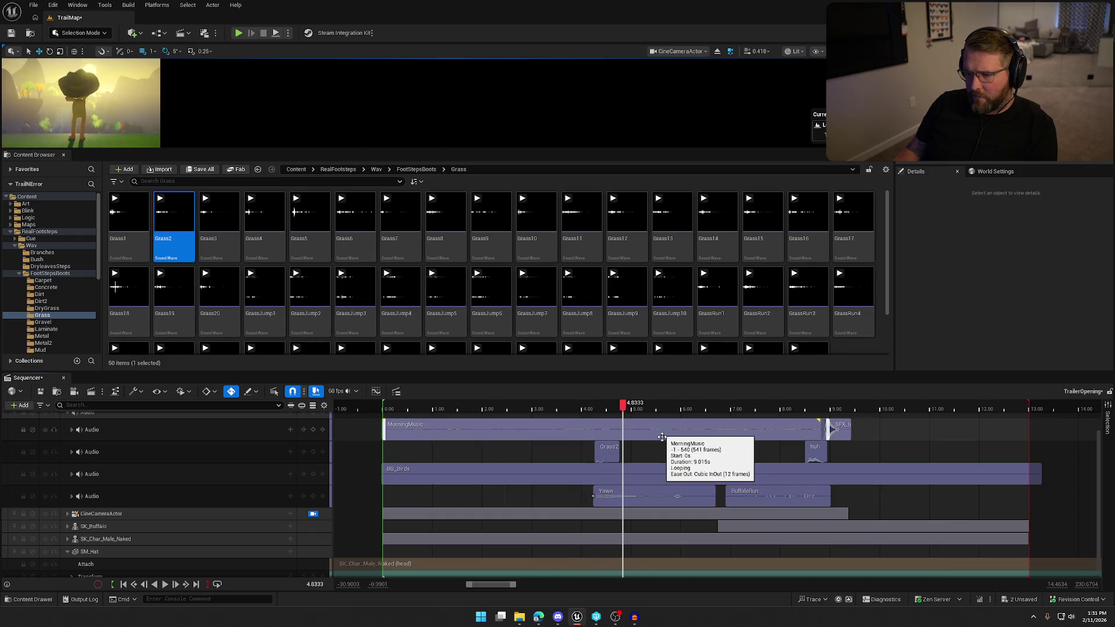
left_click(607, 452)
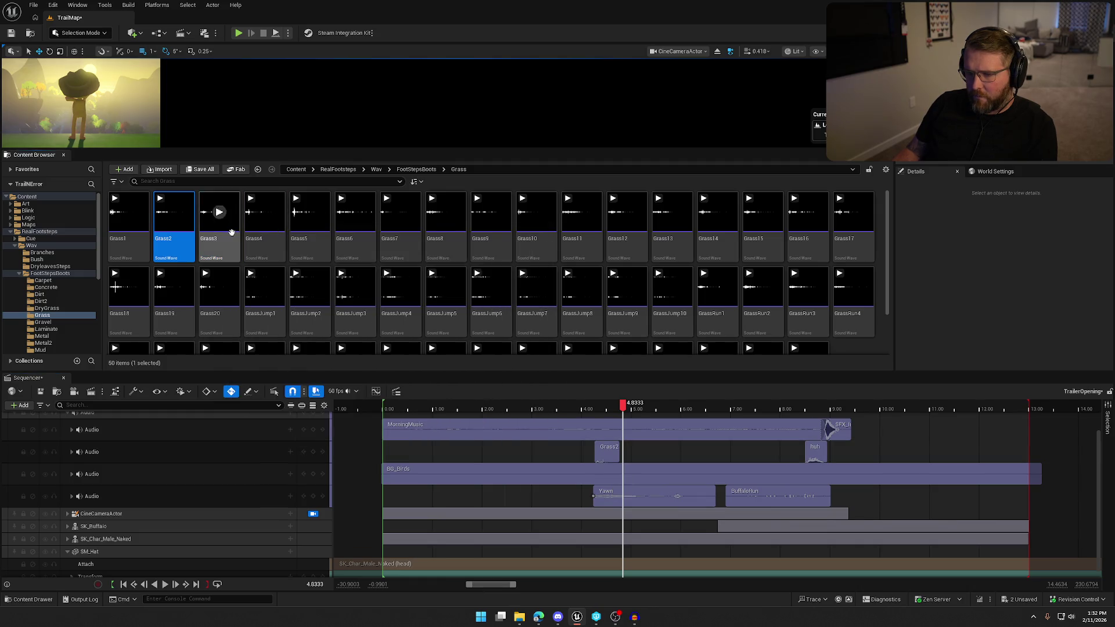
Step: Place Grass3 and Grass7 on the audio track, close the browser, and move Grass2 to about 1.5 seconds
mouse_move(224, 227)
left_mouse_down()
mouse_move(563, 481)
mouse_move(630, 451)
left_mouse_up()
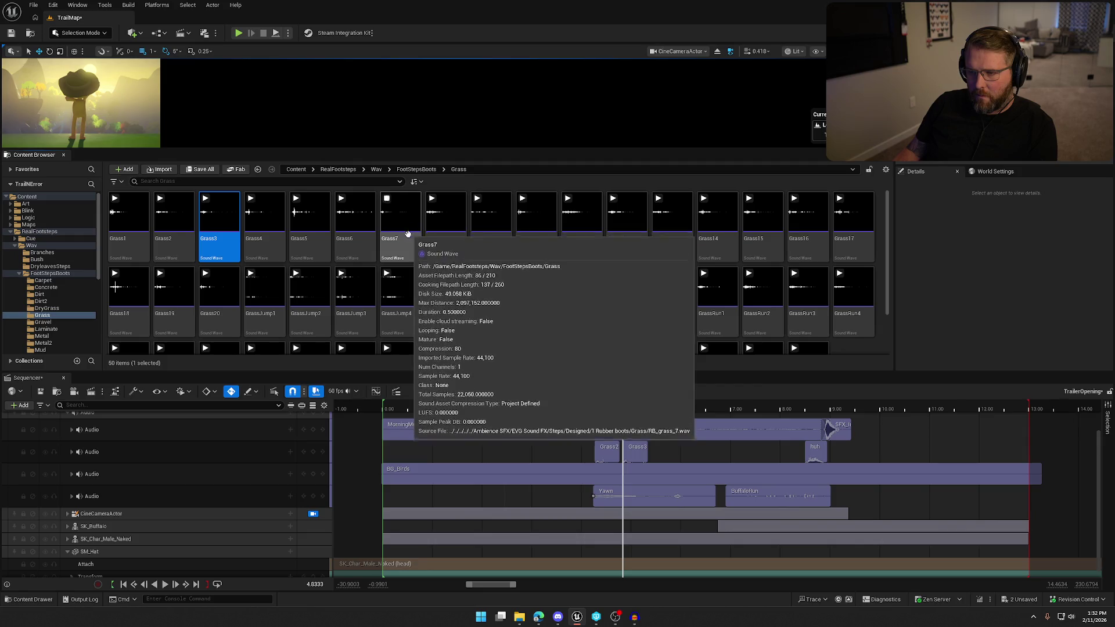
left_click_drag(401, 213, 656, 446)
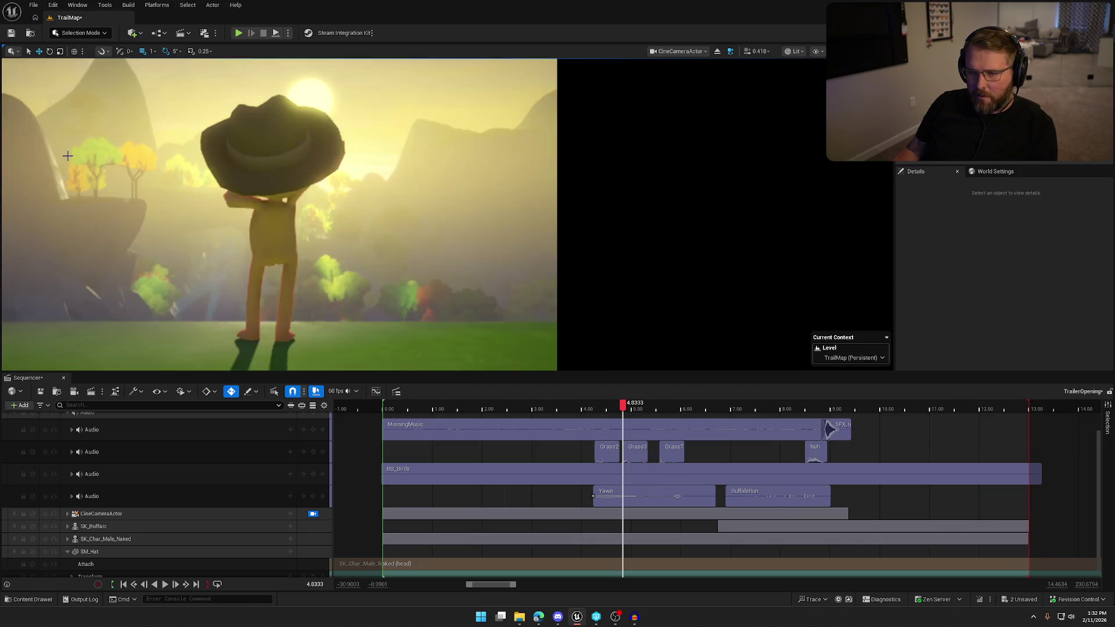
left_click(607, 416)
mouse_move(465, 405)
left_mouse_down()
mouse_move(373, 405)
mouse_move(454, 398)
mouse_move(490, 410)
left_mouse_up()
key("ctrl+z")
Step: Move Grass3 to about 2.2 seconds and Grass7 beside it, then paste a clip near 3.4 seconds
mouse_move(640, 453)
left_mouse_down()
mouse_move(485, 453)
mouse_move(505, 453)
left_mouse_up()
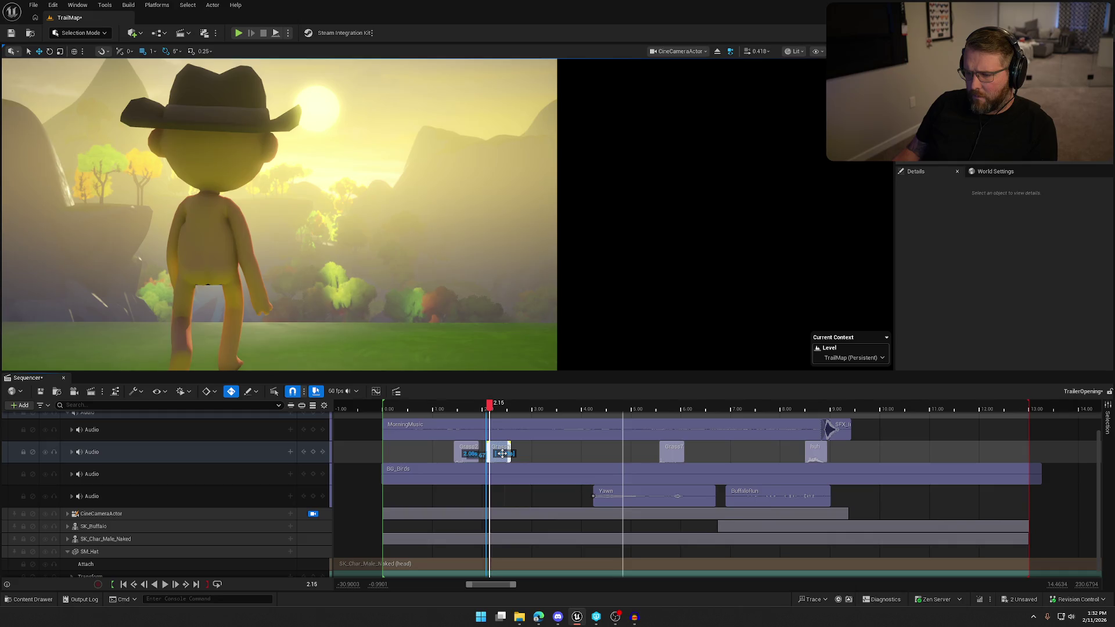
left_click_drag(491, 410, 526, 410)
left_click_drag(664, 456, 530, 450)
left_click_drag(526, 409, 563, 409)
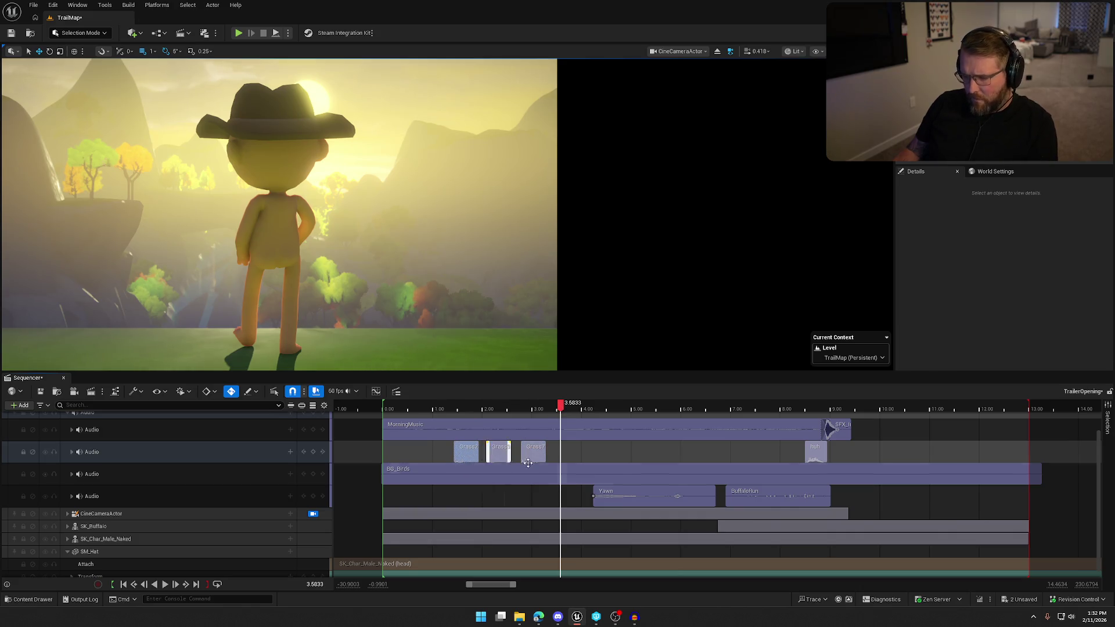
left_click(562, 450)
key("ctrl+v")
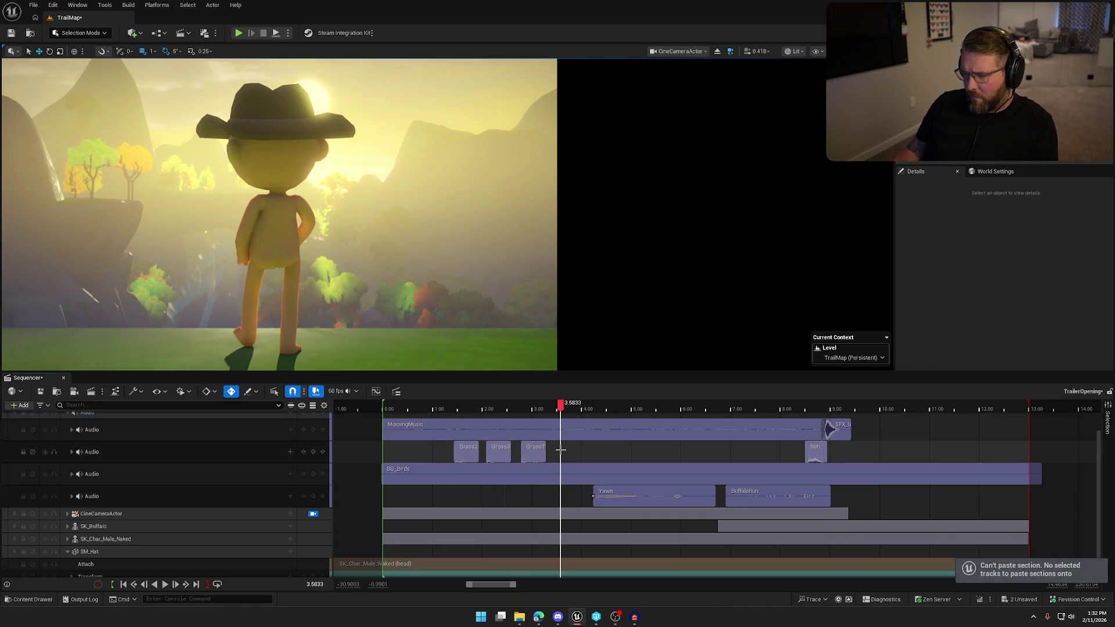
Step: Drag a second Grass2 sound from the Content Drawer after Grass7 and play back the footsteps
left_click(468, 456)
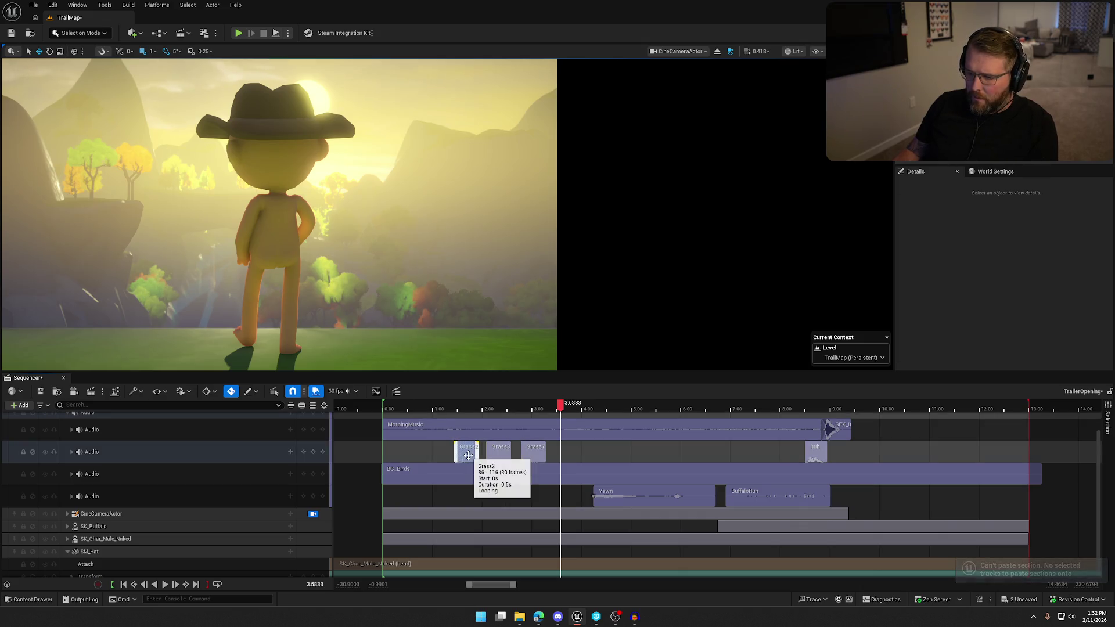
right_click(468, 455)
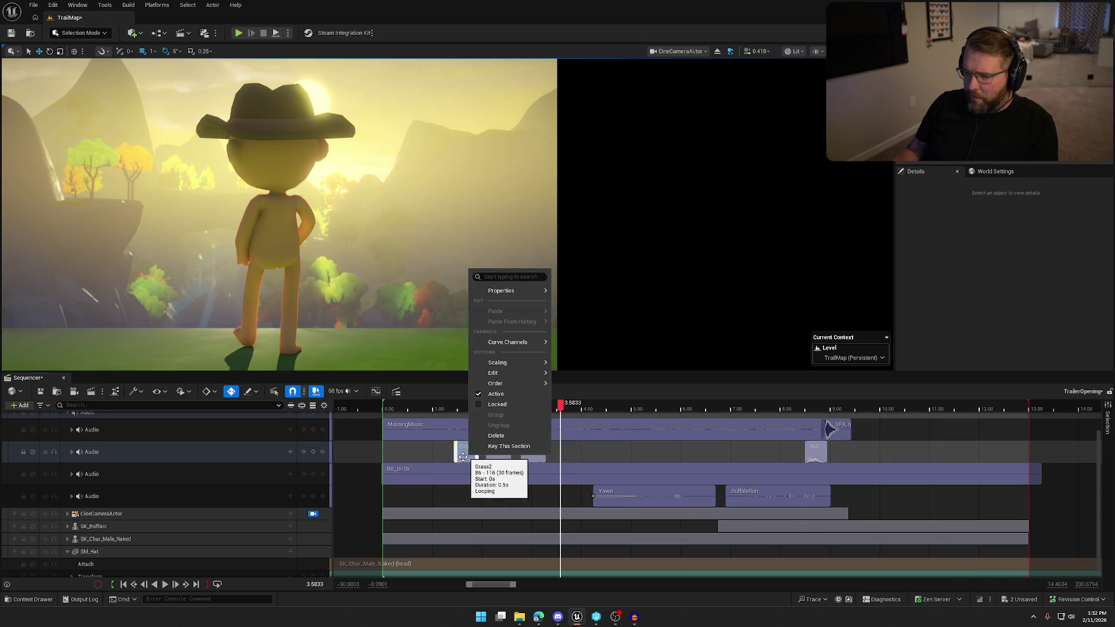
key("Escape")
key("ctrl+space")
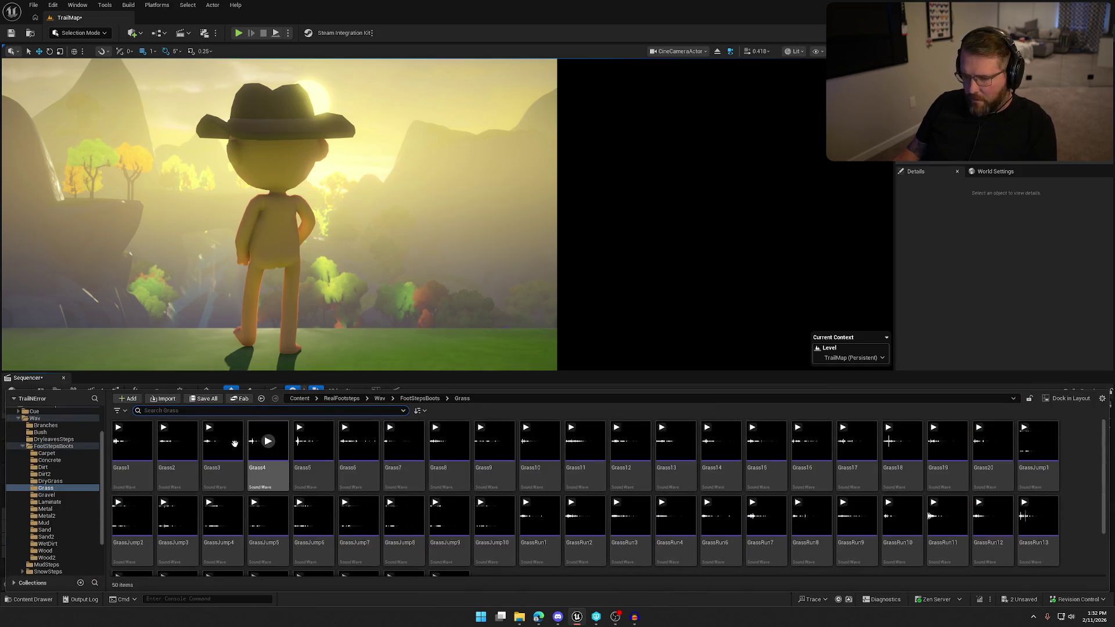
mouse_move(177, 443)
left_mouse_down()
mouse_move(577, 234)
mouse_move(558, 453)
left_mouse_up()
mouse_move(559, 410)
left_mouse_down()
mouse_move(580, 413)
mouse_move(369, 410)
left_mouse_up()
key("space")
key("space")
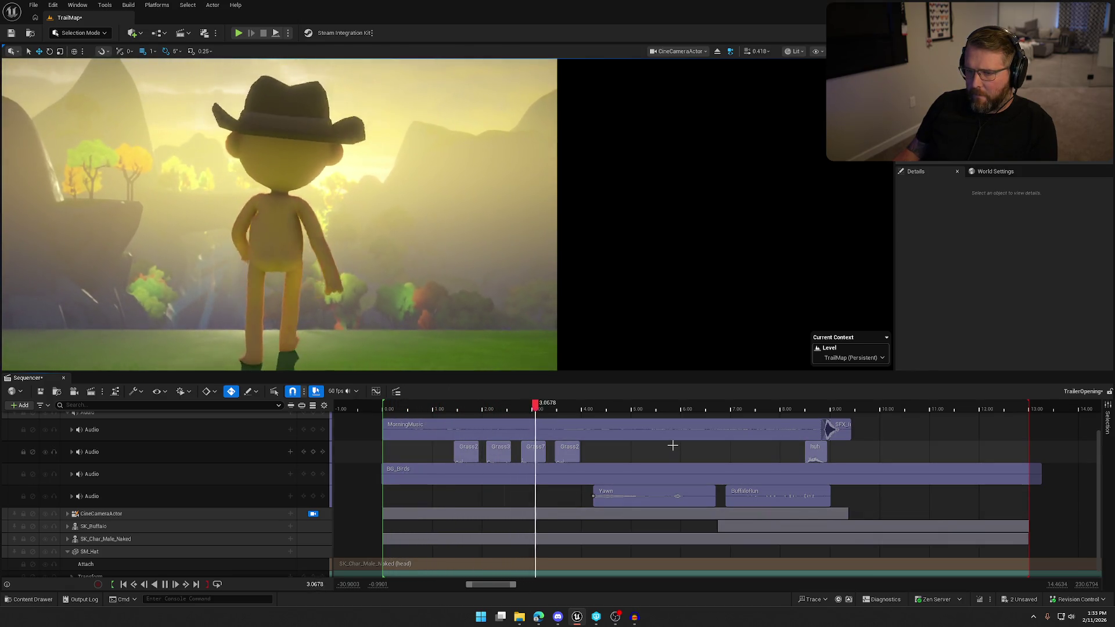
key("space")
Step: Shift the new Grass2 clip slightly earlier and expand the footstep track's pitch and volume settings
left_click_drag(576, 454, 571, 454)
left_click(459, 452)
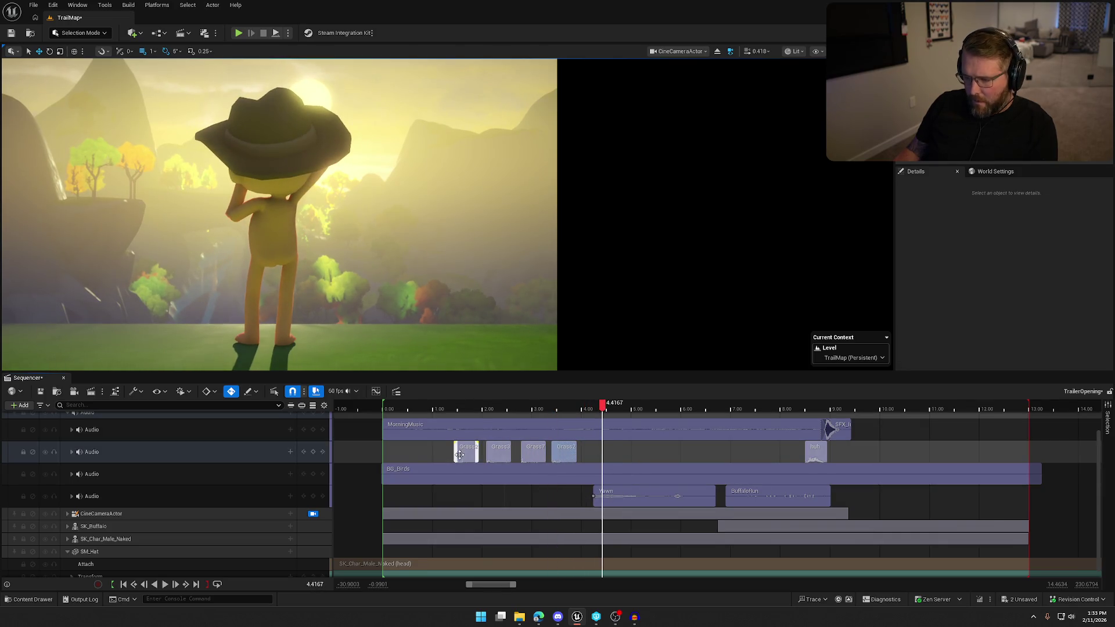
left_click(71, 452)
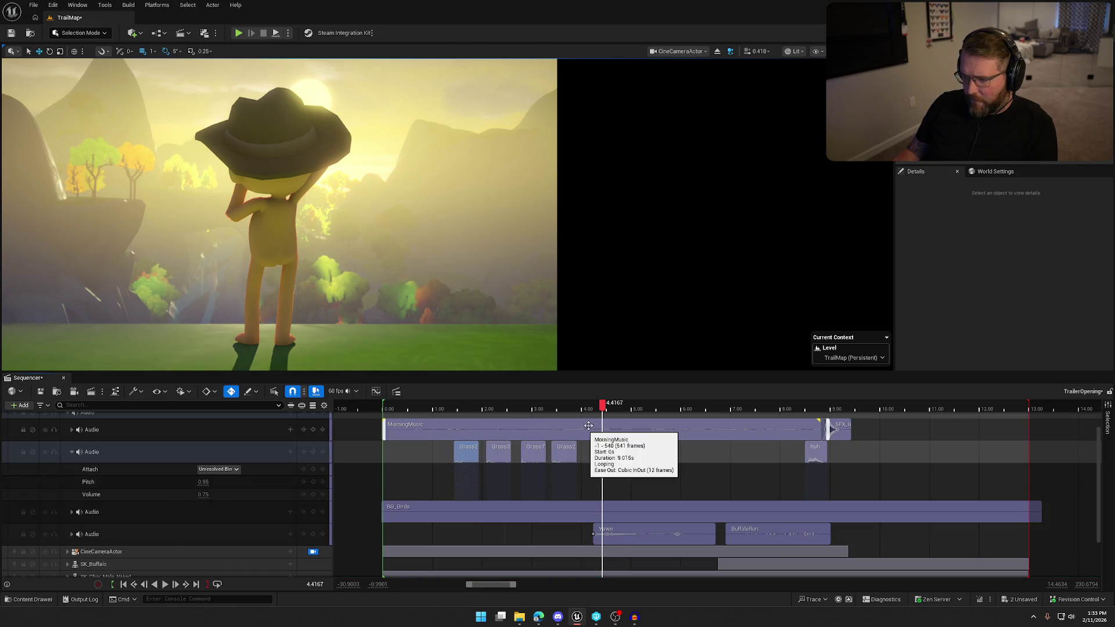
Step: Undo an accidental pitch change and set the footstep track's pitch to 1.0
left_click_drag(604, 406, 447, 420)
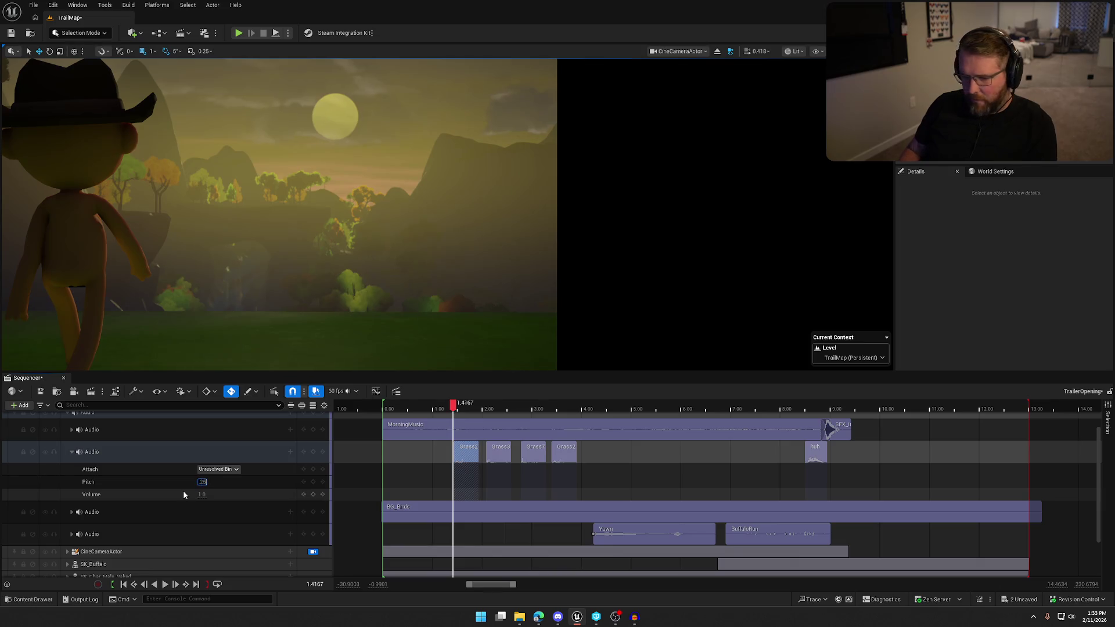
left_click_drag(455, 408, 495, 409)
key("ctrl+z")
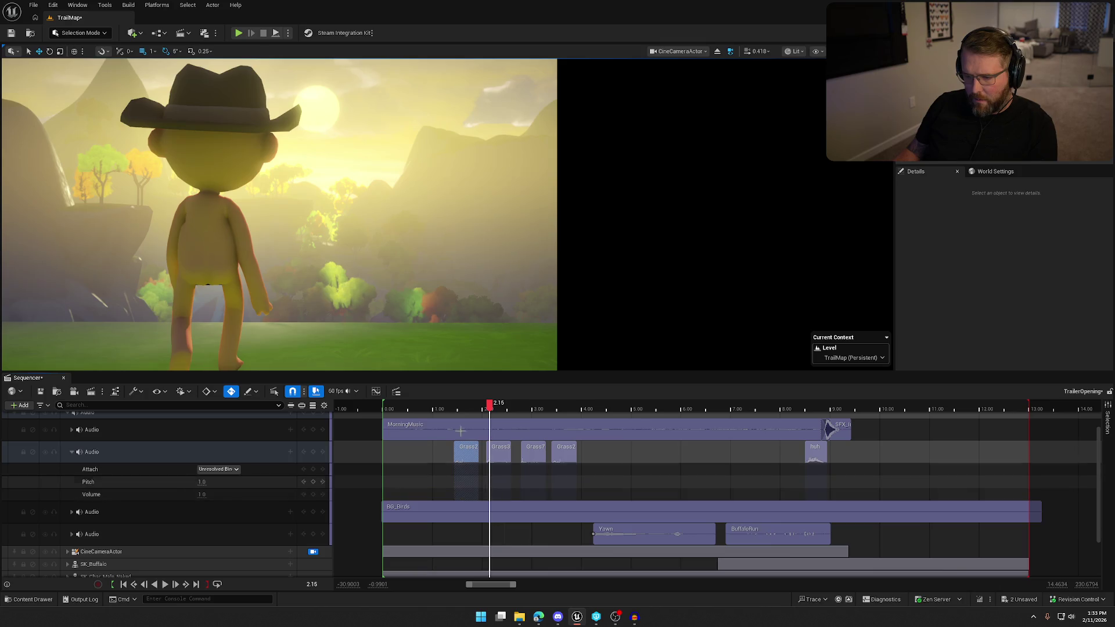
left_click(487, 408)
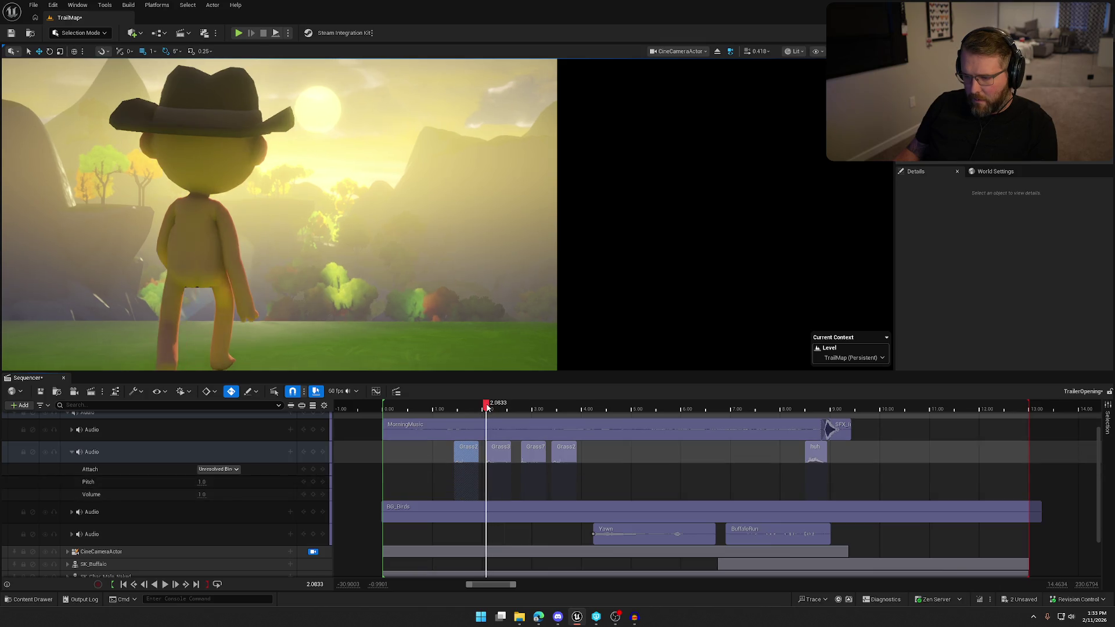
left_click(201, 482)
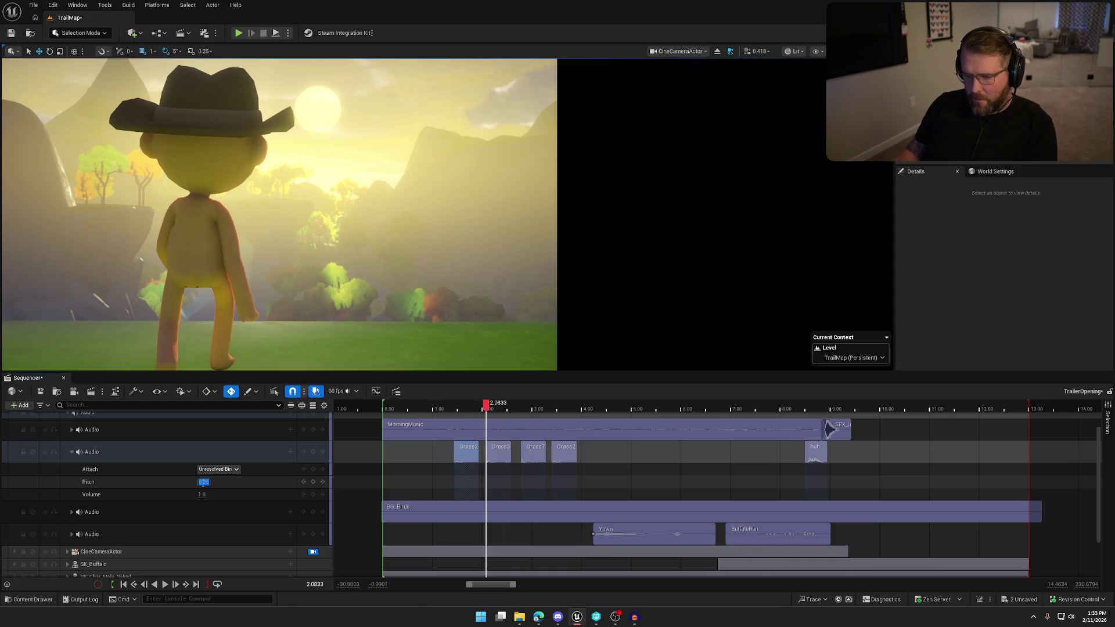
type("1")
key("Return")
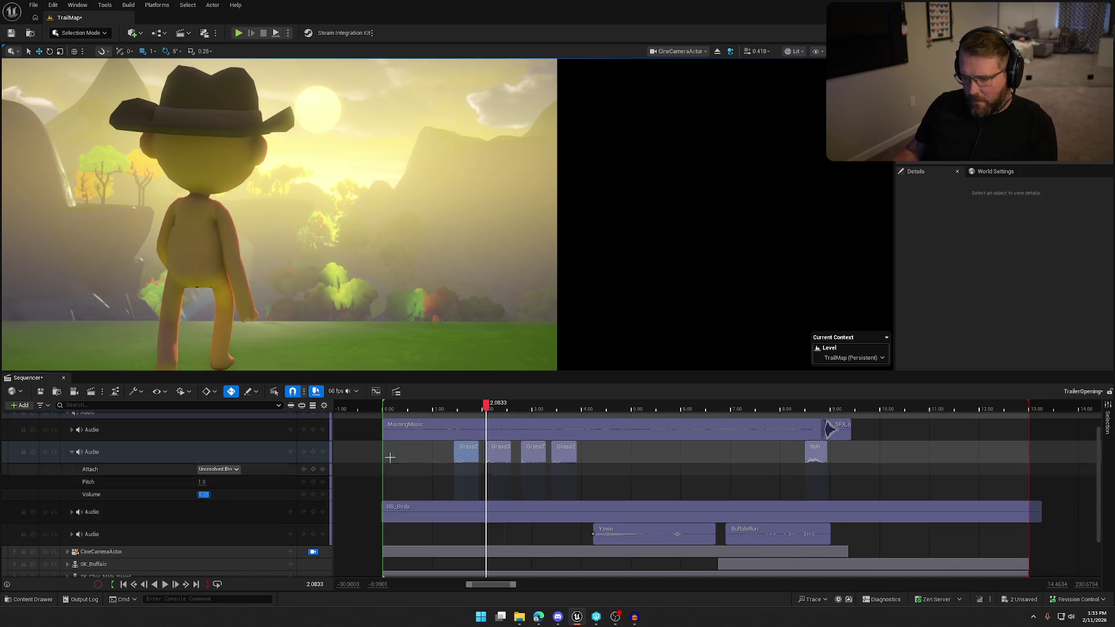
Step: Scrub through the opening footsteps to about 3.4 seconds and replay the sequence to check timing
left_click_drag(486, 405, 454, 410)
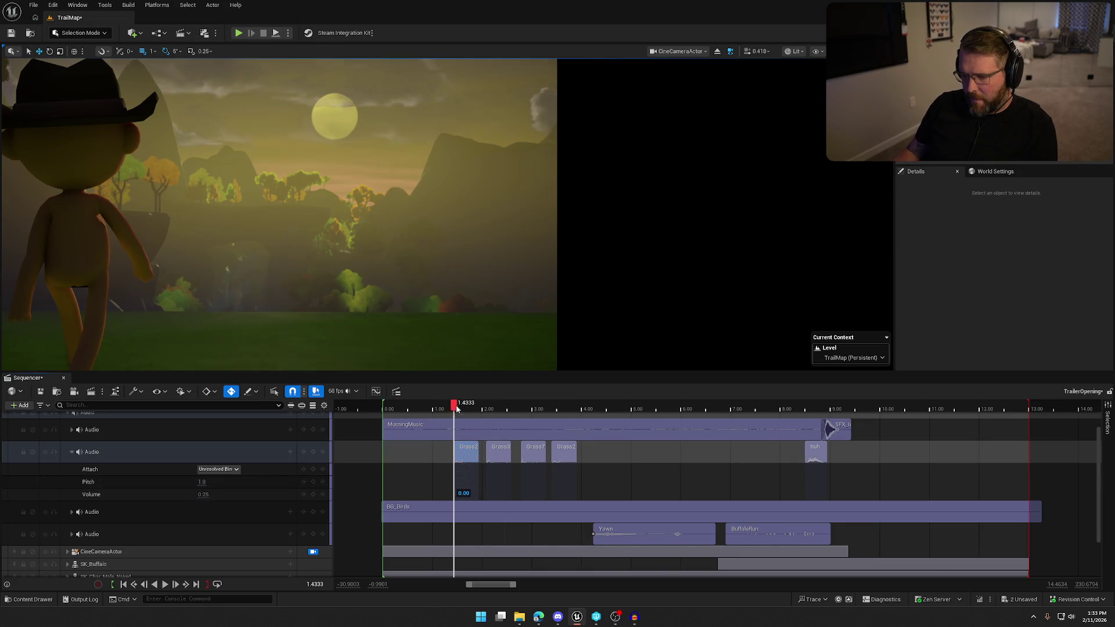
left_click_drag(457, 409, 521, 411)
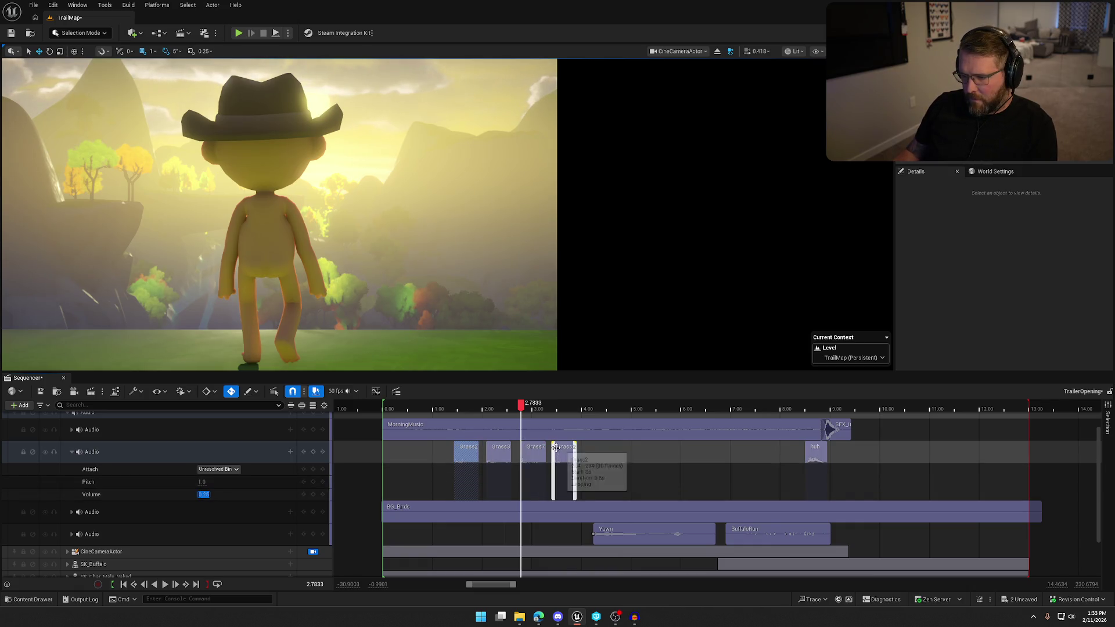
left_click_drag(522, 410, 553, 410)
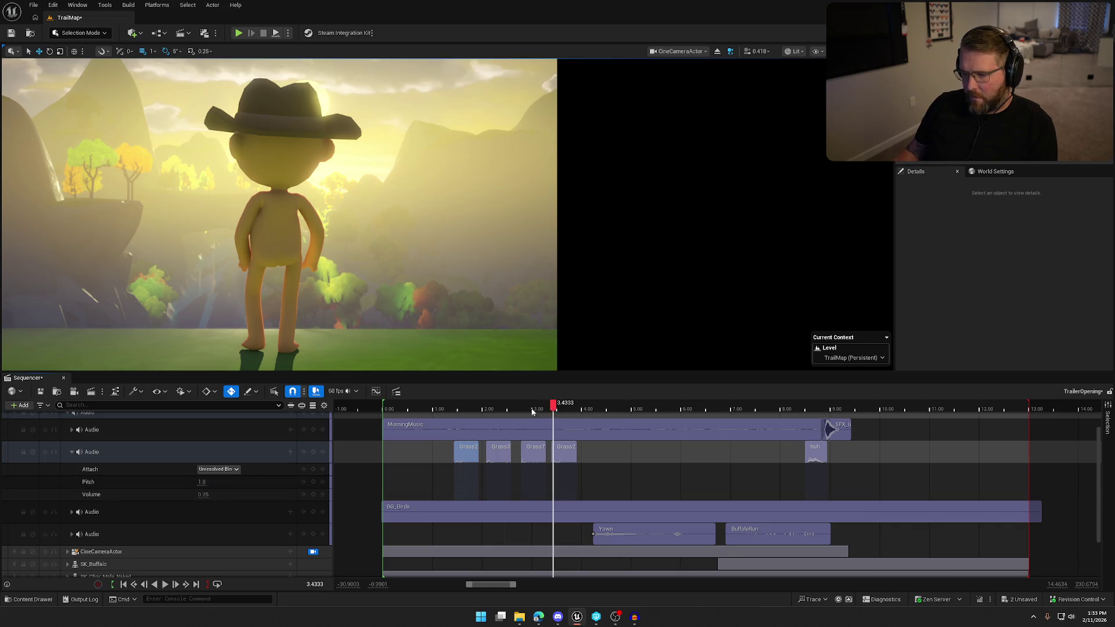
key("Up")
key("space")
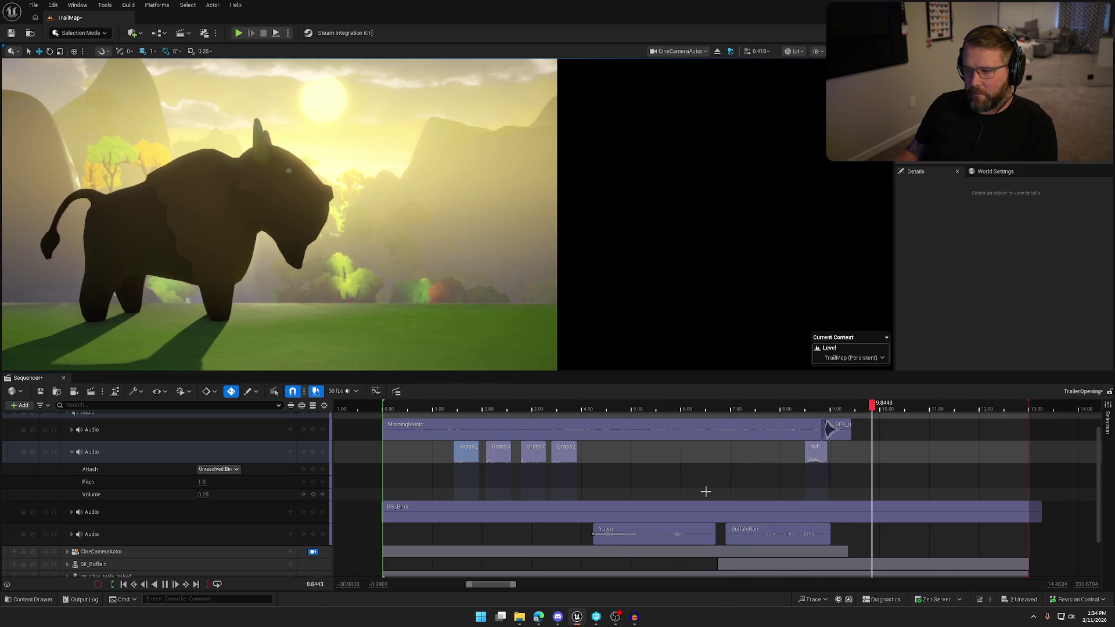
key("space")
left_click(408, 410)
left_click_drag(409, 415, 416, 414)
Step: Select the Grass2, Grass3 and Grass7 footstep clips and turn the track volume well down
left_click(465, 457)
left_click(500, 454)
left_click(535, 453)
left_click(566, 451)
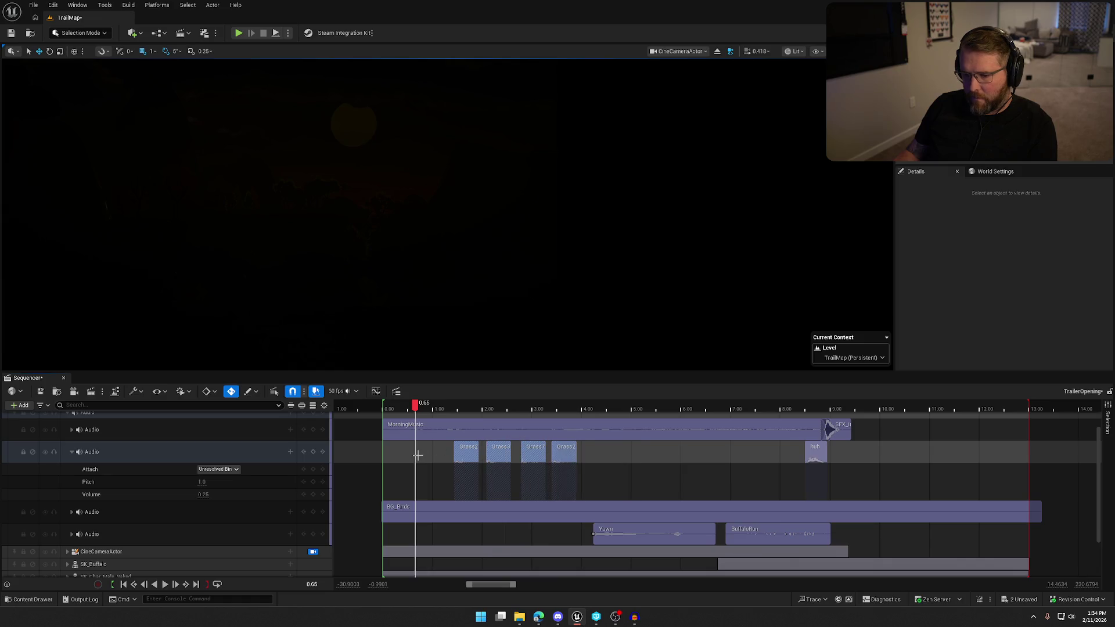
left_click(203, 494)
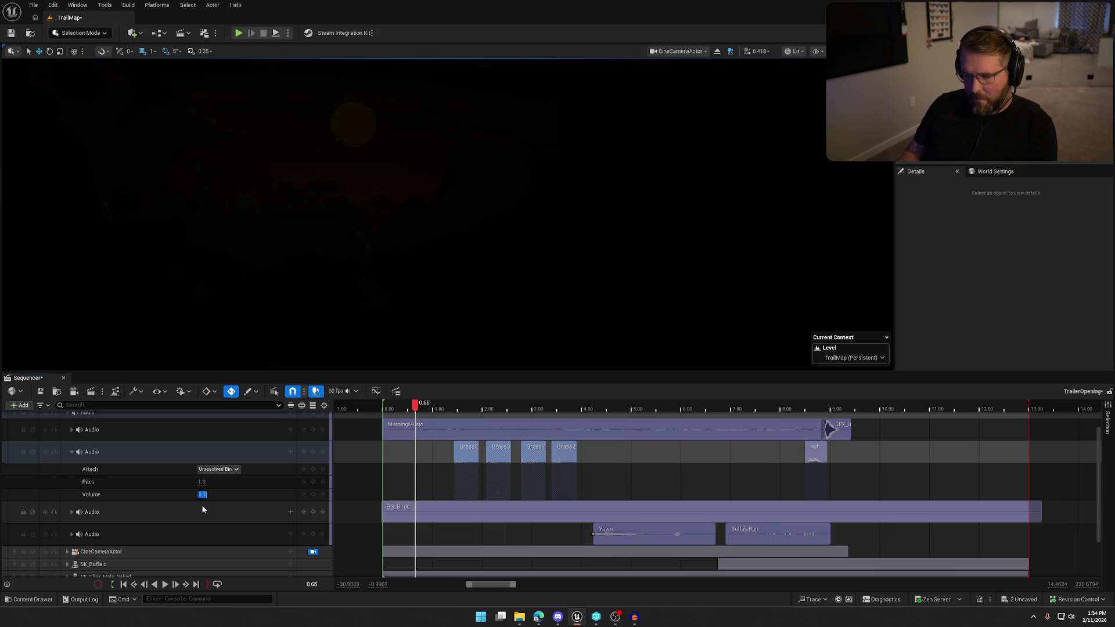
mouse_move(415, 407)
left_mouse_down()
mouse_move(571, 412)
mouse_move(486, 414)
left_mouse_up()
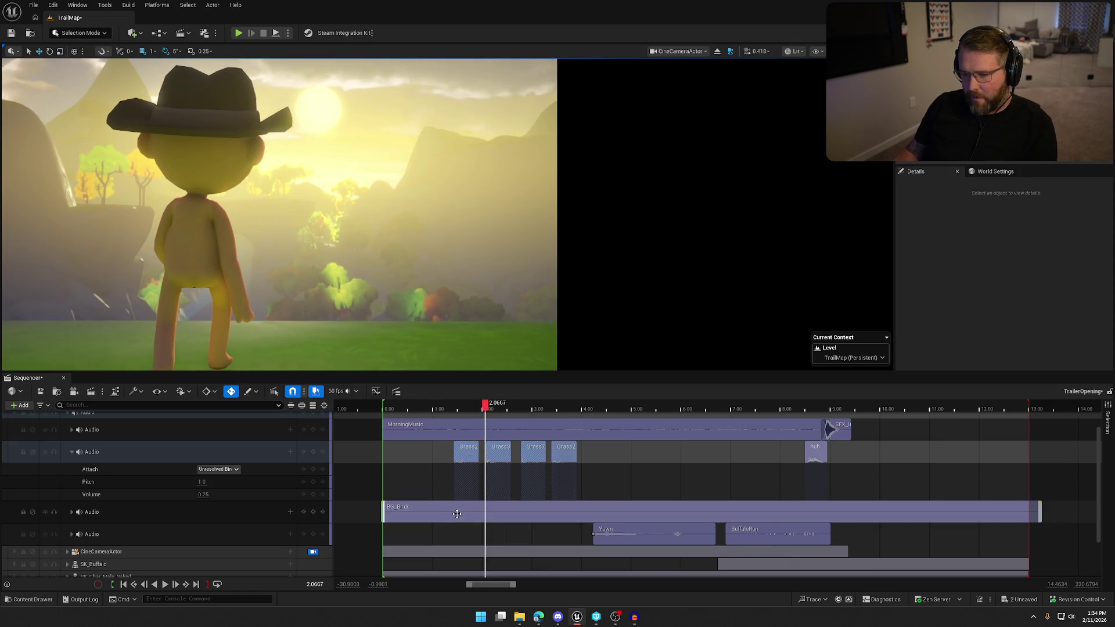
left_click(492, 463)
left_click(488, 408)
left_click(203, 494)
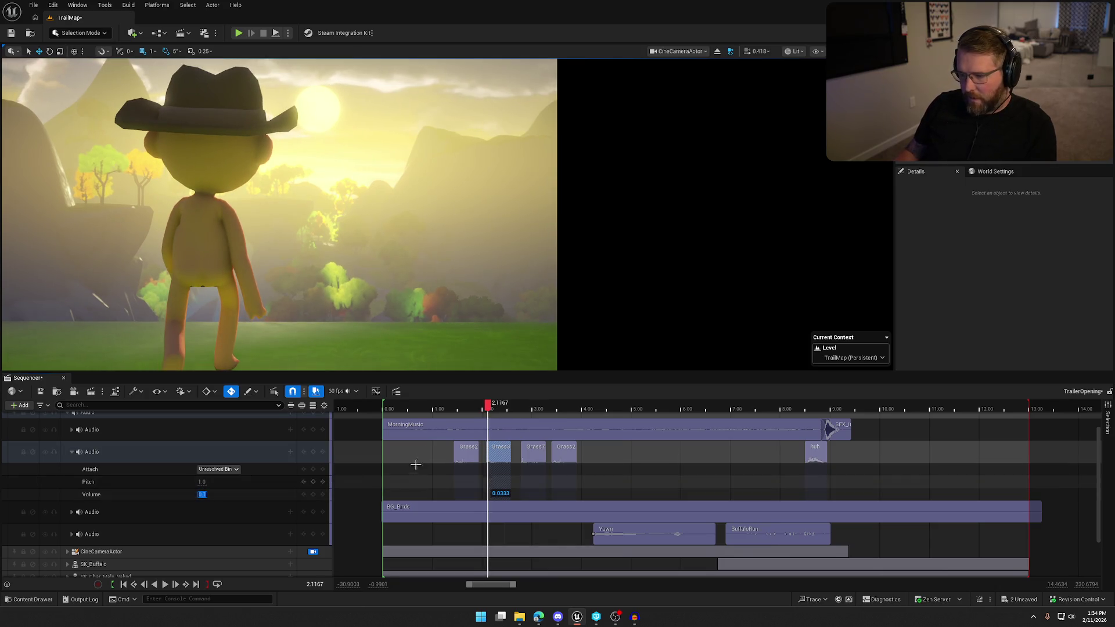
Step: Scrub forward to about 3.3 seconds, then play from near the start to hear the mix
left_click_drag(488, 408, 523, 410)
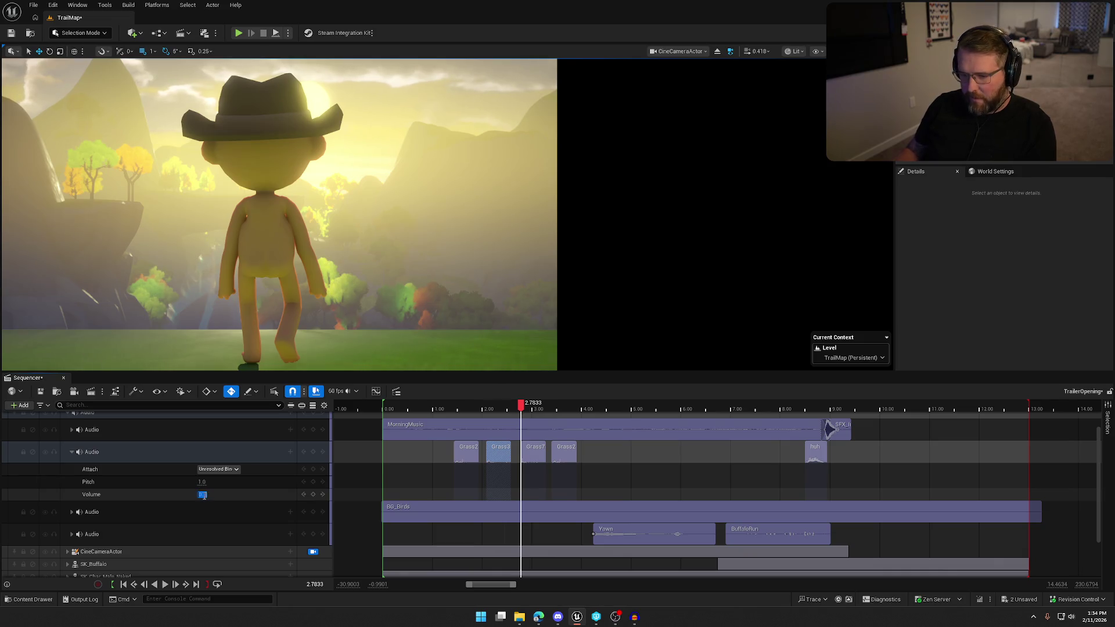
left_click_drag(523, 408, 552, 407)
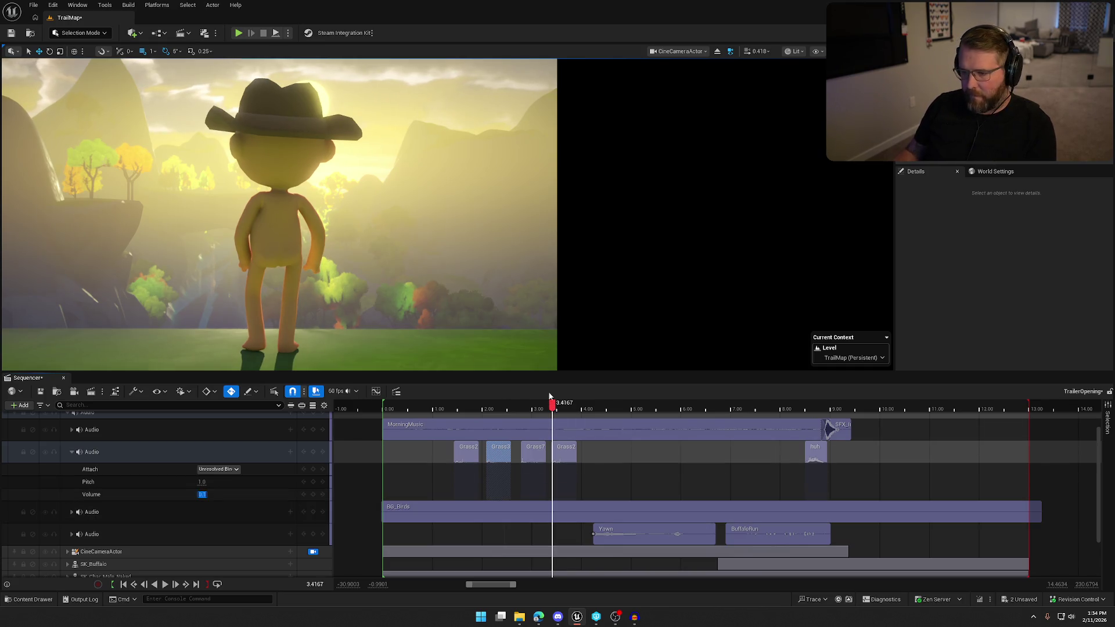
left_click_drag(554, 407, 423, 407)
key("space")
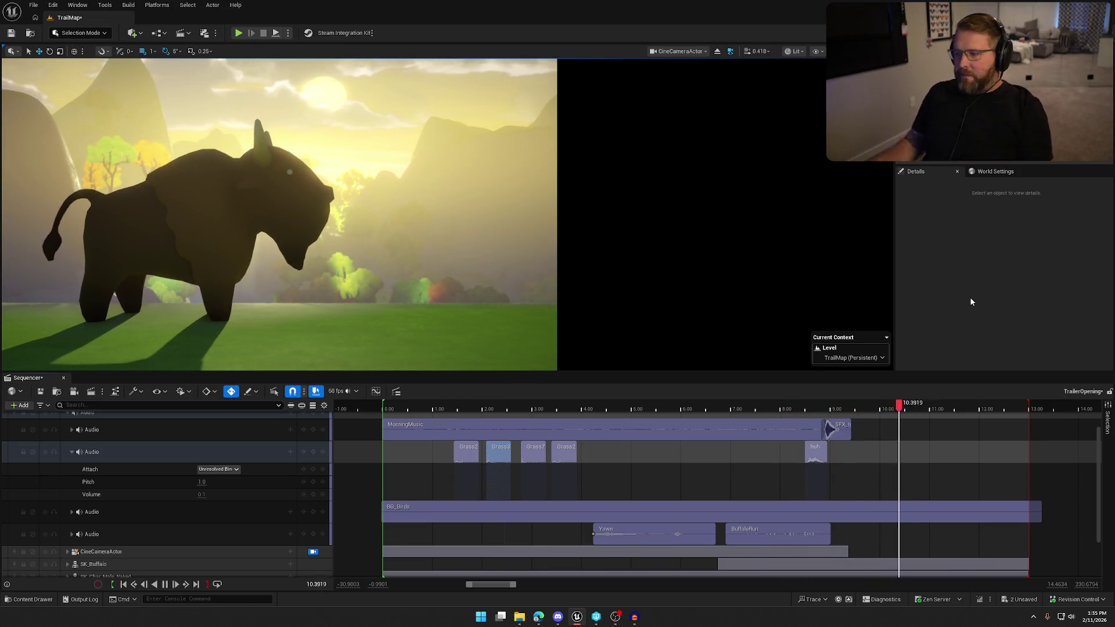
Step: Stop playback at the end of the shot and open Movie Render Queue for TrailerOpening
key("space")
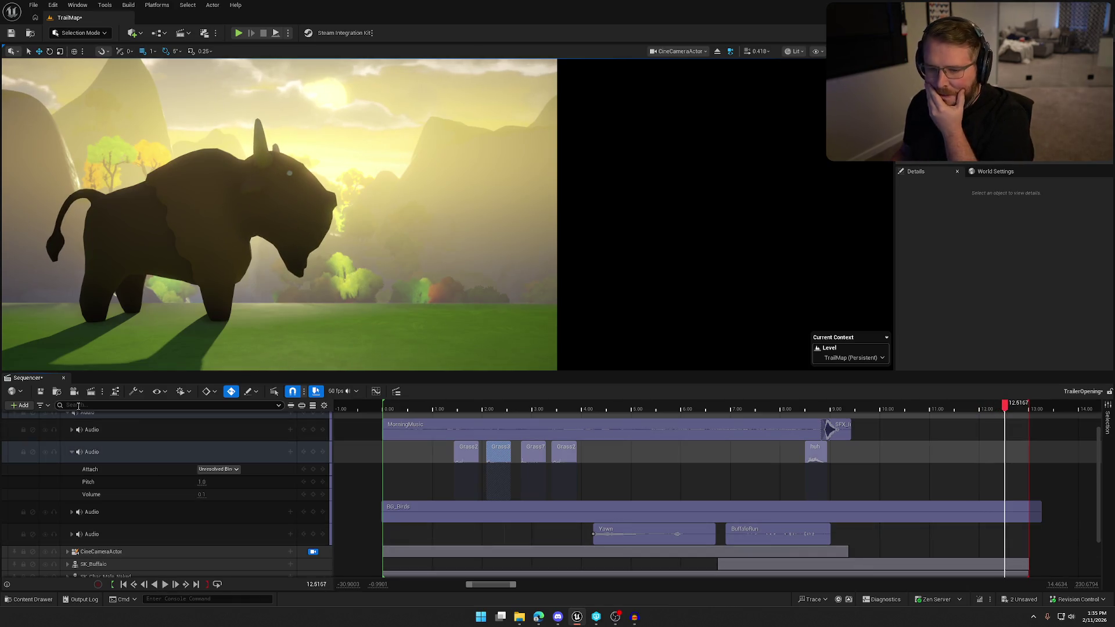
left_click(90, 392)
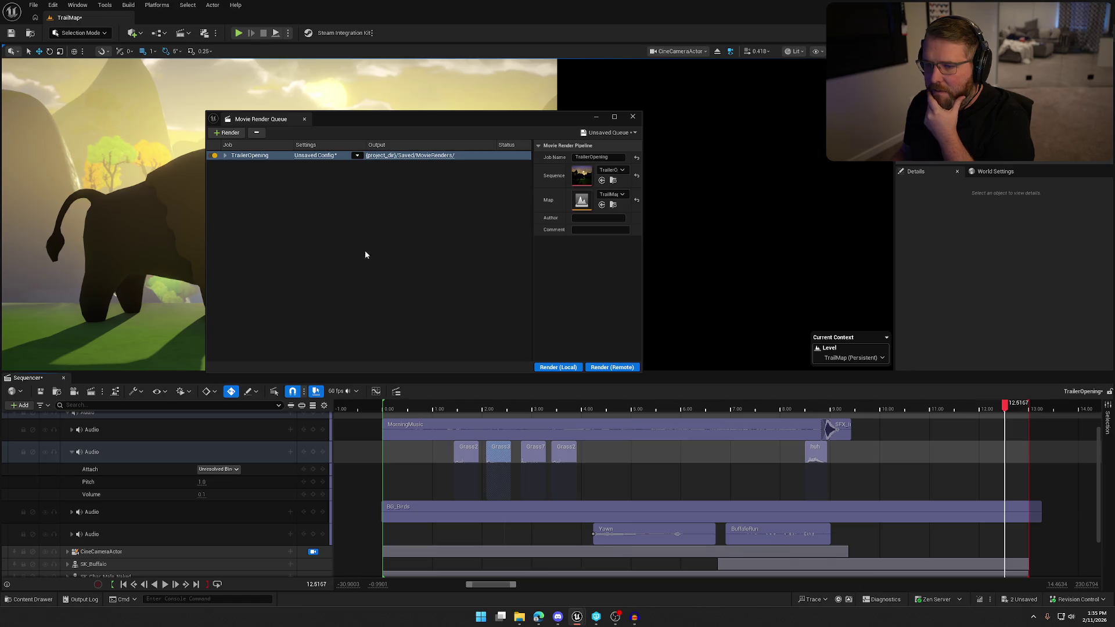
Step: Check the H.264 MP4 output settings, render TrailerOpening locally, then close the render queue window
left_click(315, 157)
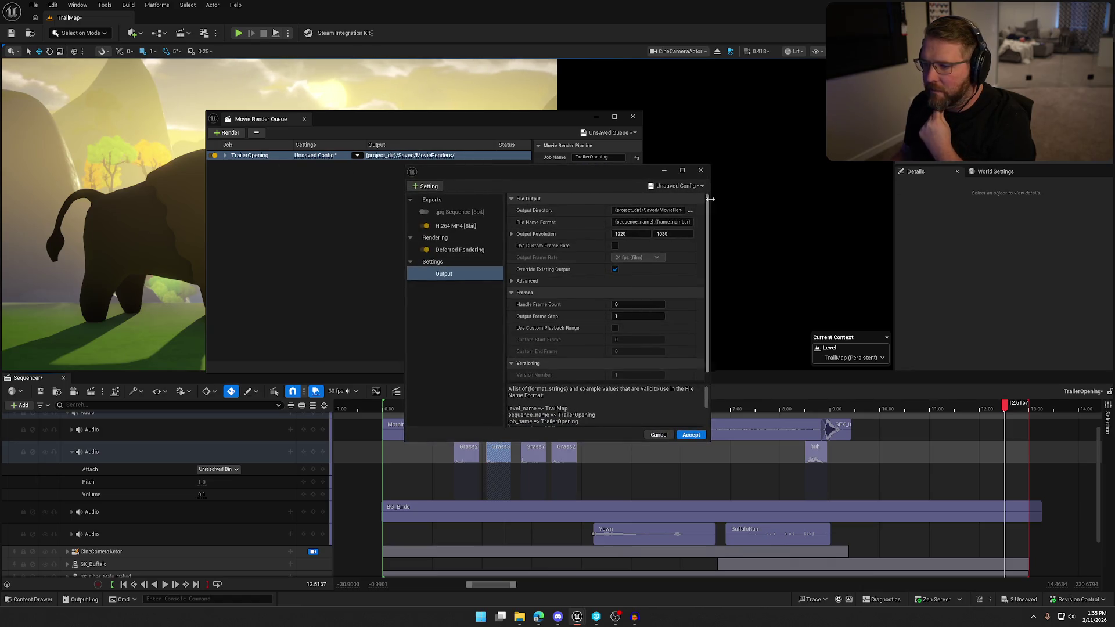
left_click(701, 171)
left_click(562, 370)
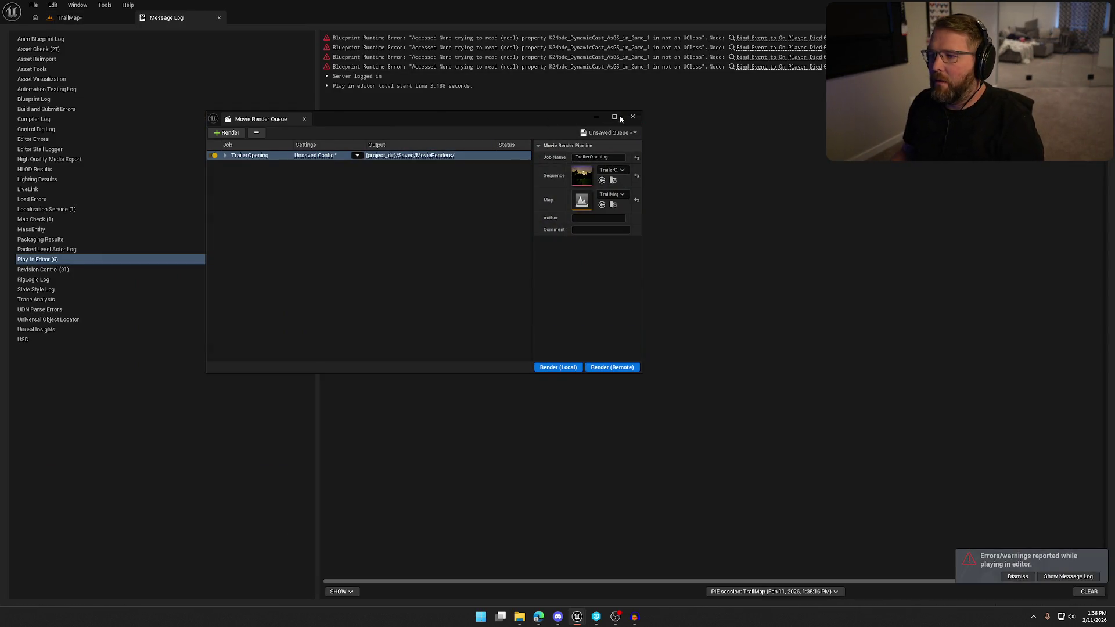
left_click(632, 116)
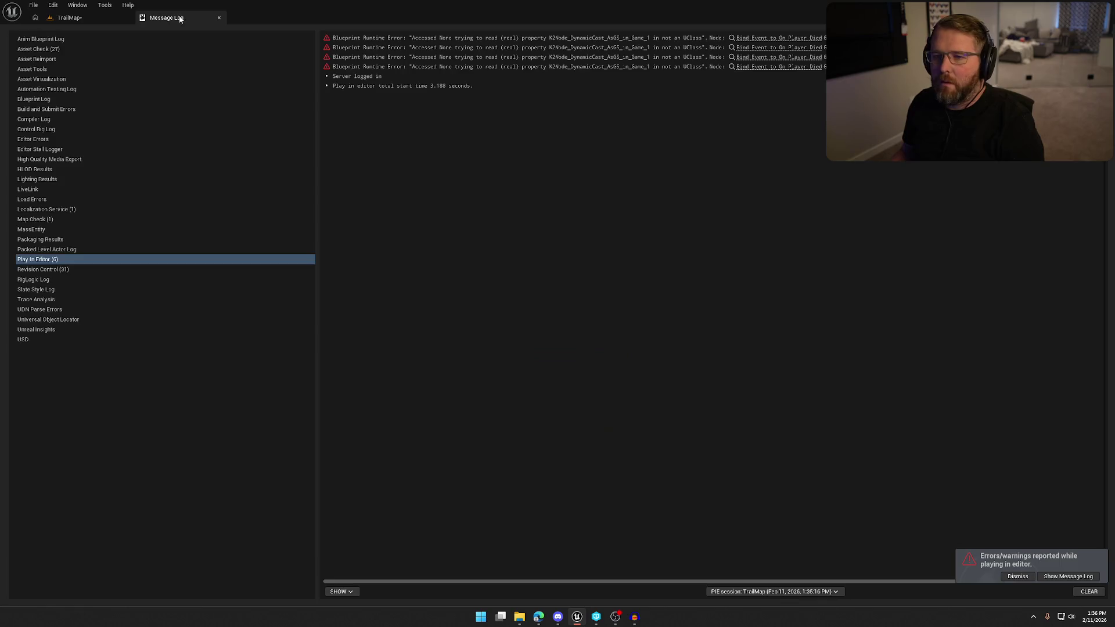
Step: Close the Message Log, save the TrailMap level with Ctrl+S, and quit Unreal Editor
left_click(219, 17)
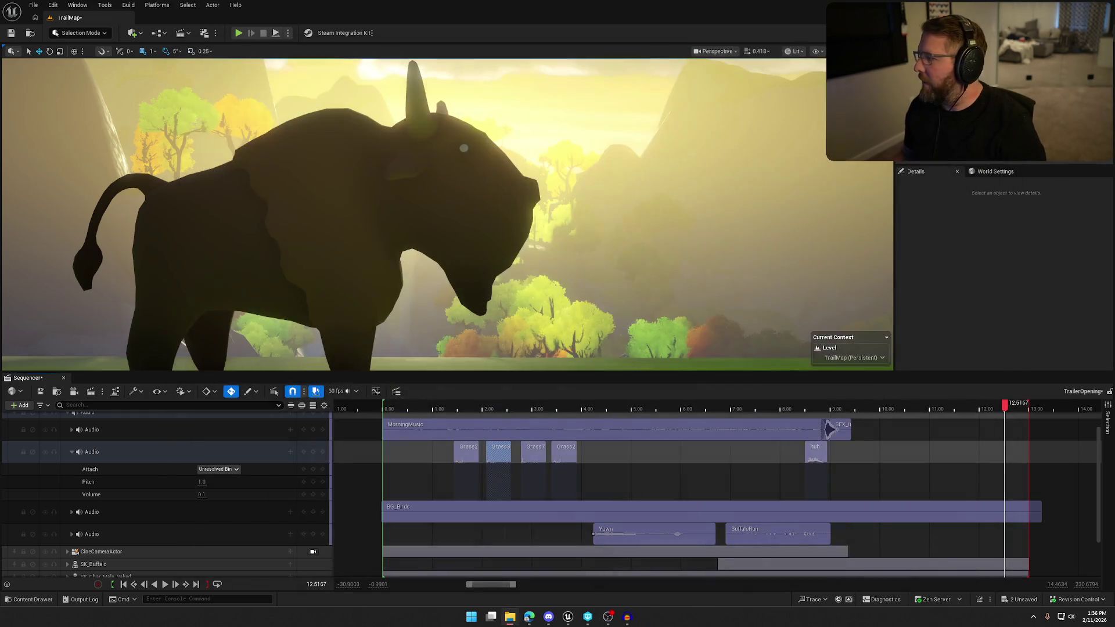
key("ctrl+s")
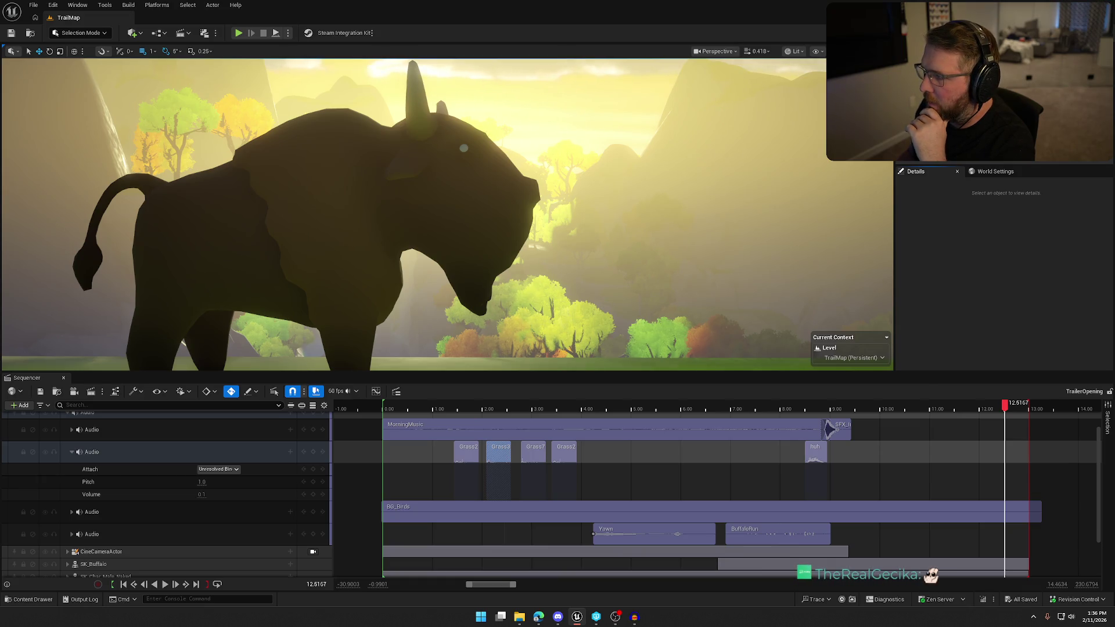
key("alt+F4")
Step: Bring up Audacity from the taskbar and close it, answering the save-changes prompt
left_click(625, 617)
key("alt+F4")
left_click(577, 308)
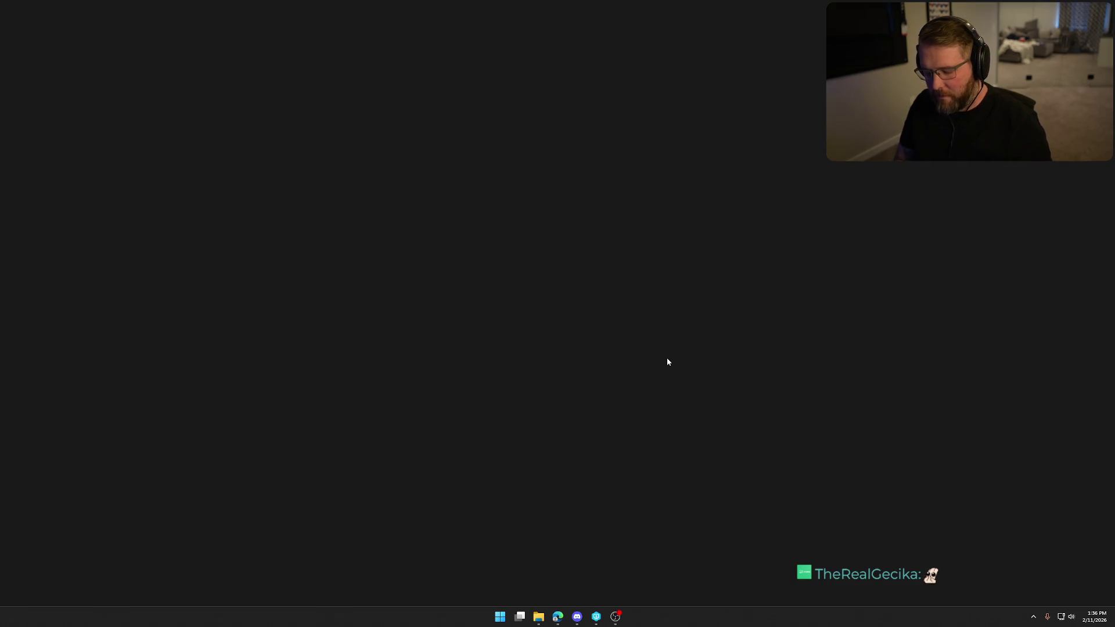
Step: Launch Adobe Photoshop 2026 by searching 'photoshop' in the Start menu
key("super")
type("photoshop")
key("Return")
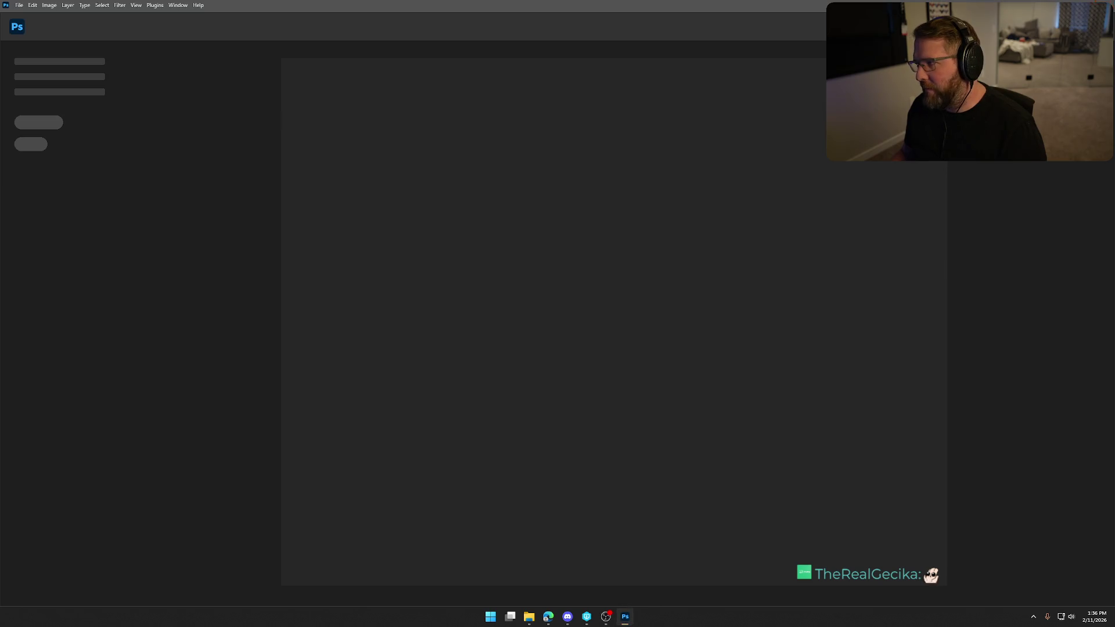
Step: Search the Start menu for 'pre' to find Adobe Premiere Pro 2025
key("super")
type("p")
key("BackSpace")
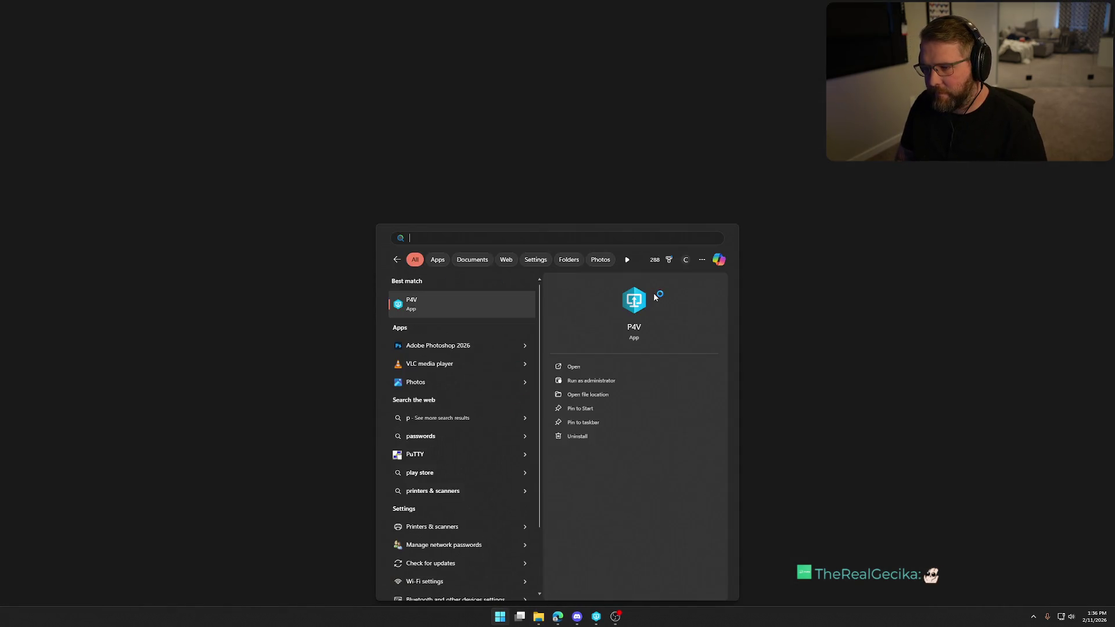
type("pre")
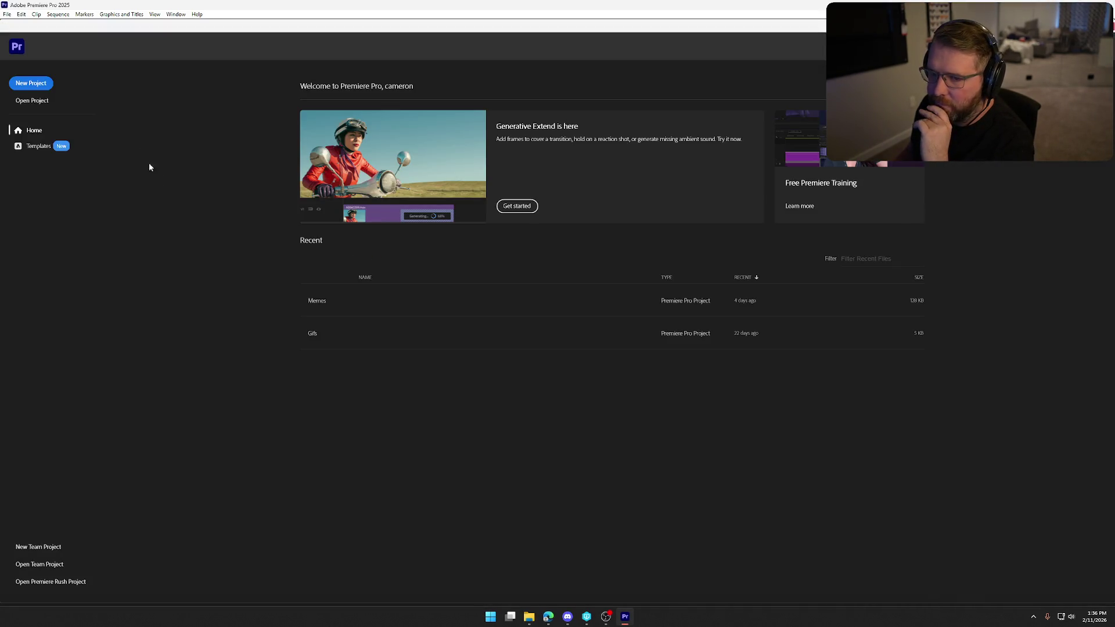
Step: Create a project named 'T&E_Trailer' in C:\Videos with the template left at None
left_click(35, 85)
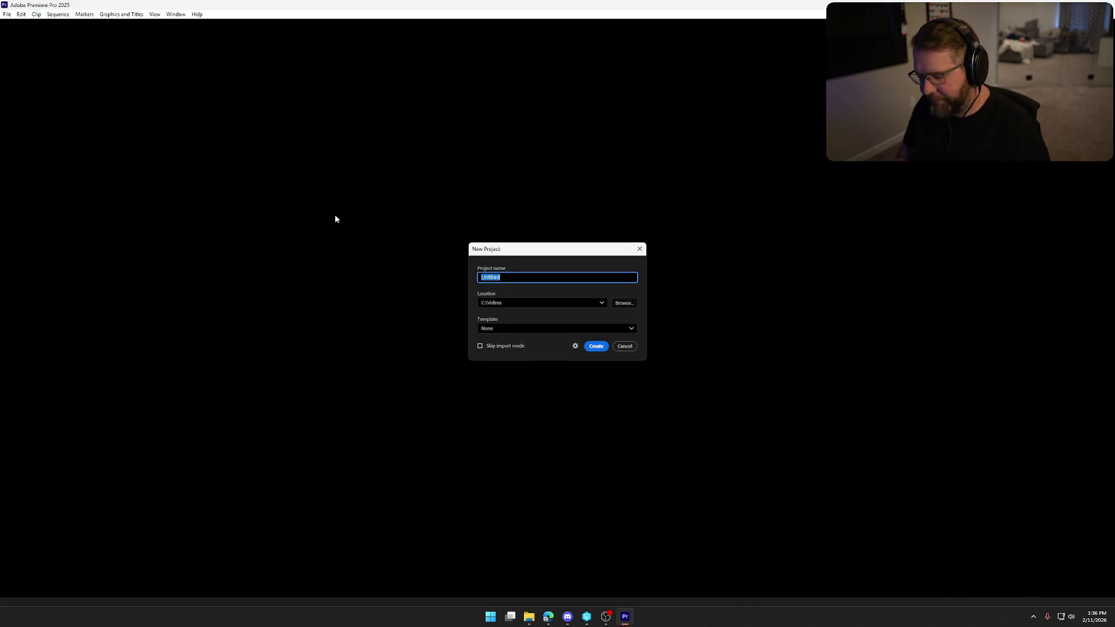
type("T")
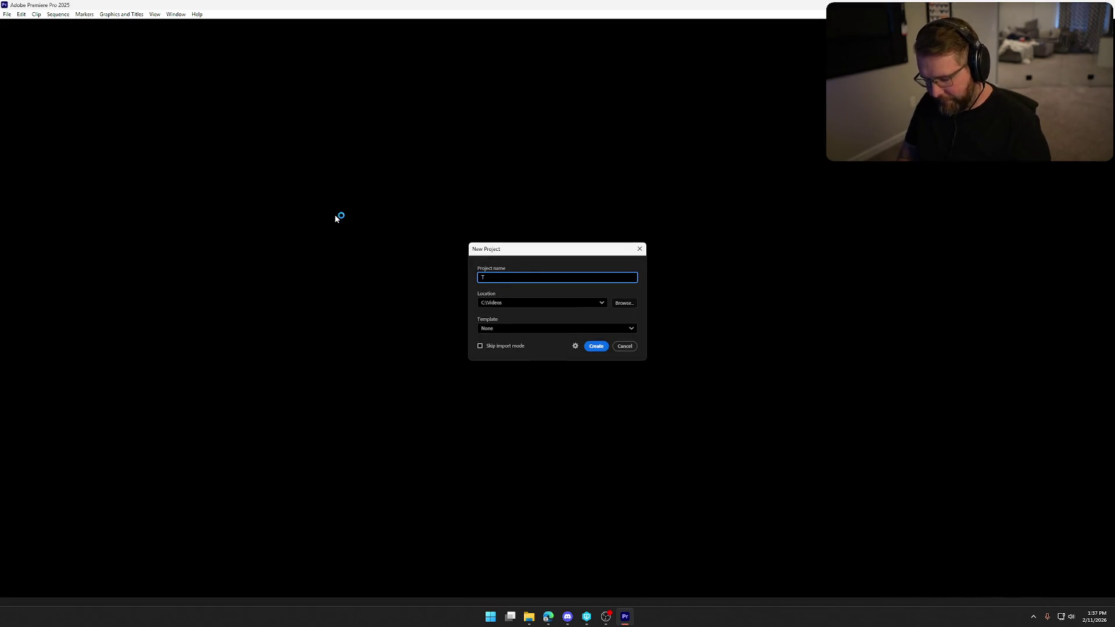
type("&E_Trailer")
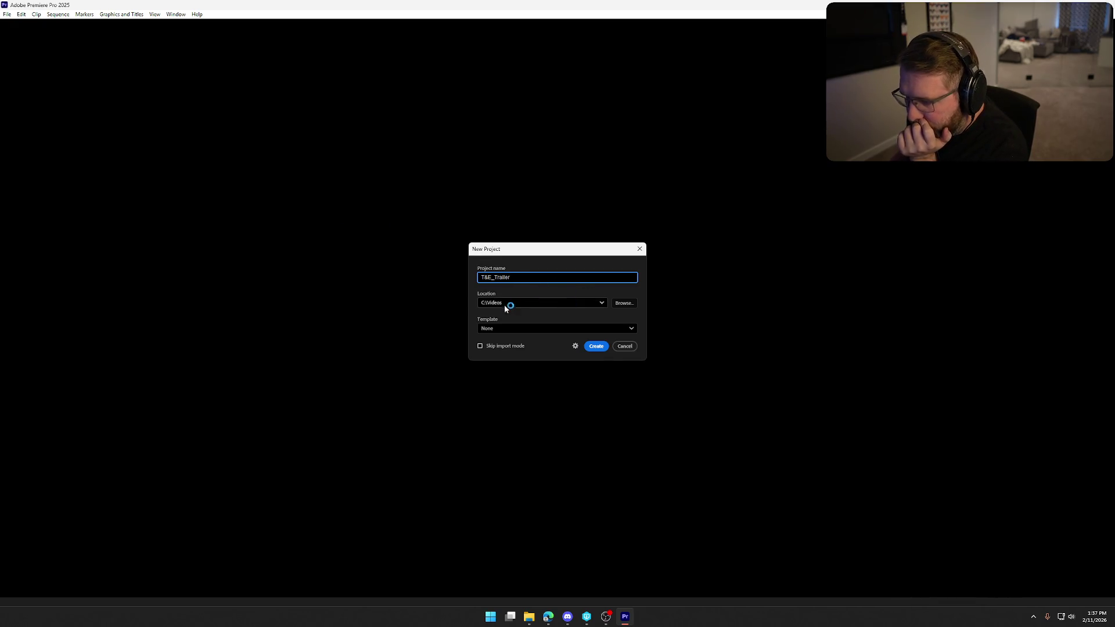
left_click(573, 330)
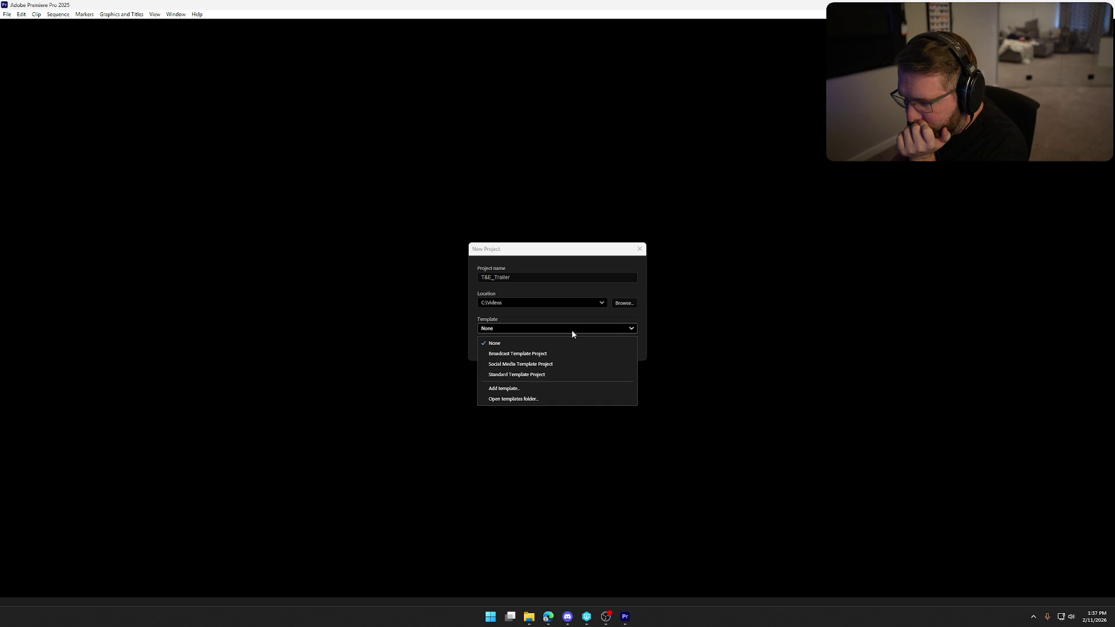
left_click(571, 330)
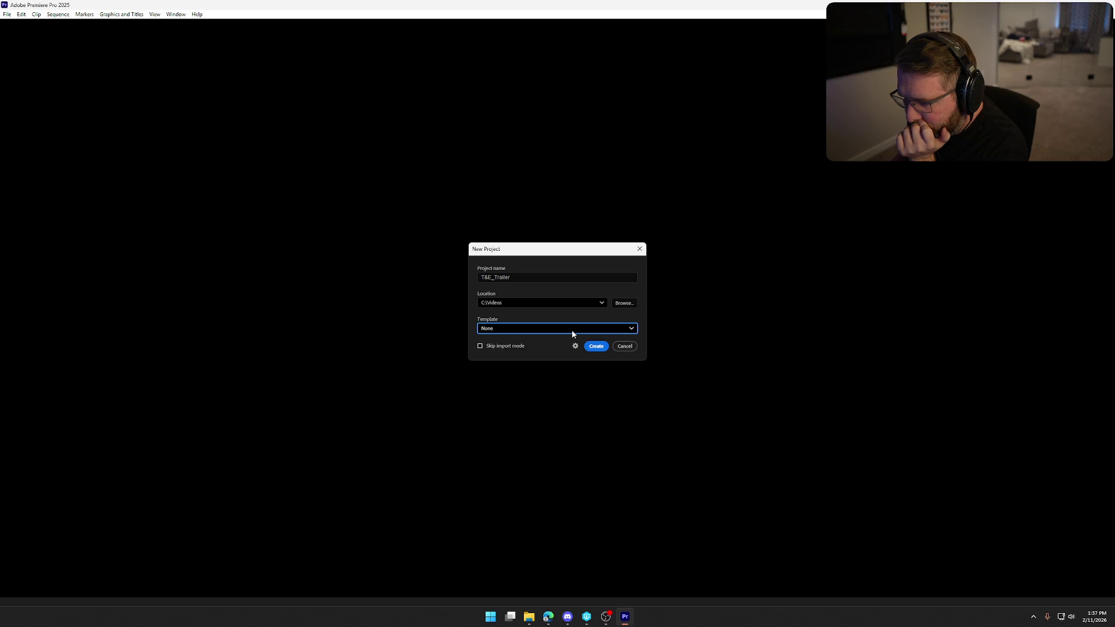
left_click(596, 347)
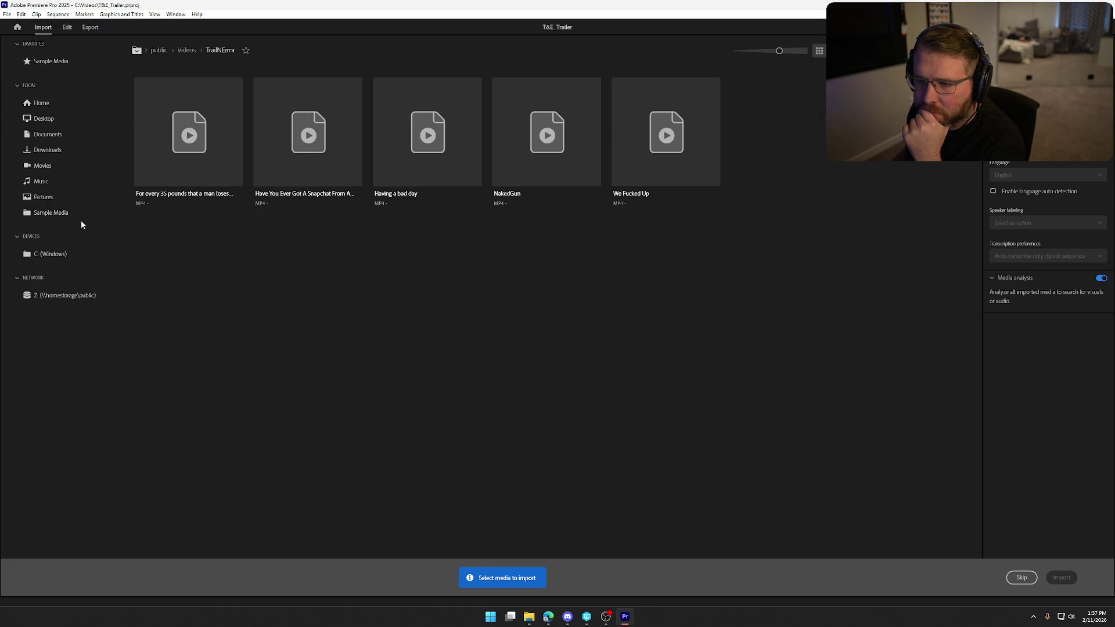
Step: Skip the Import screen and return to the project's media list
left_click(87, 254)
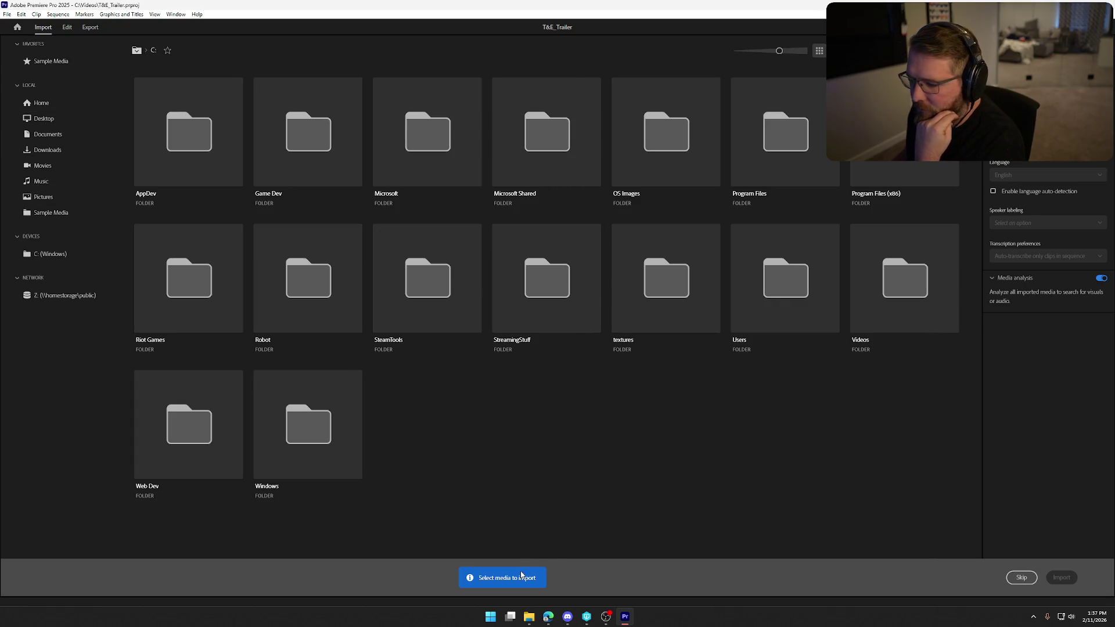
left_click(1022, 577)
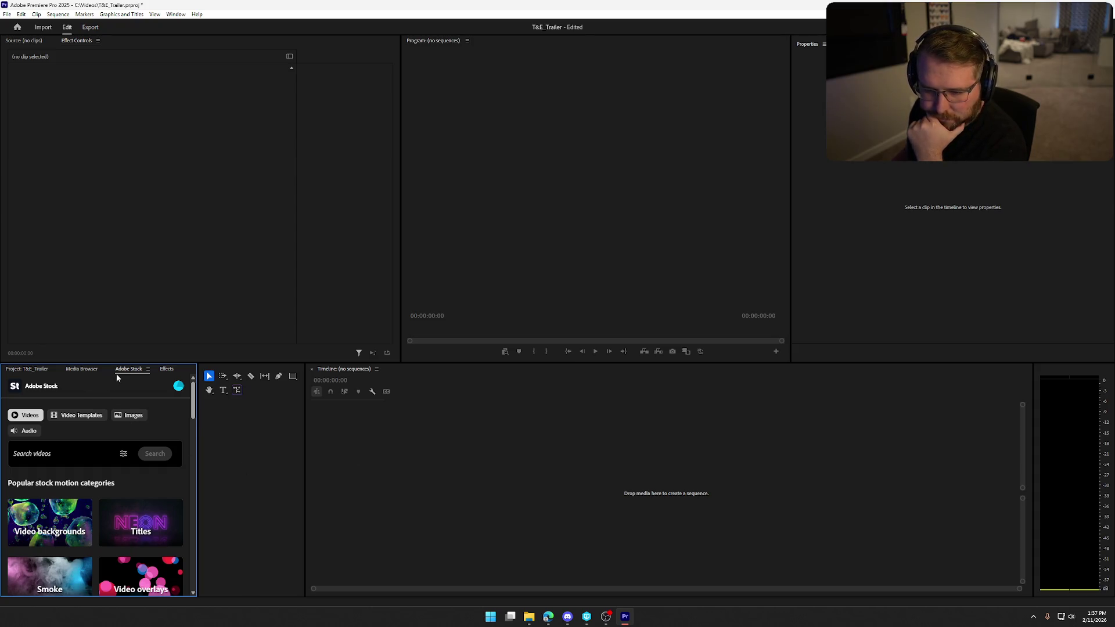
left_click(77, 370)
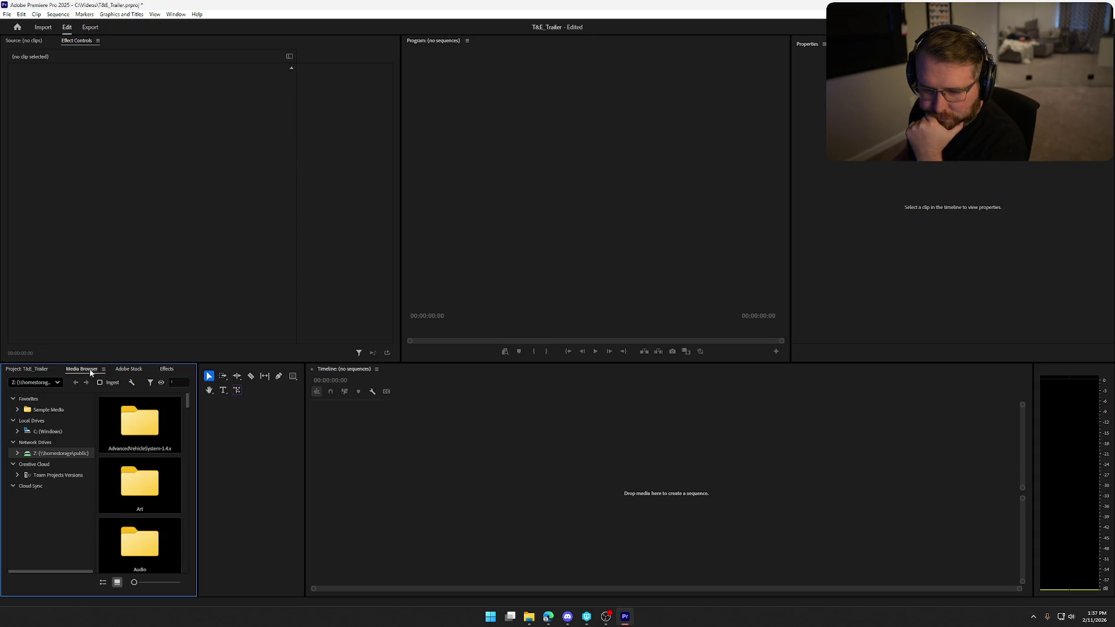
left_click(33, 370)
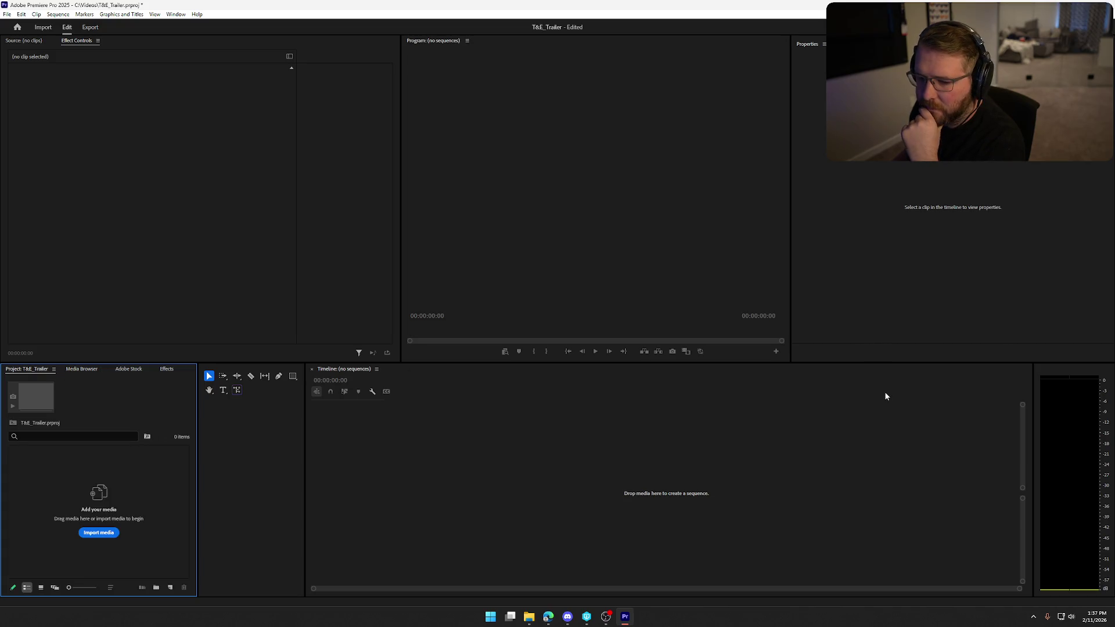
Step: Import TrailerOpening.mp4, build a TrailerOpening sequence from it, and play it back
left_click_drag(880, 485, 131, 521)
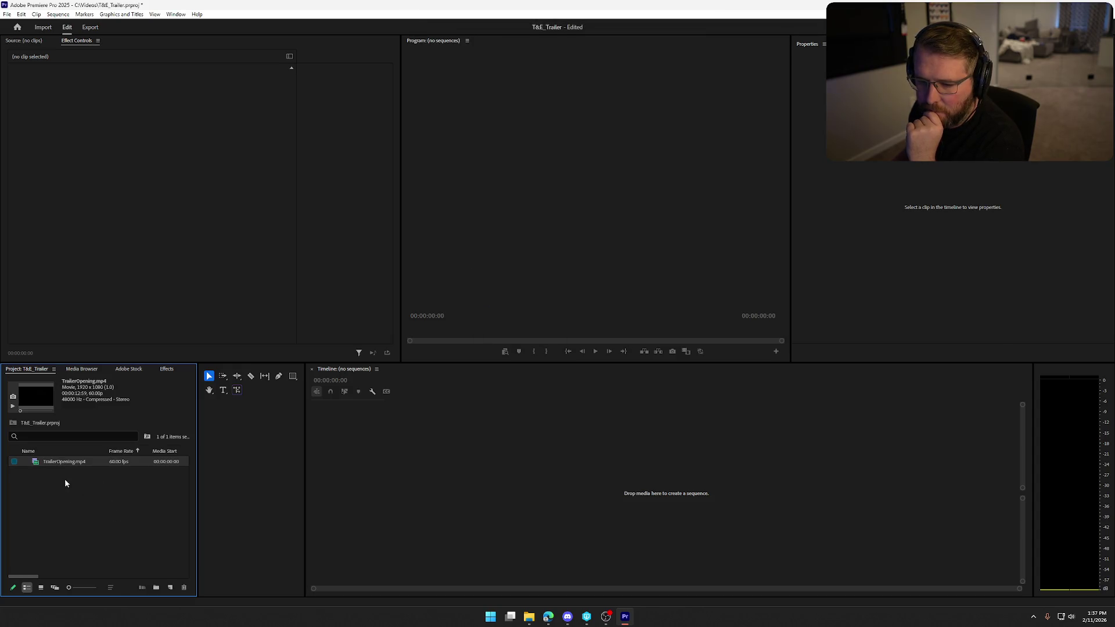
mouse_move(57, 461)
left_mouse_down()
mouse_move(406, 488)
mouse_move(399, 481)
mouse_move(422, 497)
left_mouse_up()
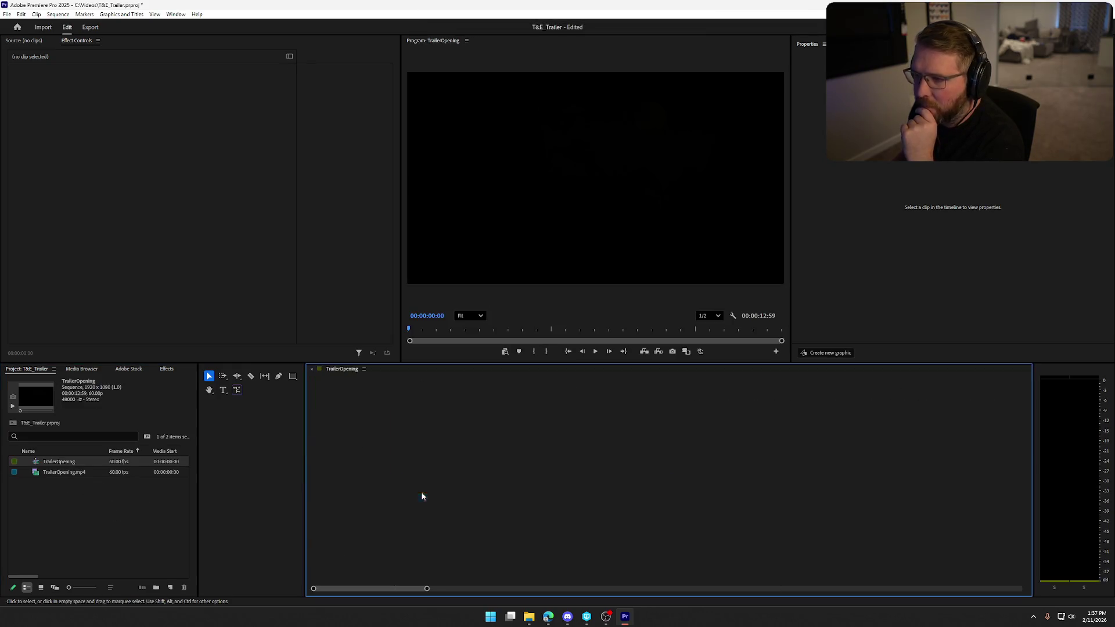
key("space")
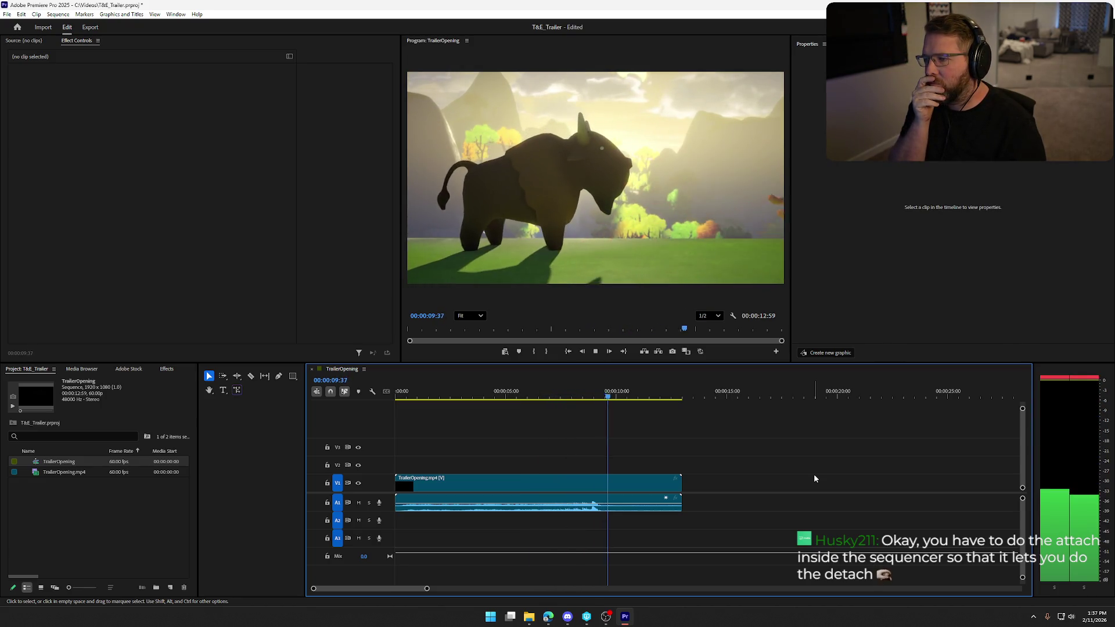
Step: Stop the trailer at 00:00:10:56 and bring up File Explorer to find music files
key("space")
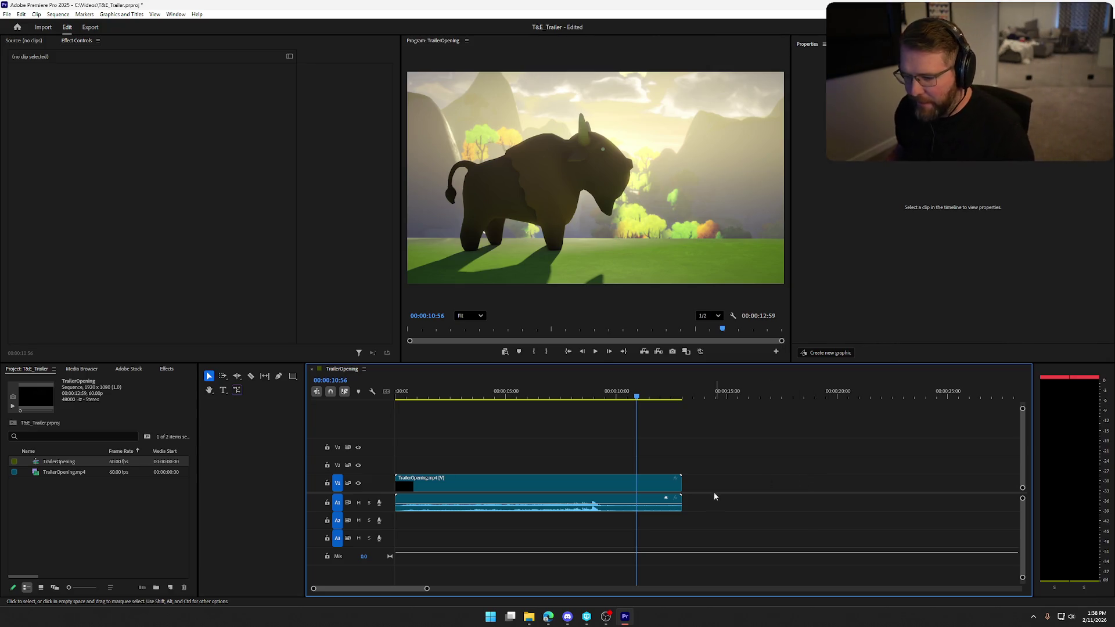
left_click(529, 617)
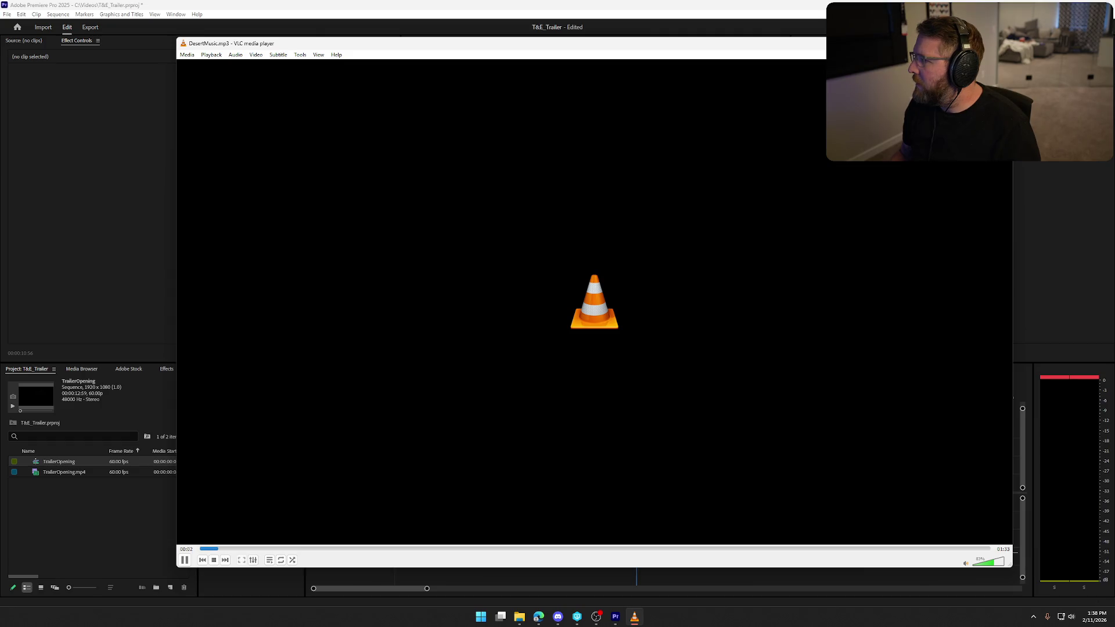
Step: Skip ahead through DesertMusic.mp3, then close VLC after it and after the BackgroundMusic.mp3 preview
left_click(308, 550)
left_click(359, 550)
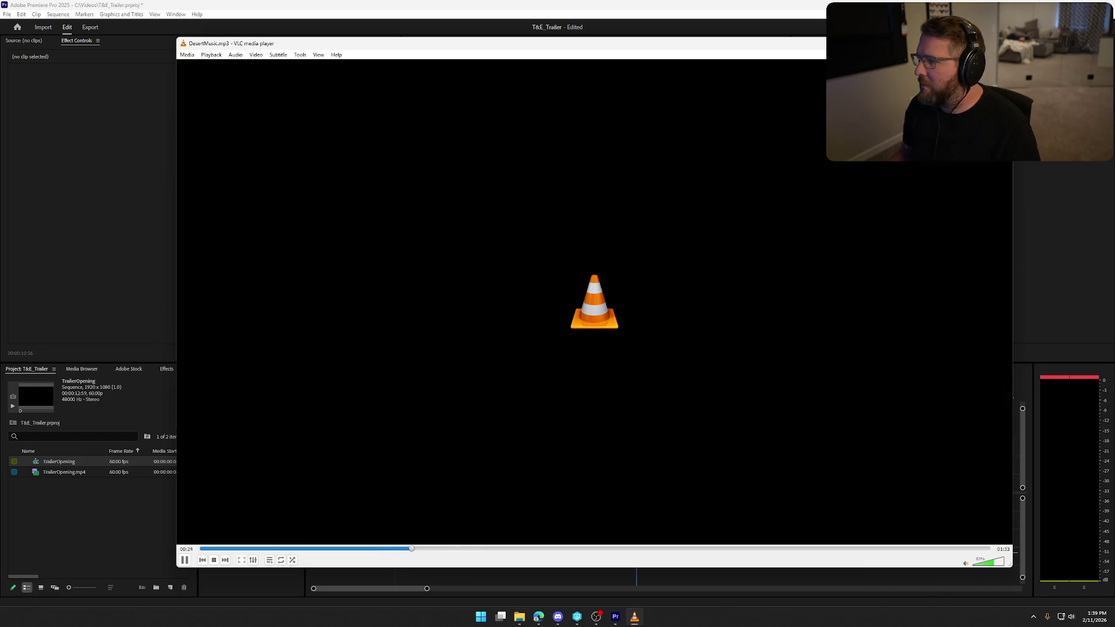
key("ctrl+q")
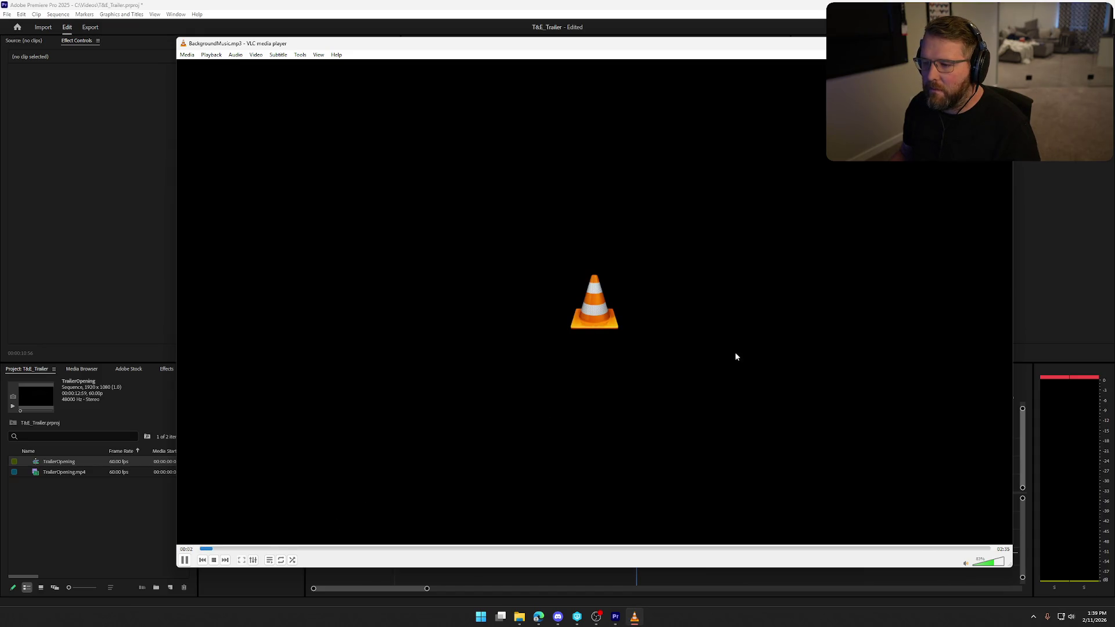
key("ctrl+q")
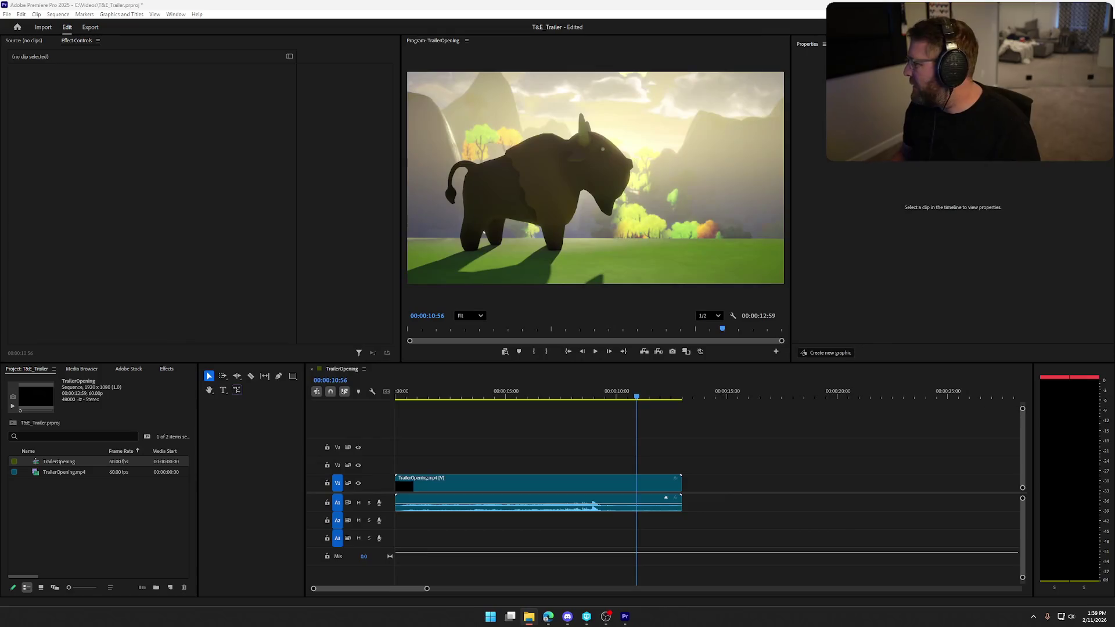
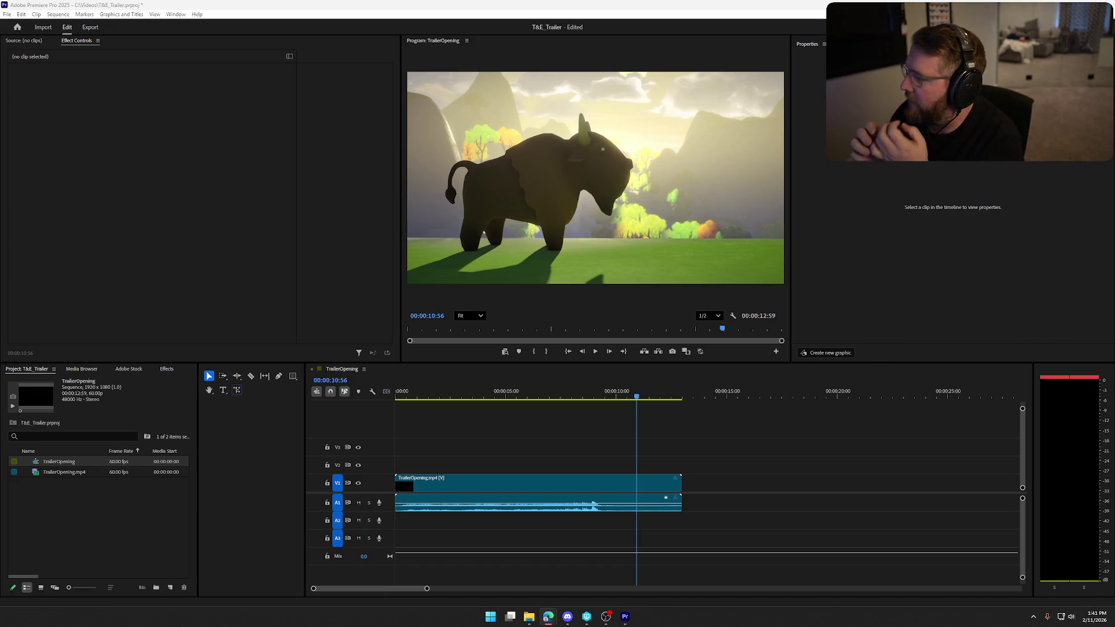
Step: Switch from Premiere Pro to the Suno create page and maximize the browser window
key("alt+Tab")
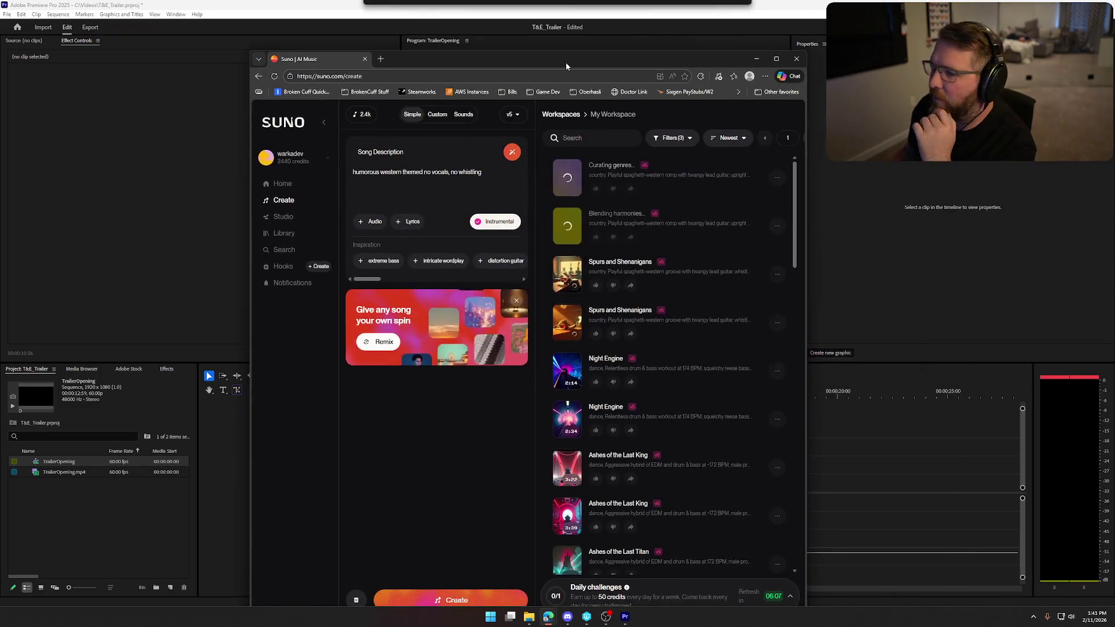
double_click(566, 63)
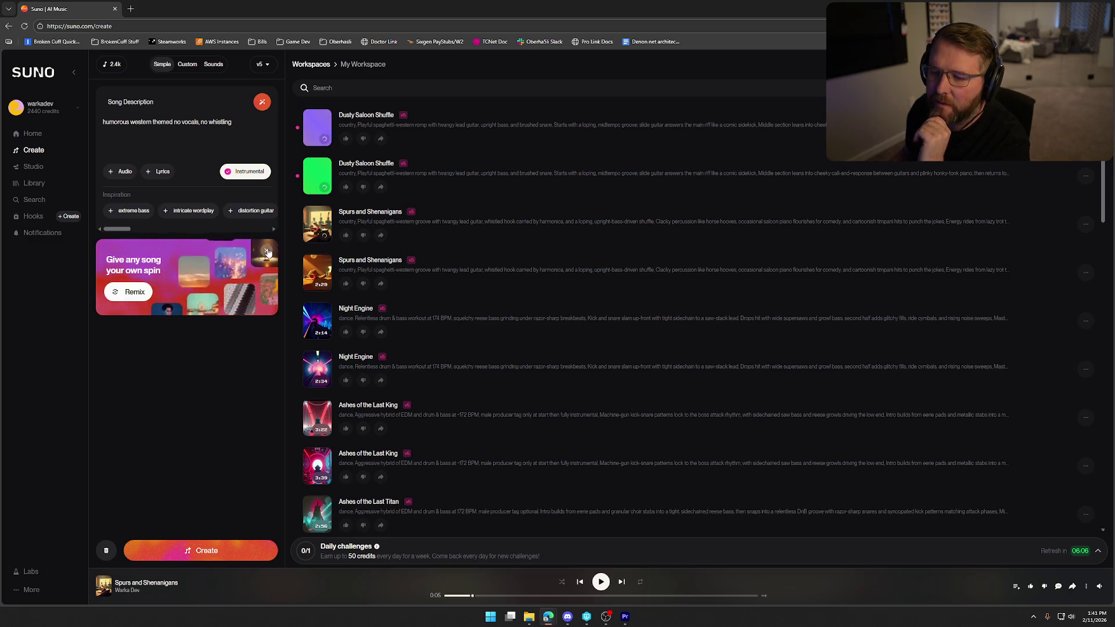
Step: Close the Remix promo card, then preview and pause each Dusty Saloon Shuffle version
left_click(266, 251)
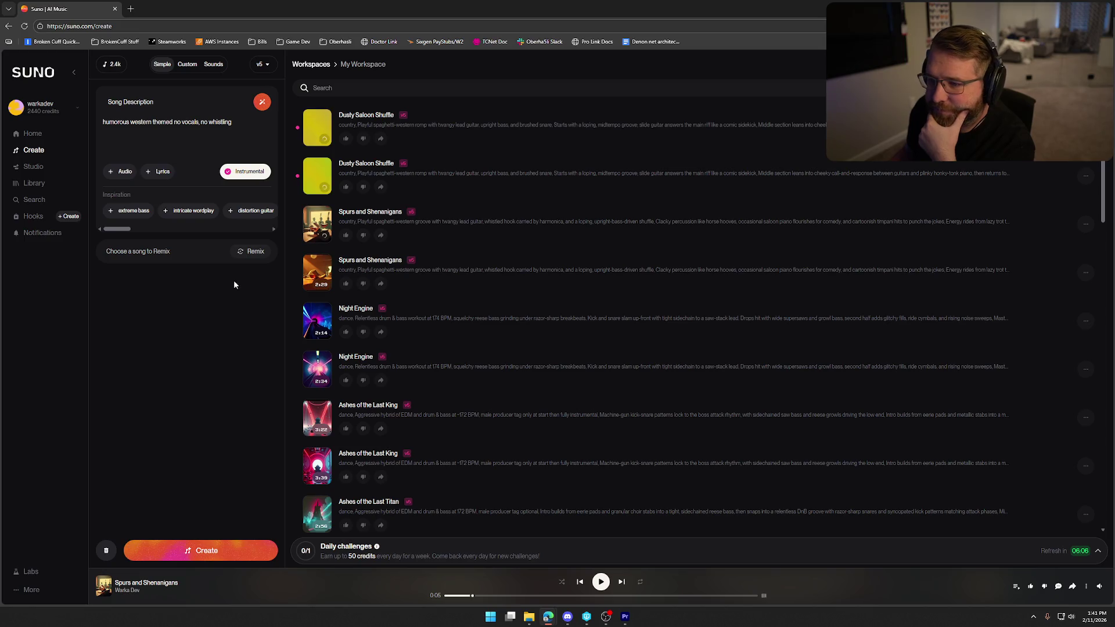
left_click(317, 176)
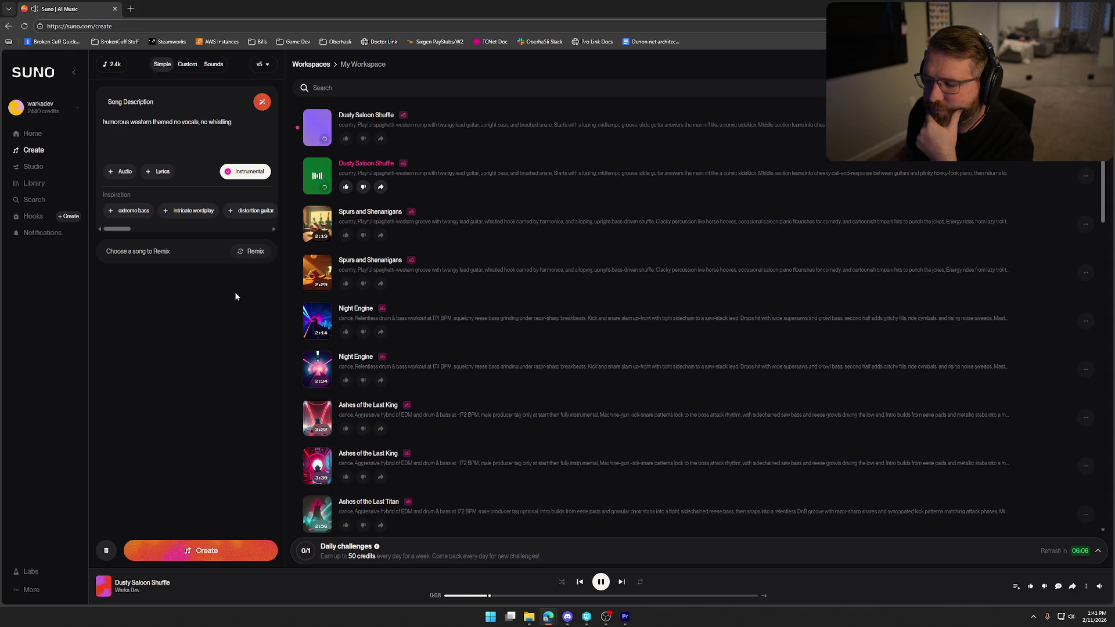
left_click(318, 129)
left_click(318, 129)
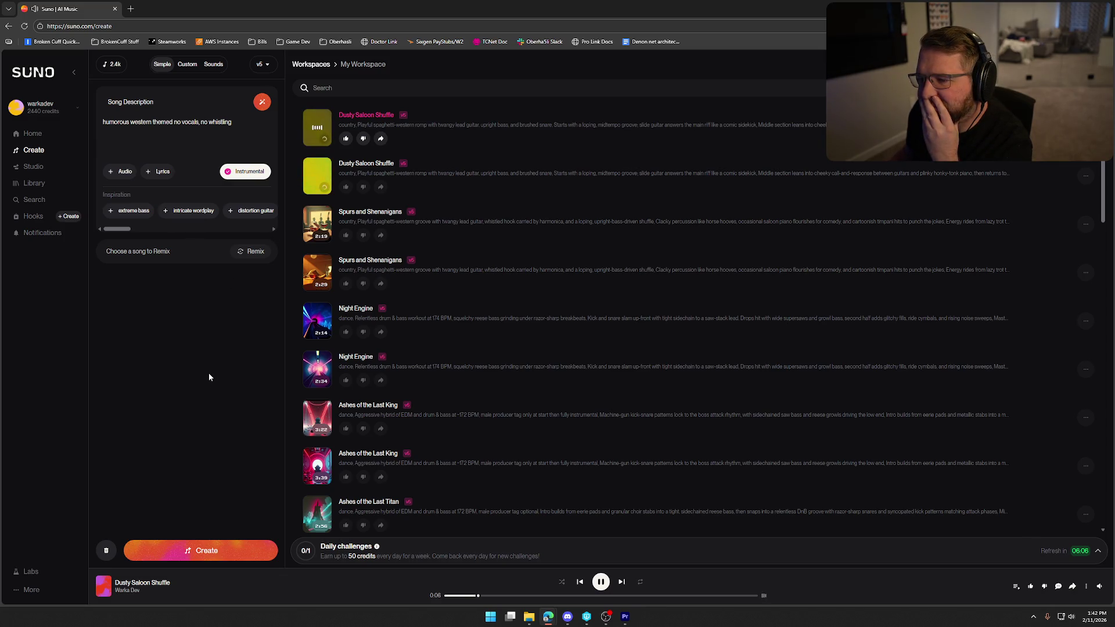
left_click(317, 127)
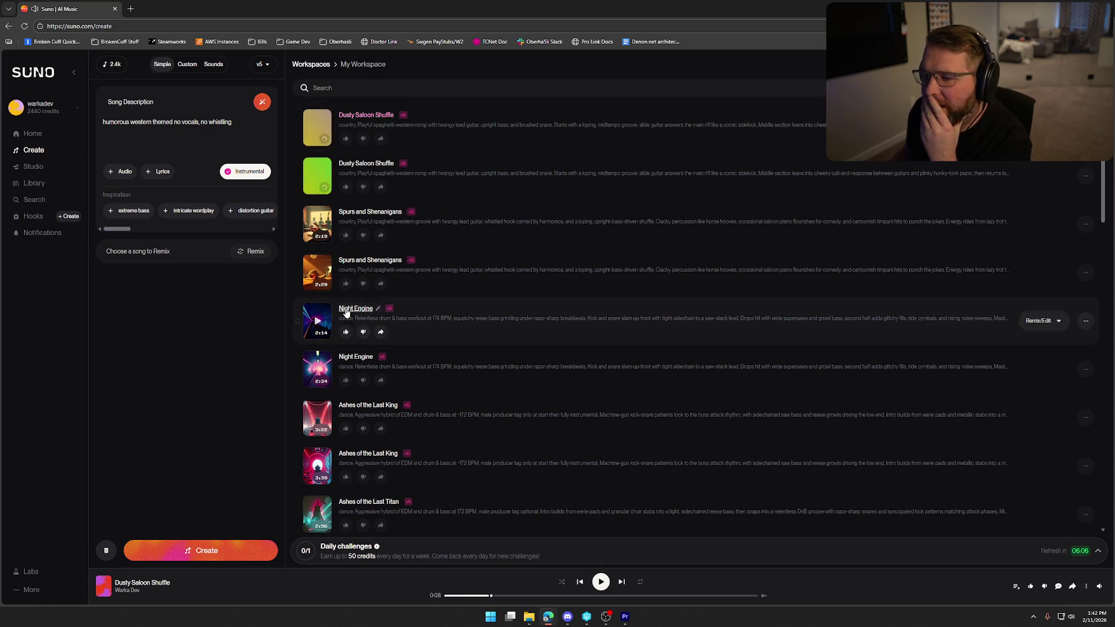
Step: Play the 2:29 Spurs and Shenanigans version, check its remix and edit options, then pause
left_click(317, 277)
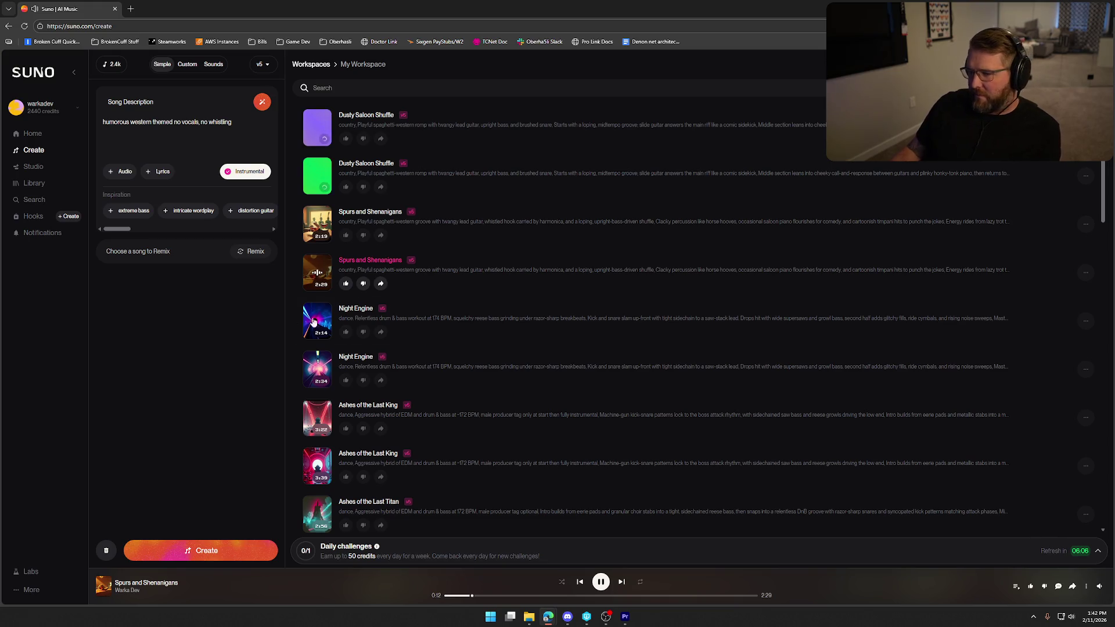
left_click(1046, 278)
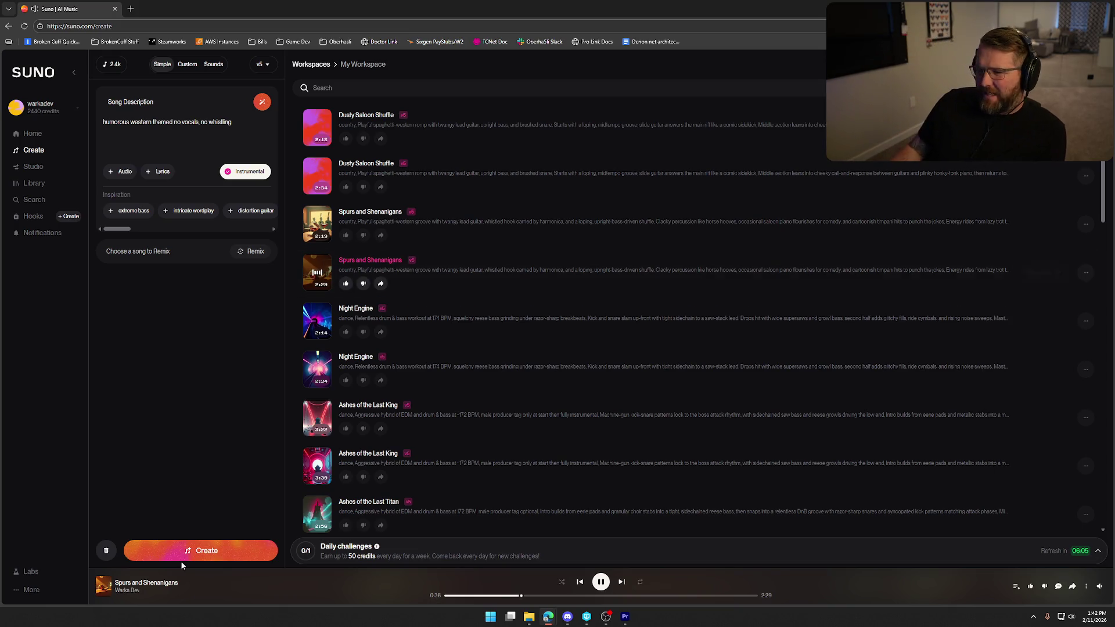
key("space")
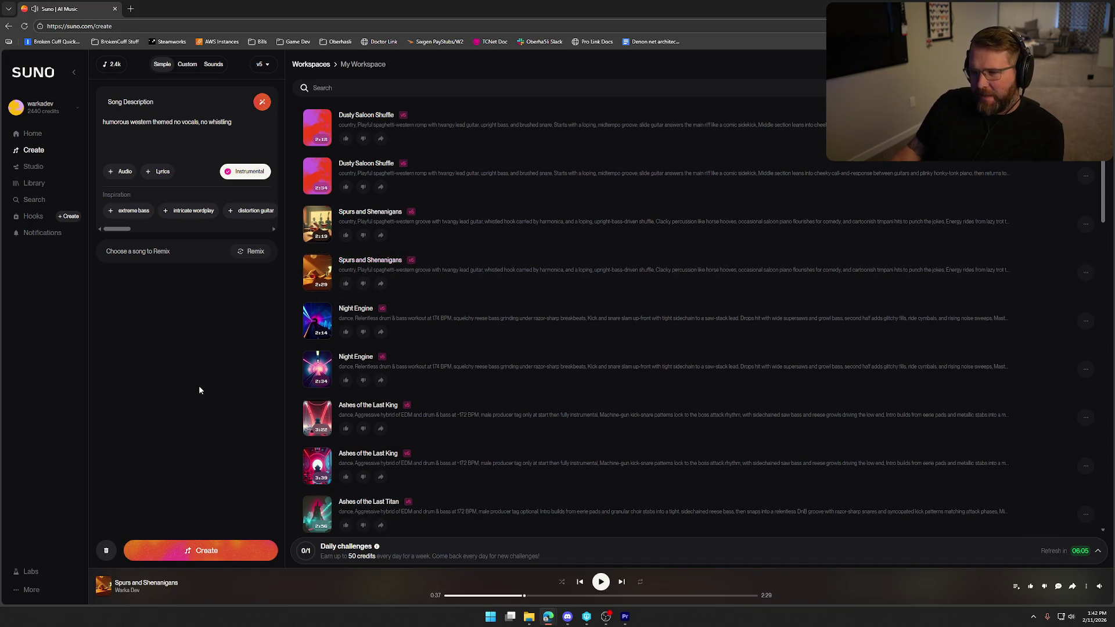
Step: Play the 2:19 version from about 0:18, pause it, and add a comma to the song description
left_click(318, 226)
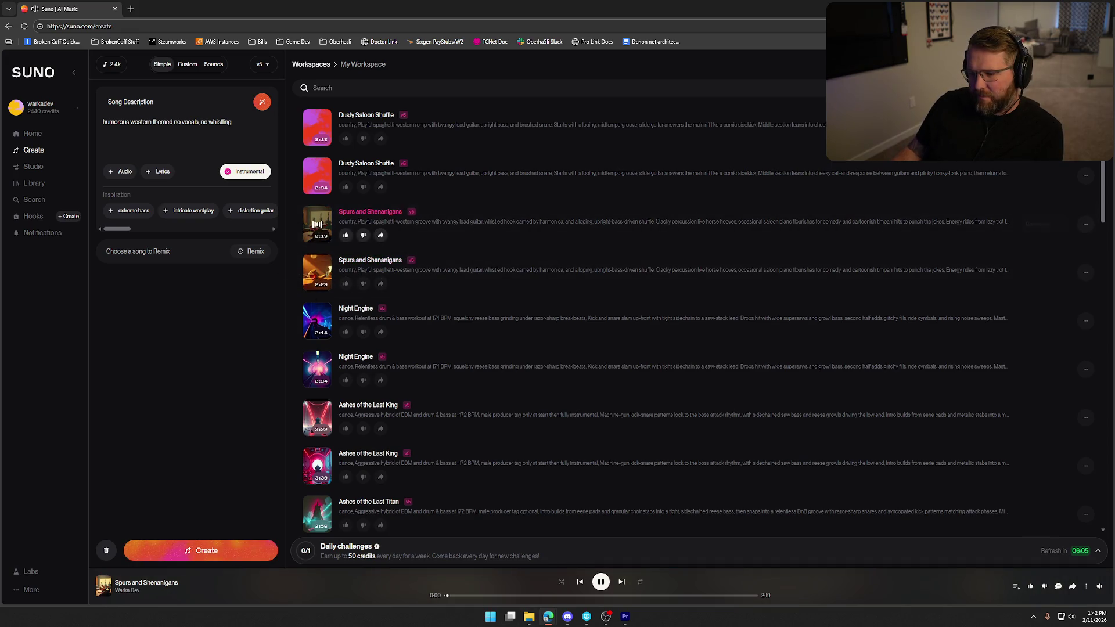
left_click(489, 596)
left_click(601, 582)
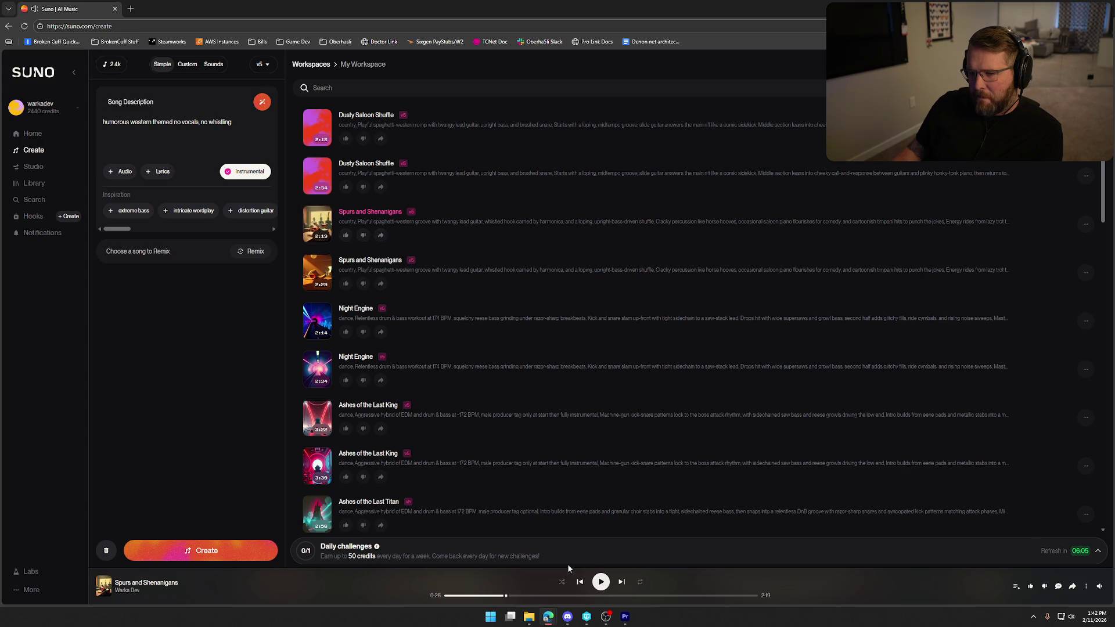
left_click(238, 123)
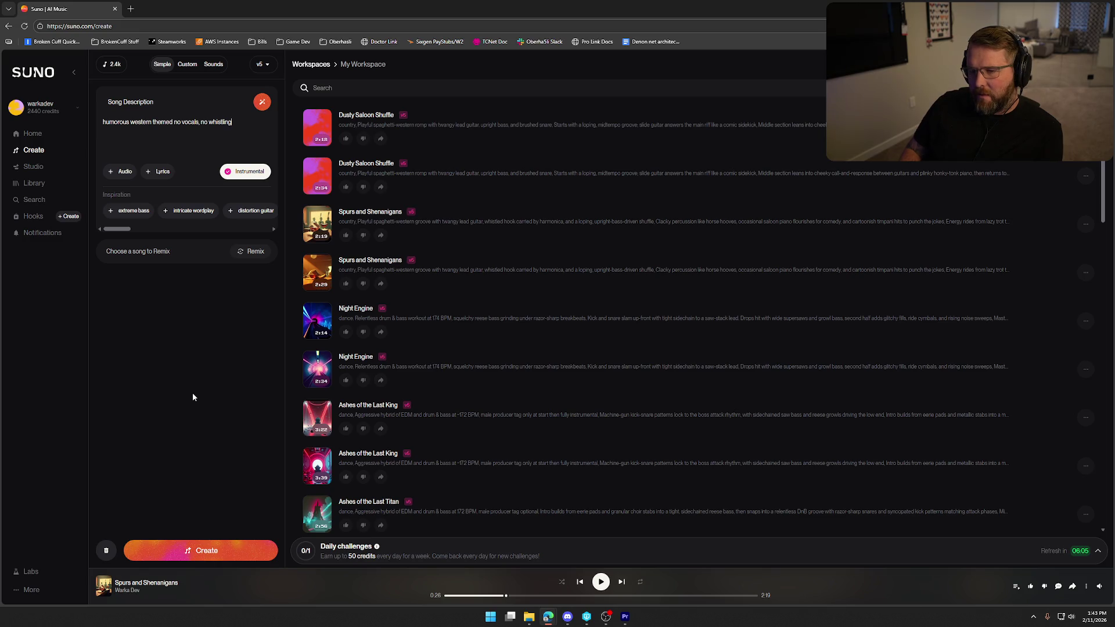
type(",")
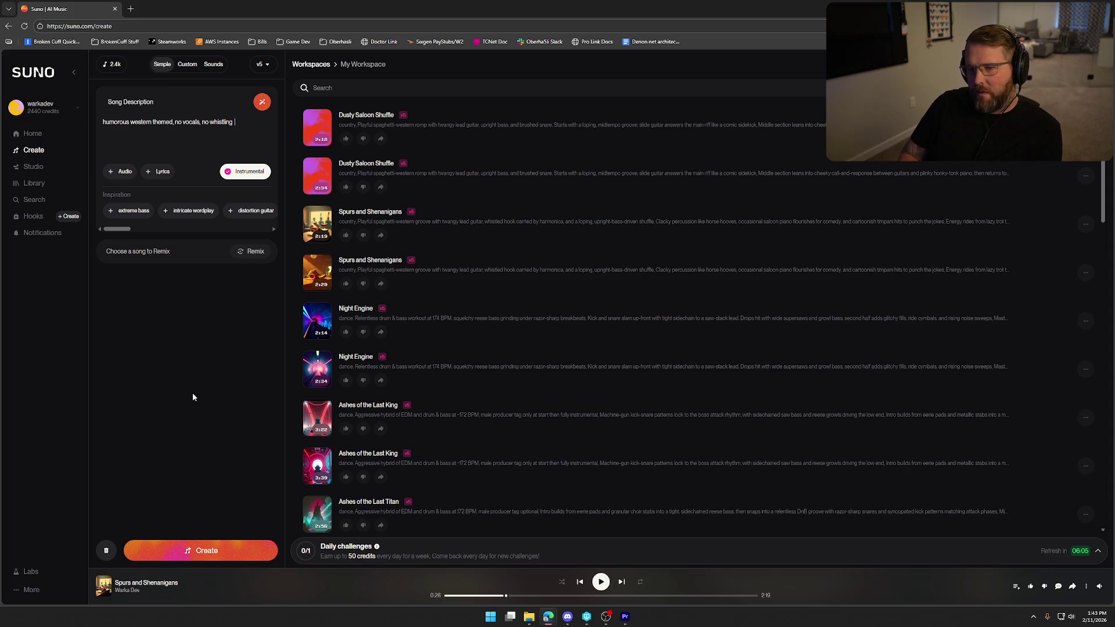
Step: Append ', meant for a video game trailer' to the song description and generate two new songs
type(", me")
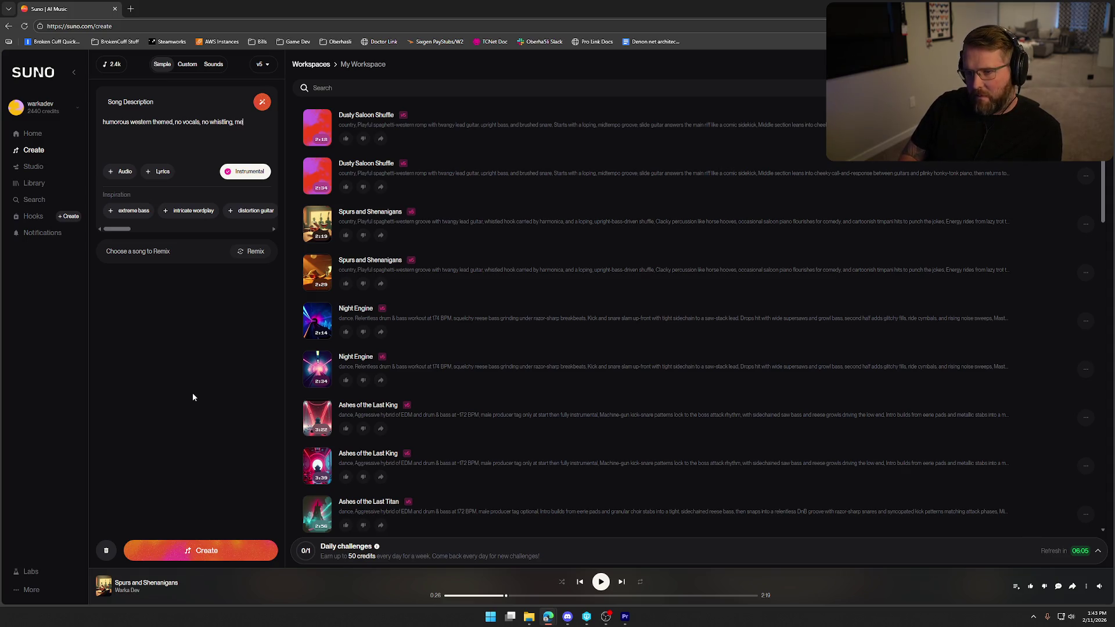
type("ant for a video game trailer")
left_click(200, 551)
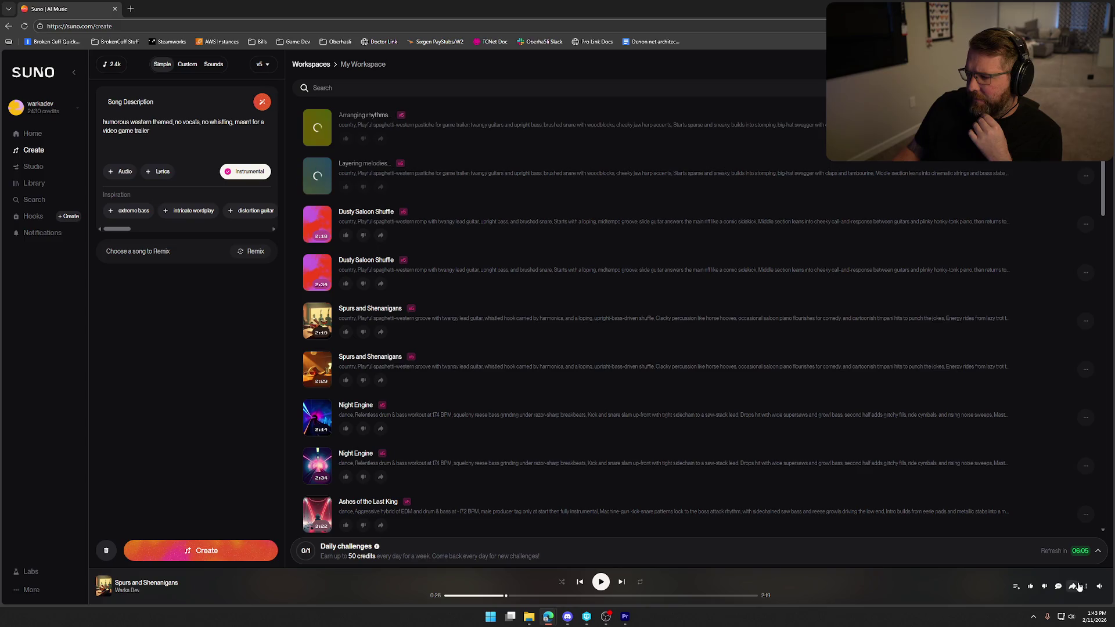
mouse_move(1099, 589)
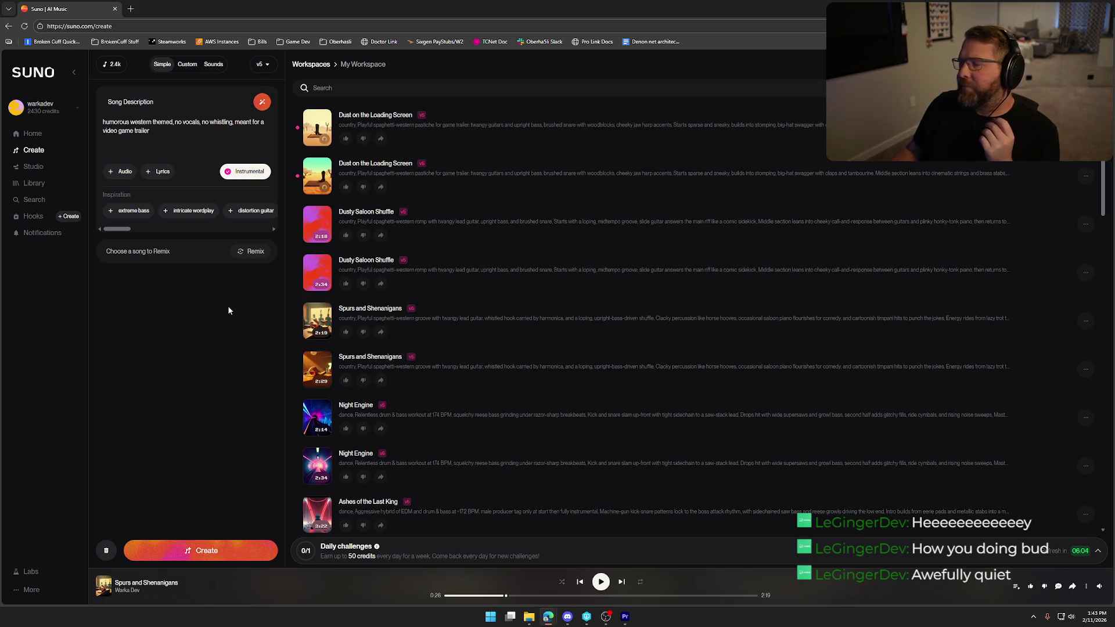
Step: Play Dust on the Loading Screen, skipping ahead to 0:08 and 0:20, then pause it
left_click(317, 129)
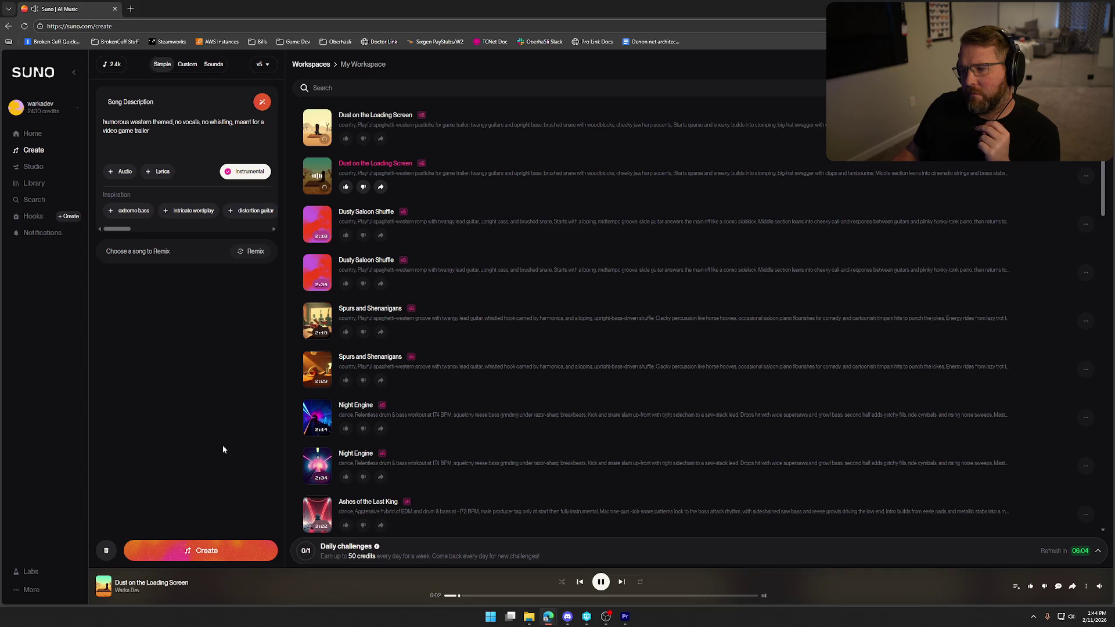
left_click(488, 596)
left_click(549, 596)
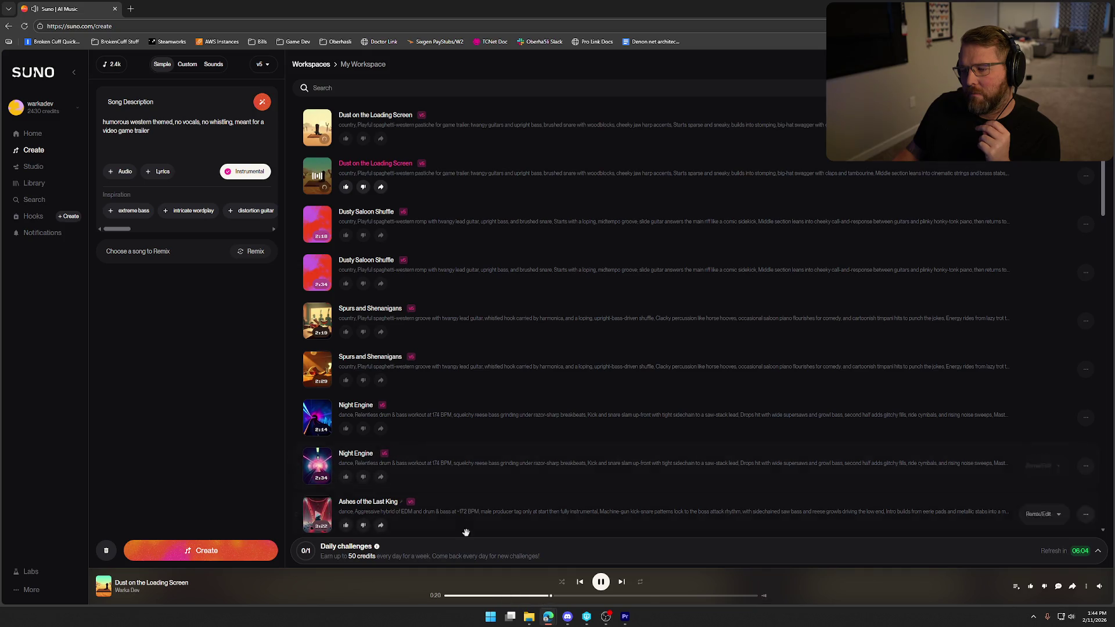
key("space")
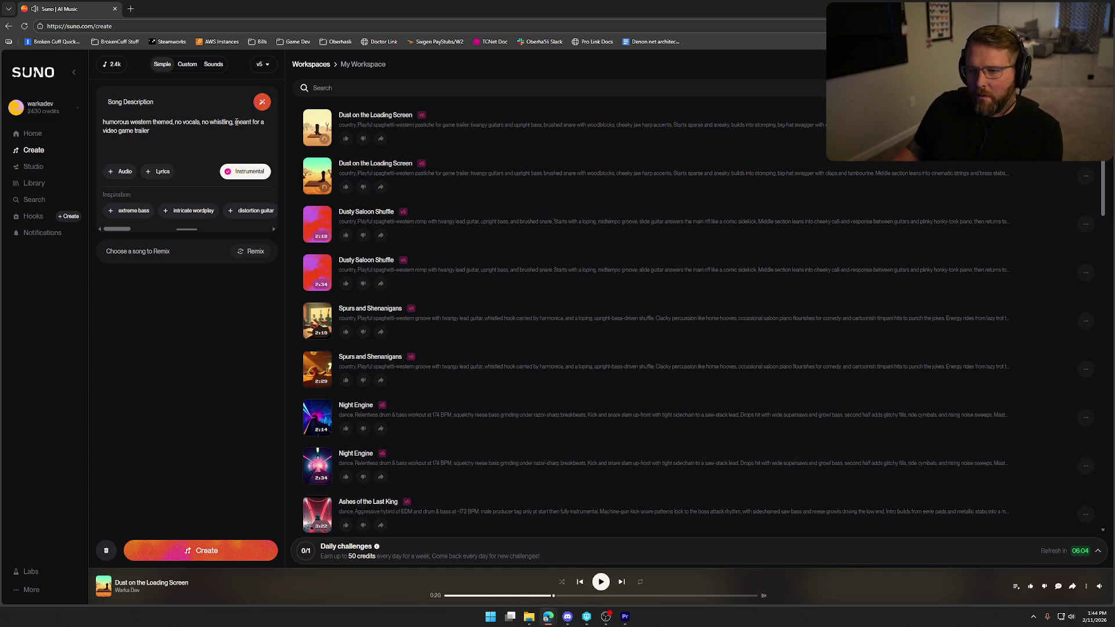
Step: Replace 'meant for a video game trailer' with 'high energy, quick pace' and create new songs
left_click_drag(235, 122, 258, 141)
key("BackSpace")
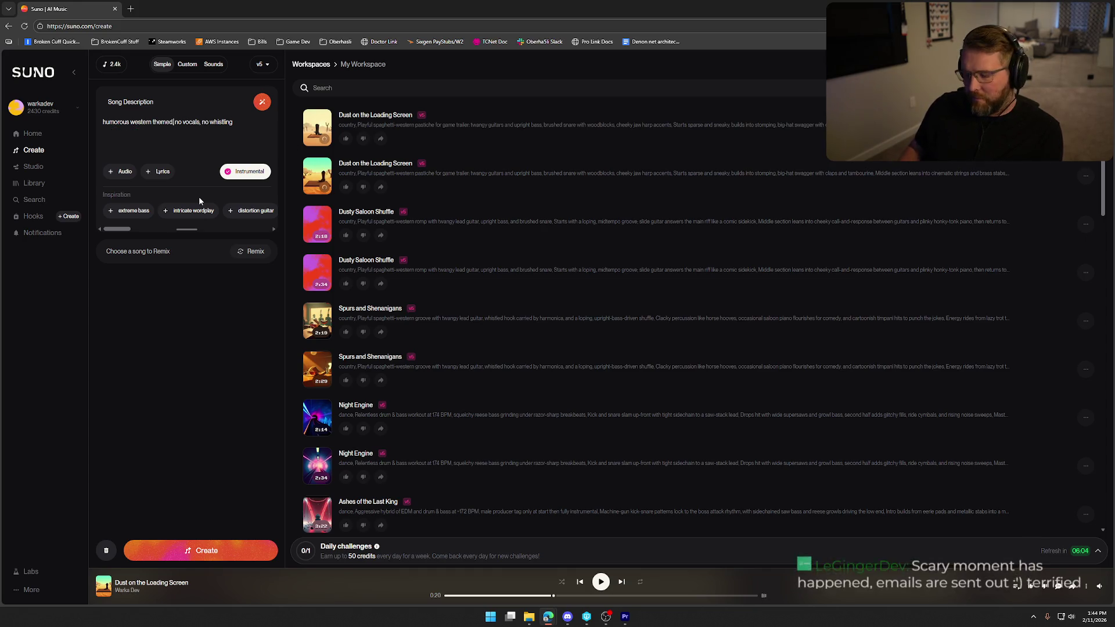
type("high eng")
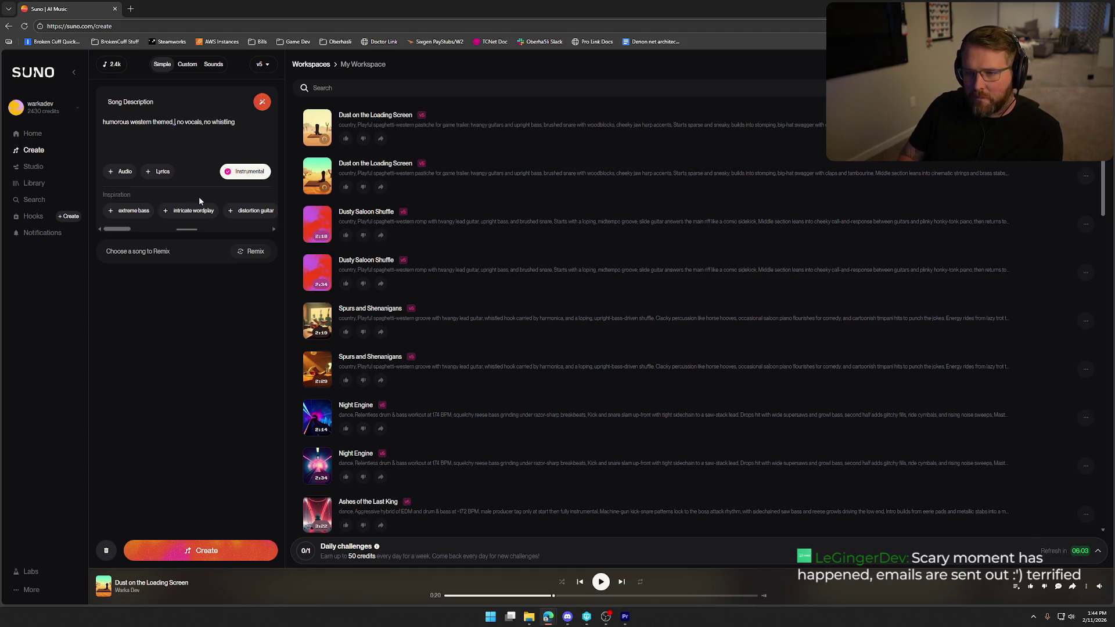
type("er")
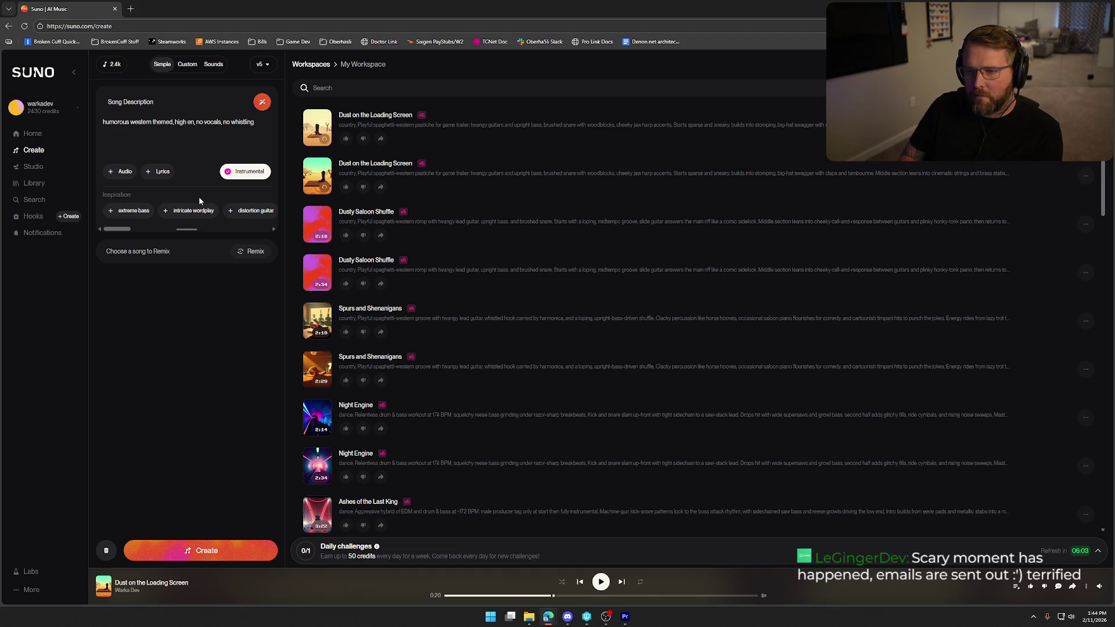
type("y")
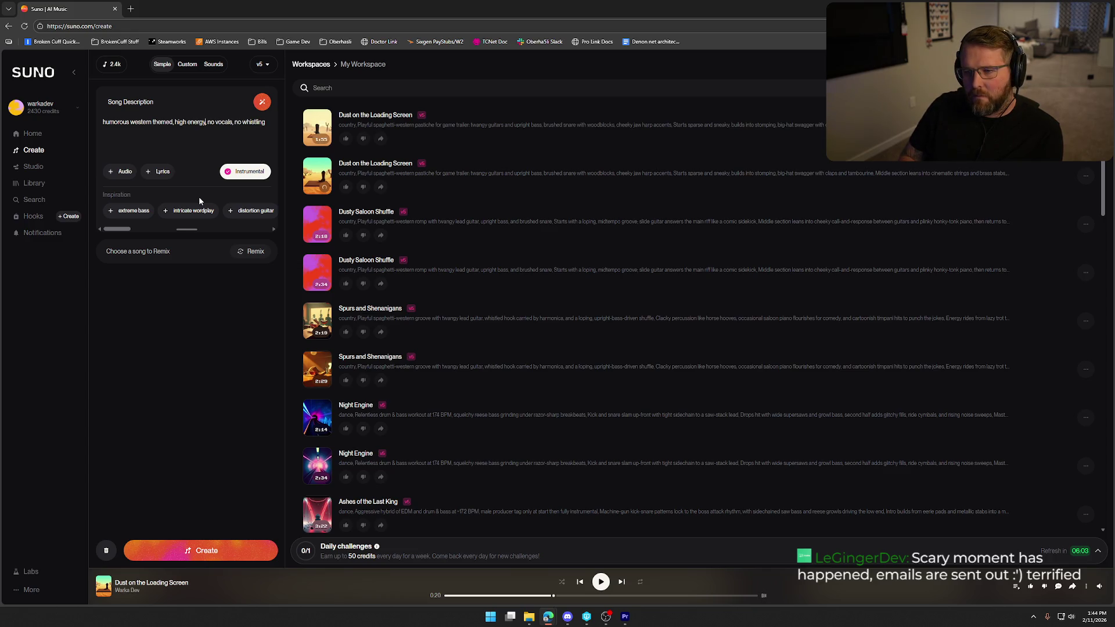
type(", quic,")
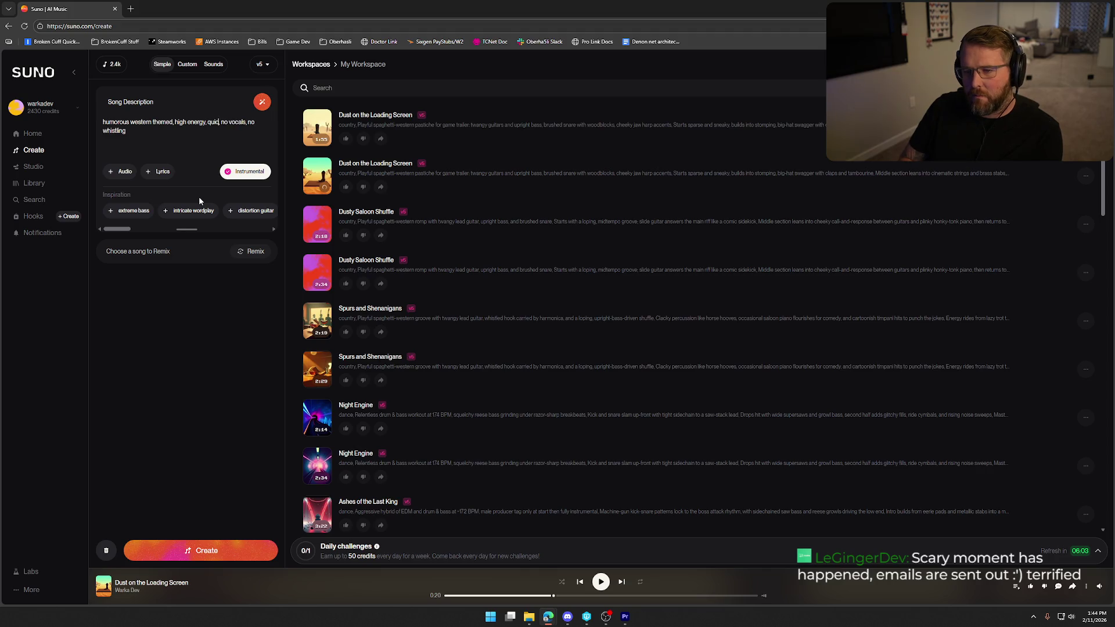
key("BackSpace")
key("BackSpace")
key("BackSpace")
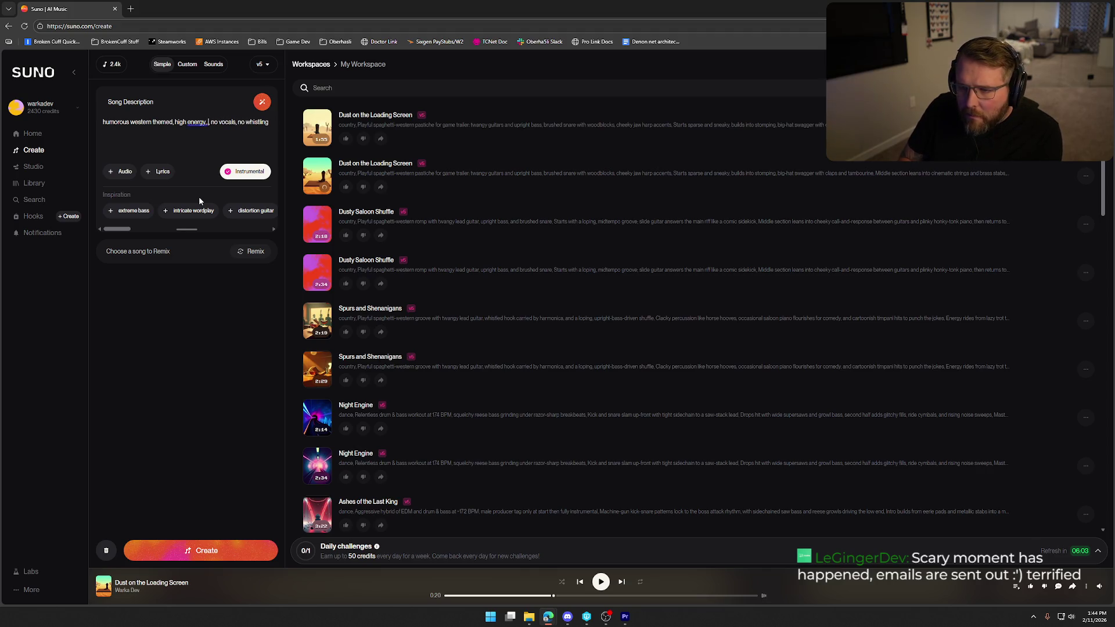
type(", quick pa")
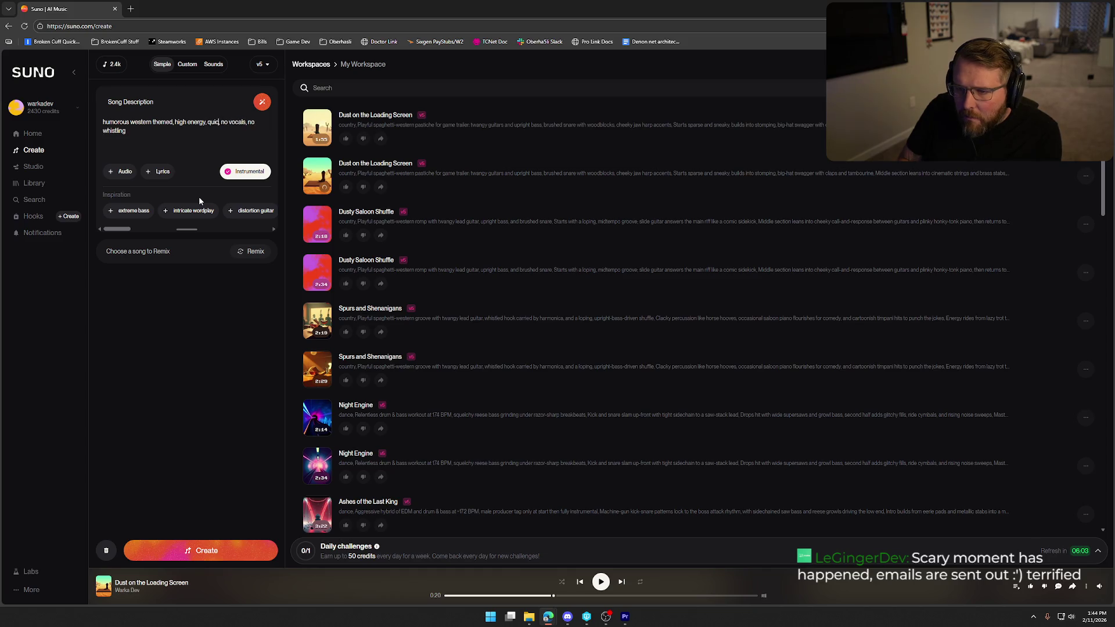
type("ce")
left_click(201, 550)
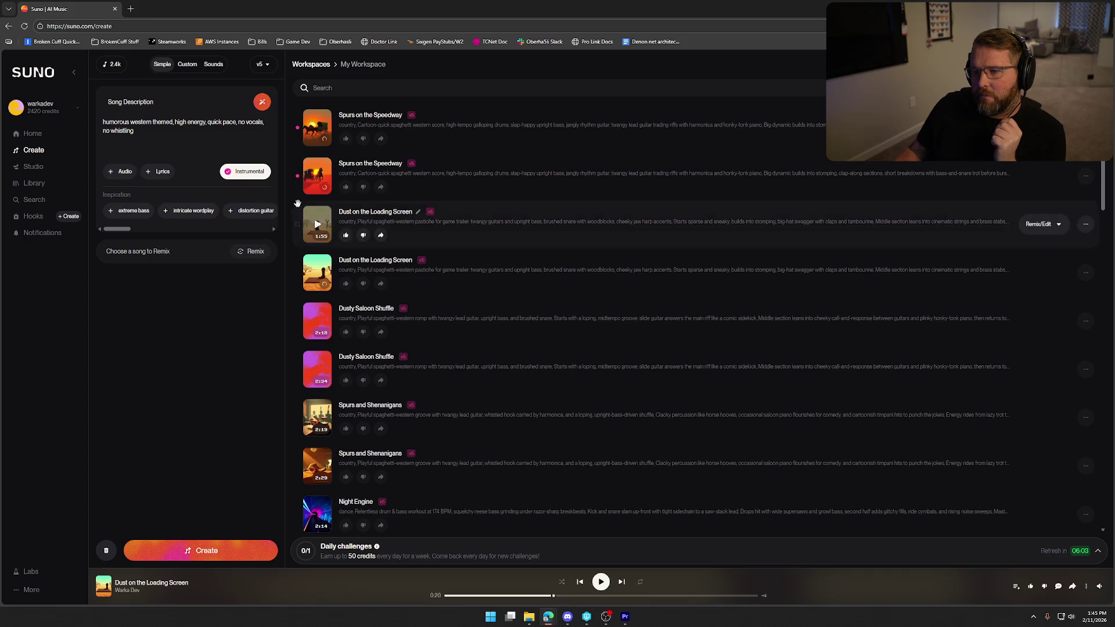
Step: Play the second Spurs on the Speedway version from the start
left_click(318, 178)
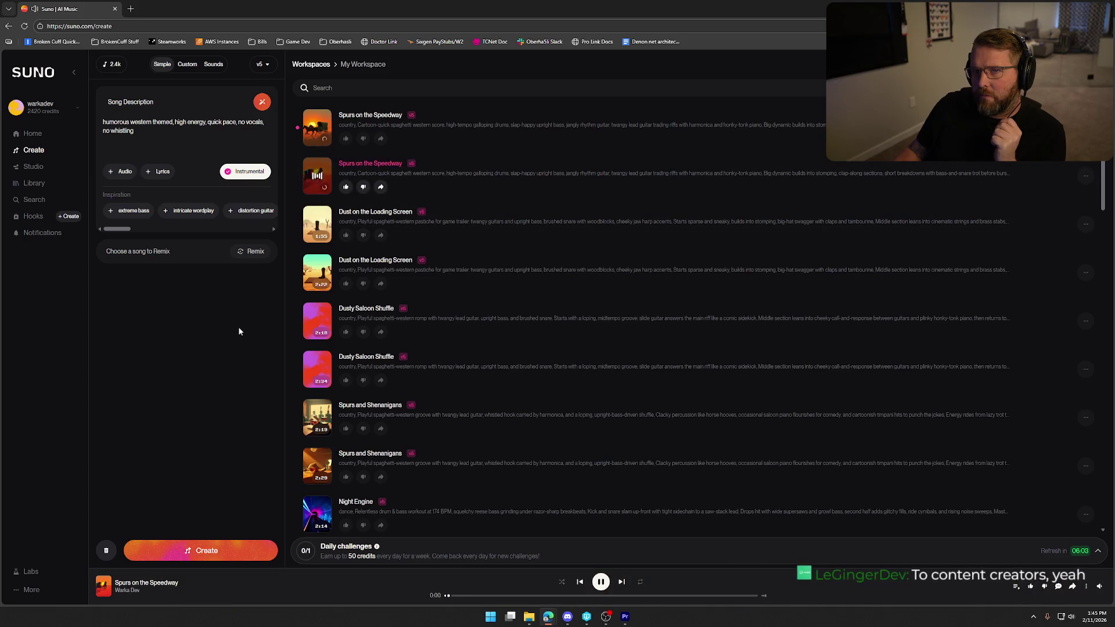